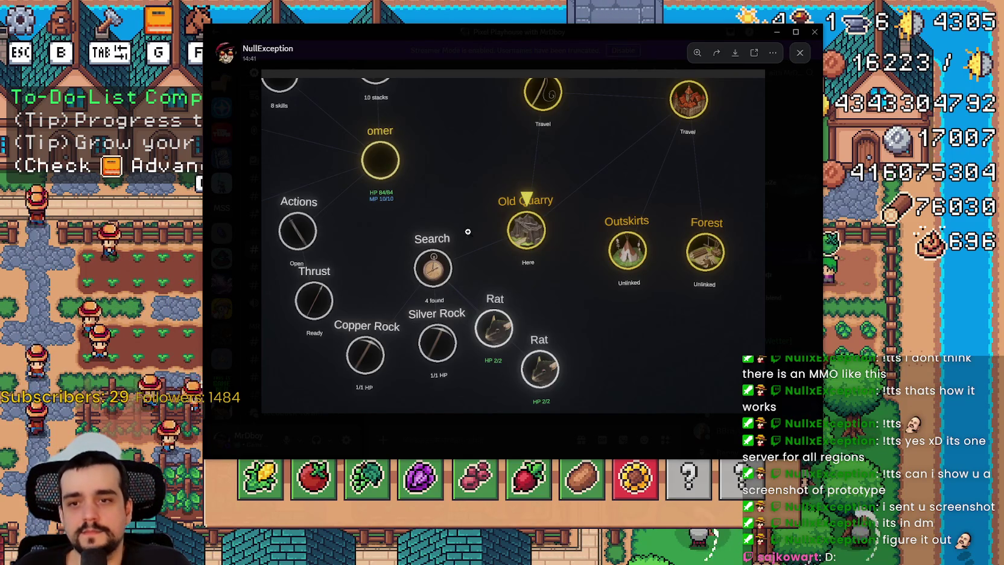
- Zoom into the prototype map screenshot around Old Quarry and the Silver Rock nodes, then close it and return to the game
left_click(781, 173)
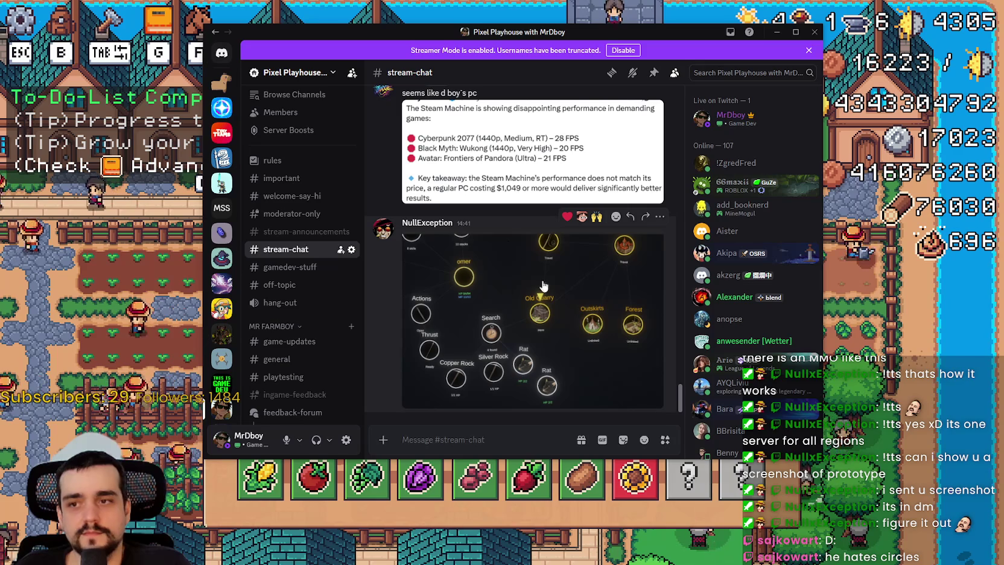
left_click(546, 301)
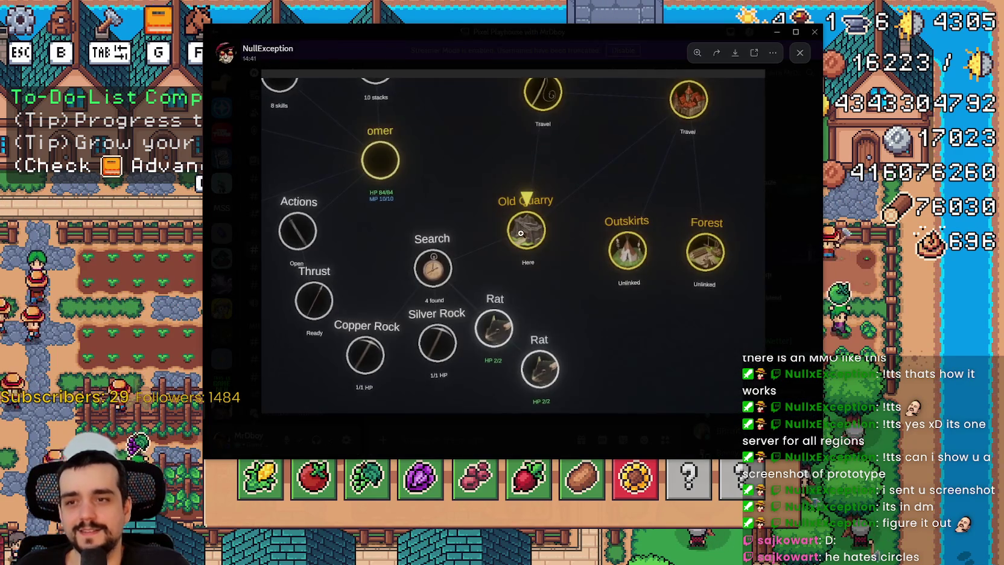
left_click(547, 333)
left_click_drag(455, 354, 495, 264)
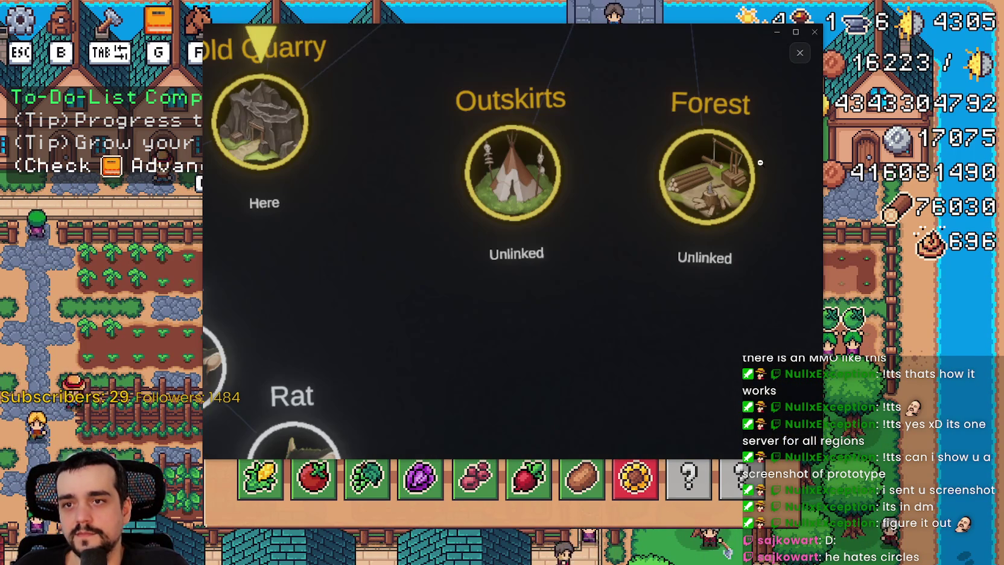
left_click(490, 360)
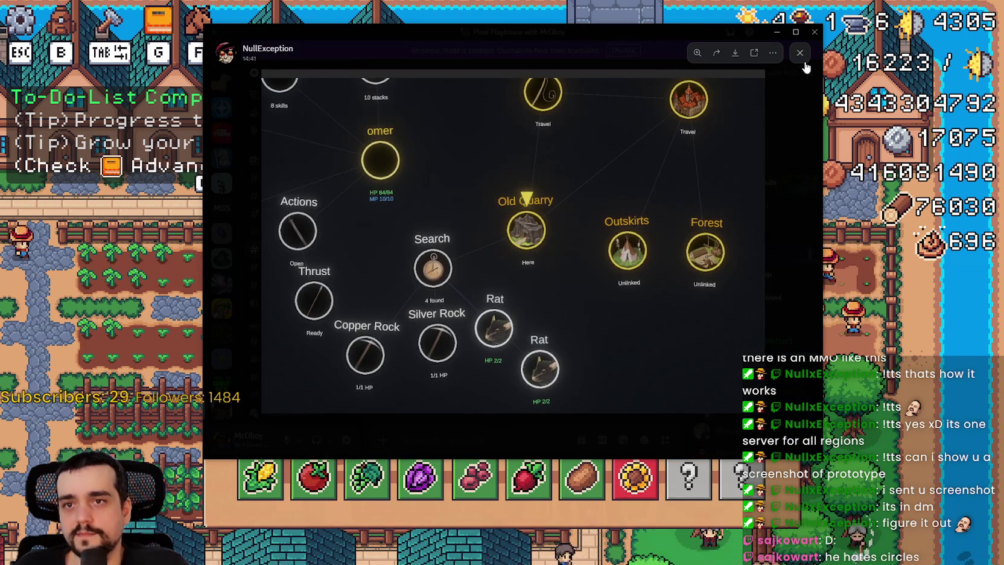
left_click(801, 55)
key("alt+Tab")
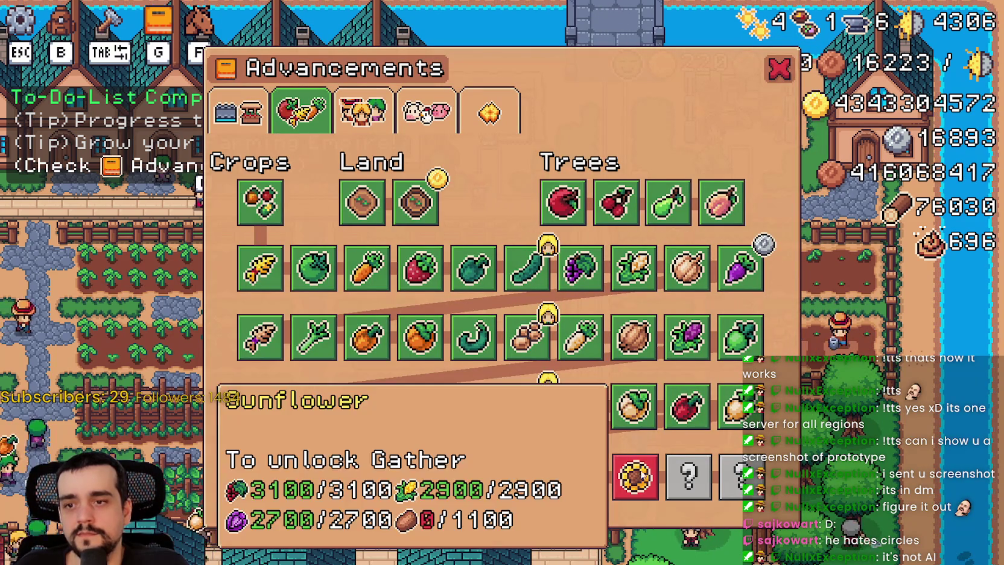
- Switch Advancements to the Workers page and look over its Crops, Animals and Resources worker upgrades
mouse_move(704, 414)
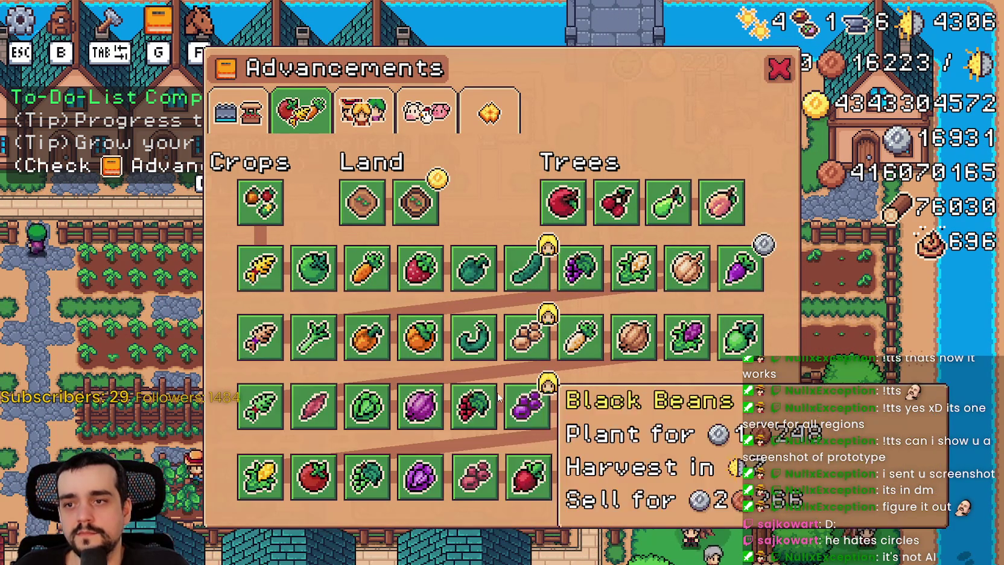
mouse_move(358, 344)
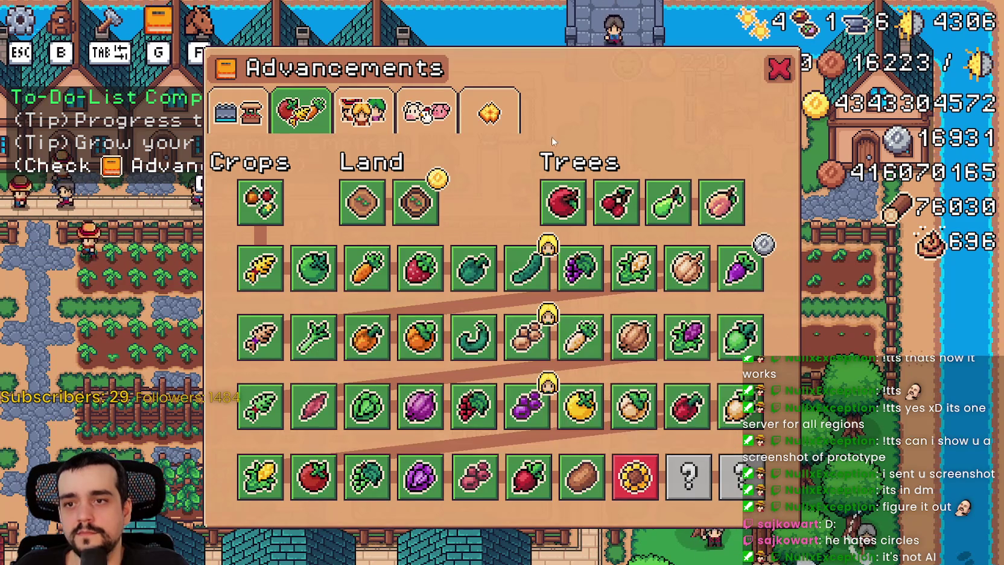
left_click(362, 111)
mouse_move(624, 239)
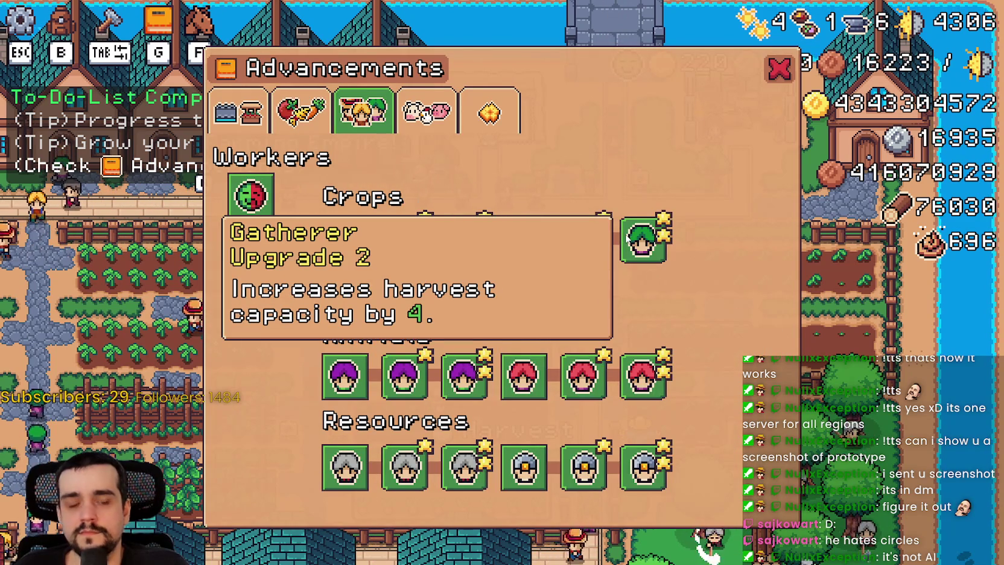
mouse_move(255, 206)
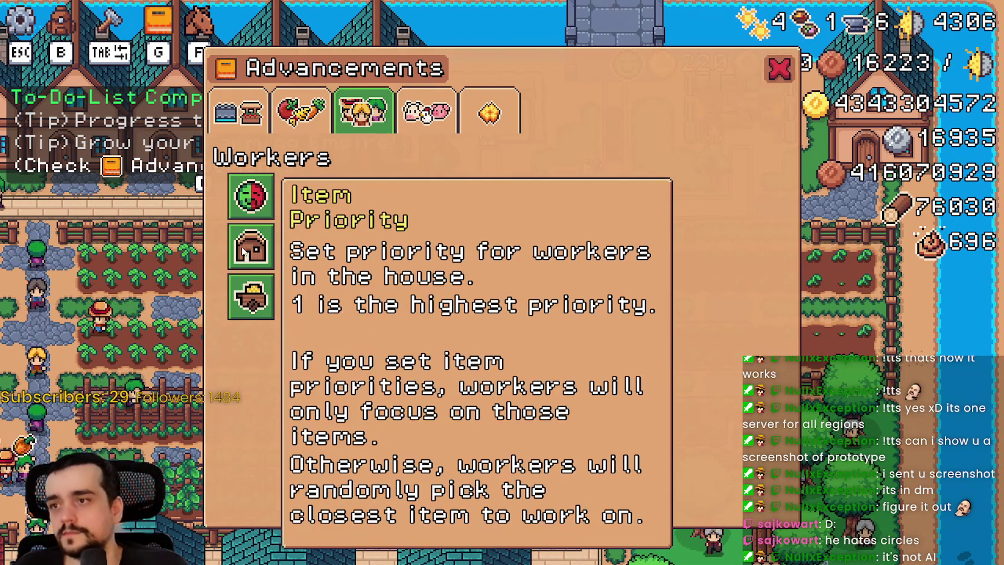
mouse_move(257, 231)
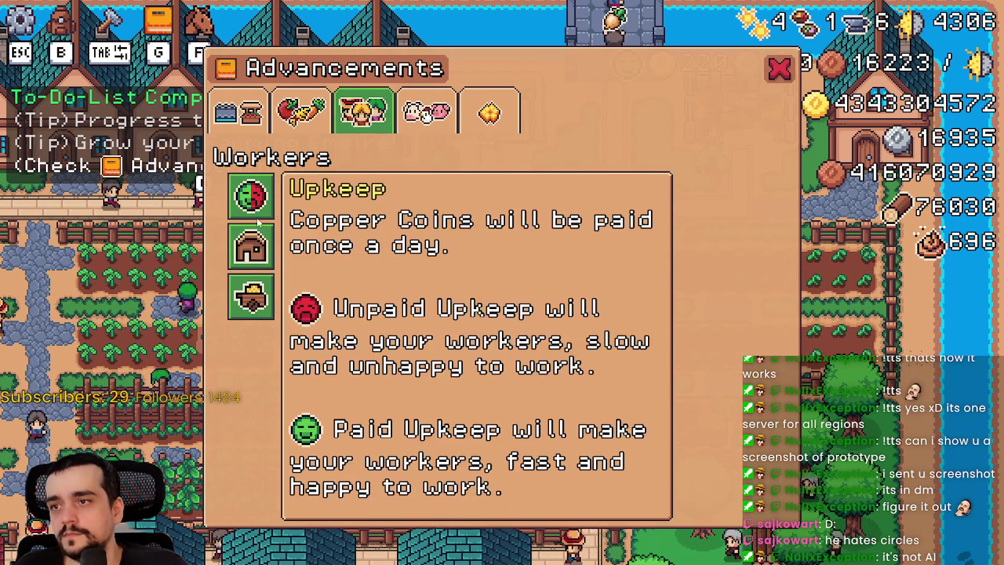
mouse_move(333, 394)
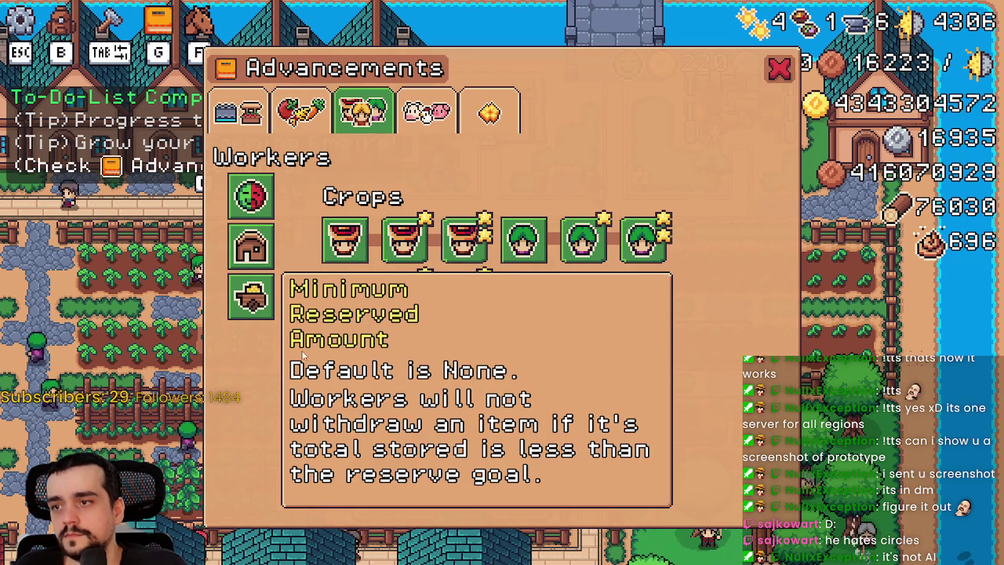
mouse_move(640, 379)
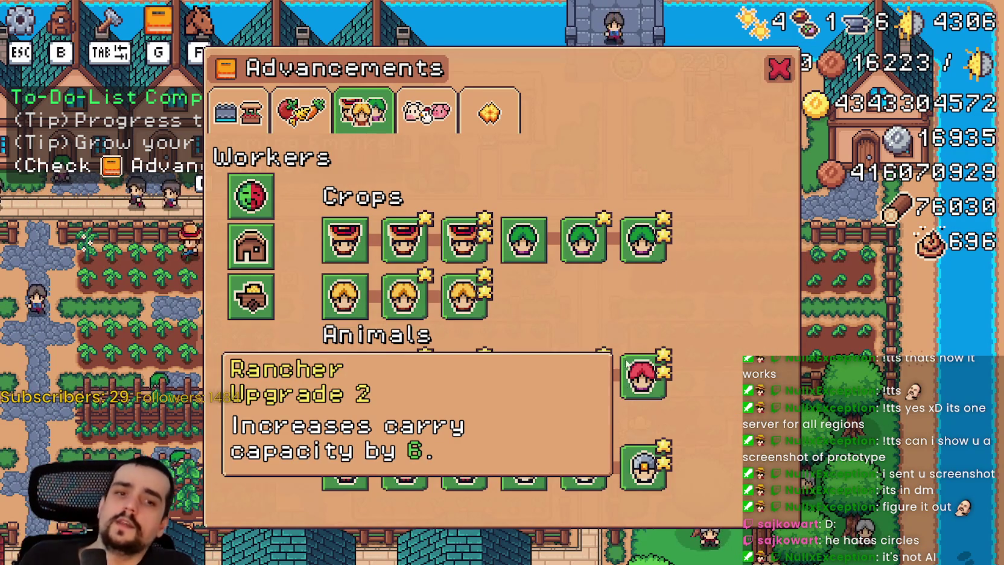
mouse_move(571, 481)
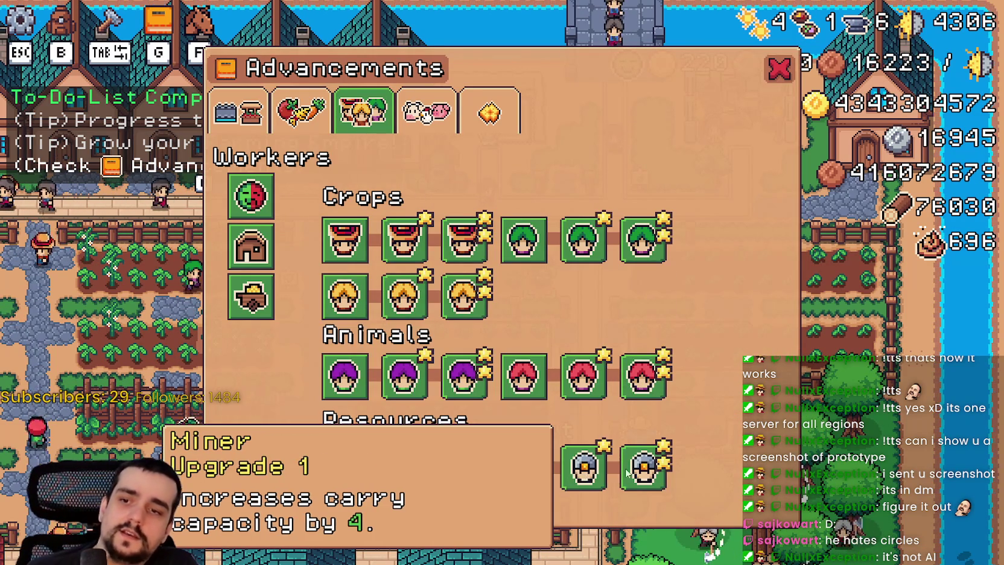
mouse_move(527, 468)
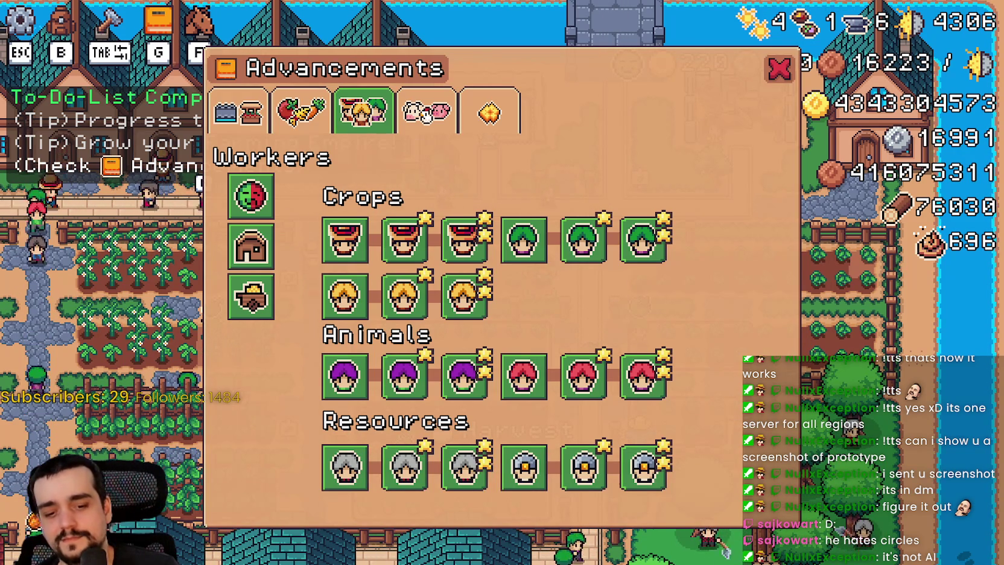
key("alt+Tab")
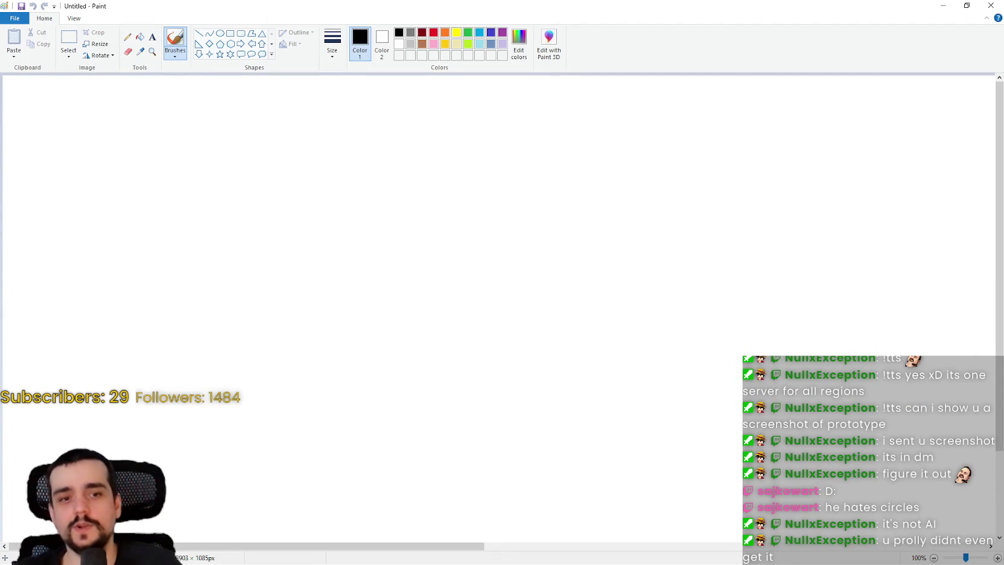
- Take Paint out of full screen and resize and reposition its window over the game
left_click(968, 6)
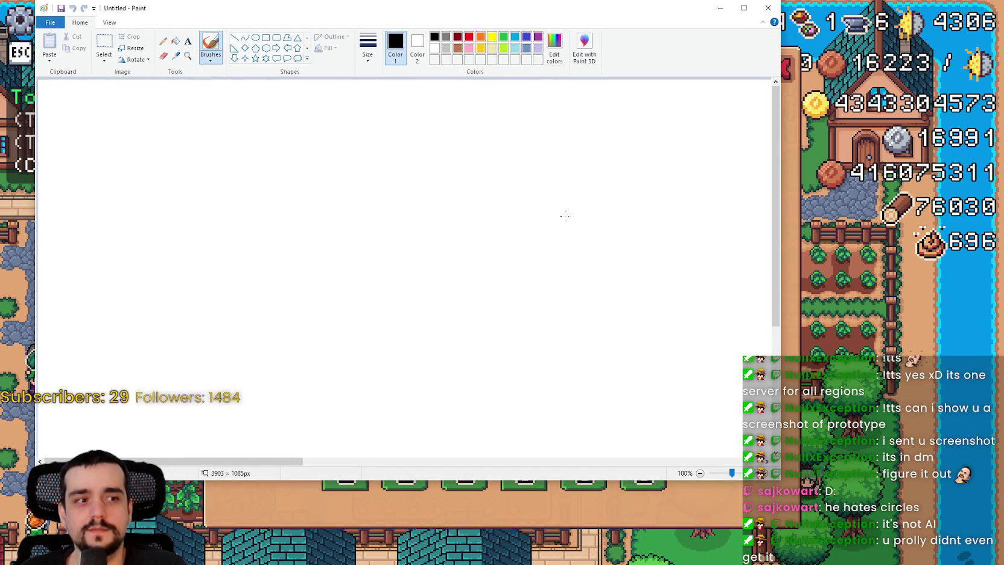
mouse_move(779, 479)
left_mouse_down()
mouse_move(605, 403)
mouse_move(635, 382)
left_mouse_up()
left_click_drag(339, 7, 519, 16)
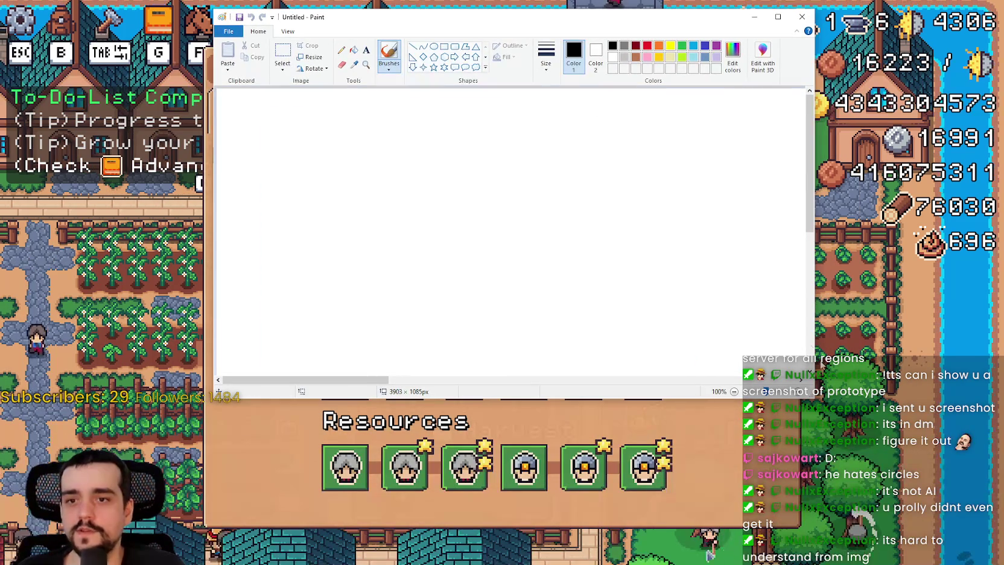
mouse_move(814, 398)
left_mouse_down()
mouse_move(919, 444)
mouse_move(850, 459)
mouse_move(887, 470)
left_mouse_up()
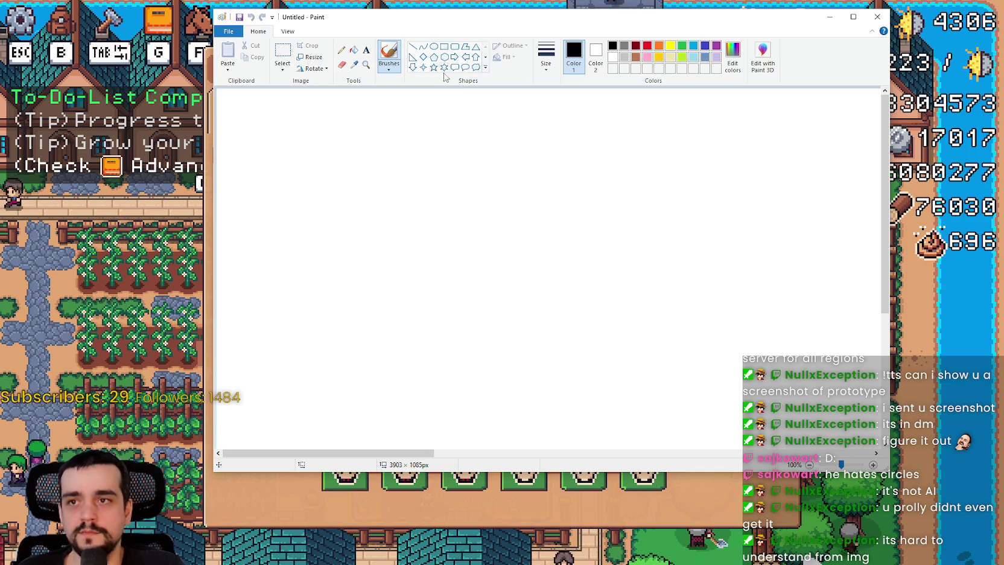
- Draw a dark red rectangle outline in the canvas's upper right
left_click(445, 47)
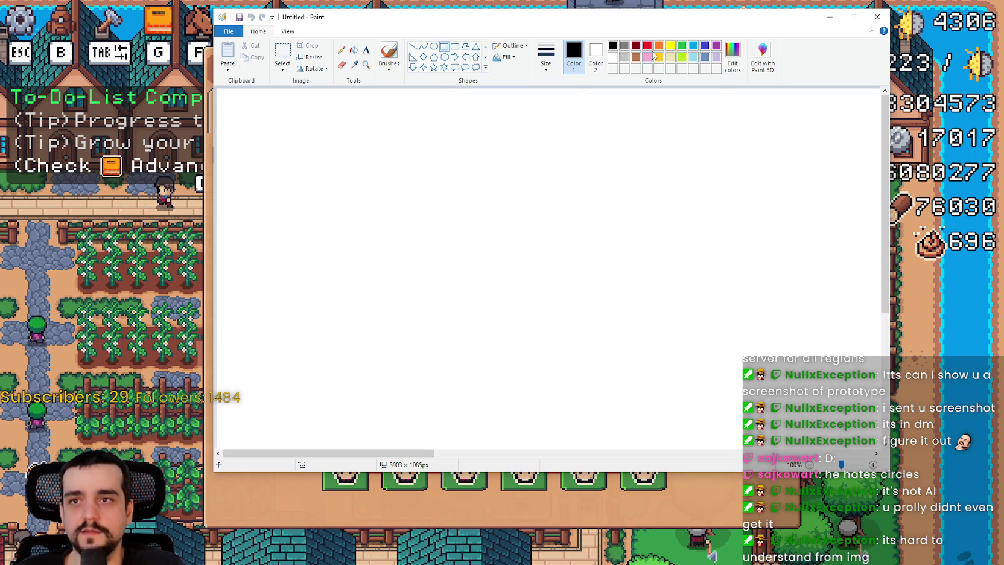
left_click(636, 47)
mouse_move(697, 129)
left_mouse_down()
mouse_move(538, 242)
mouse_move(557, 268)
mouse_move(551, 254)
mouse_move(561, 249)
left_mouse_up()
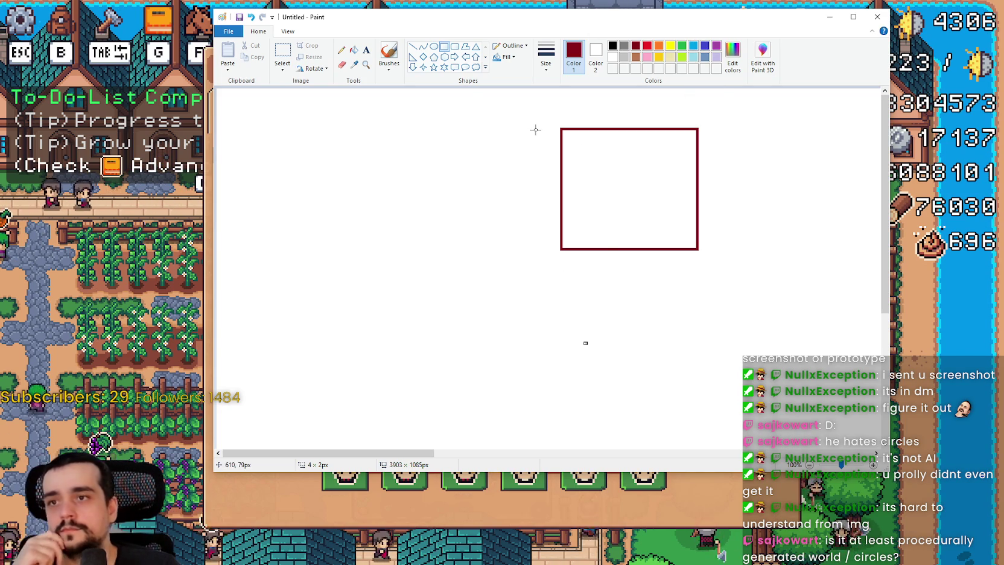
- Draw a large black square and a thin purple bar above the red rectangle
left_click(613, 45)
mouse_move(544, 109)
left_mouse_down()
mouse_move(379, 294)
mouse_move(325, 303)
left_mouse_up()
left_click(640, 312)
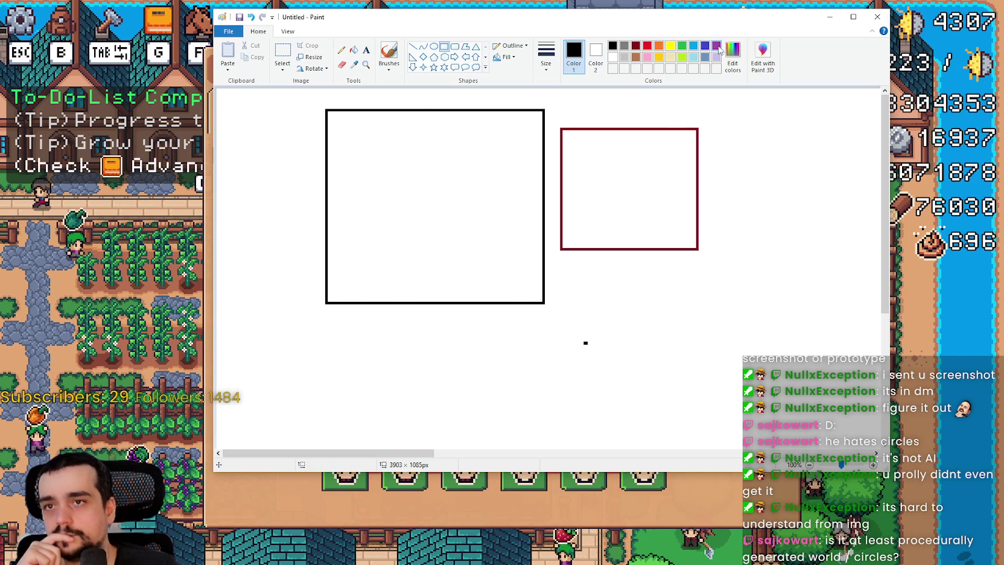
left_click_drag(695, 107, 562, 124)
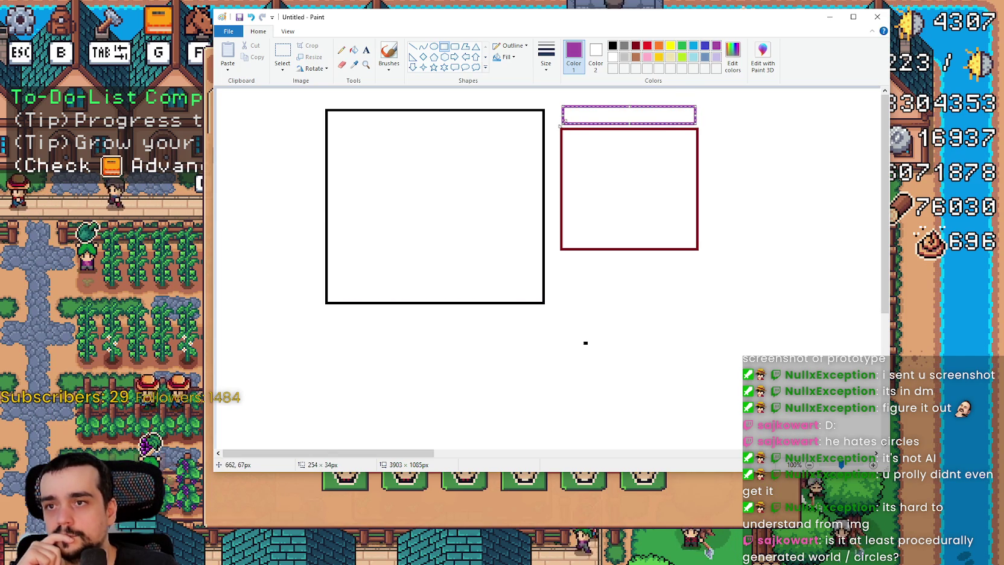
left_click(713, 124)
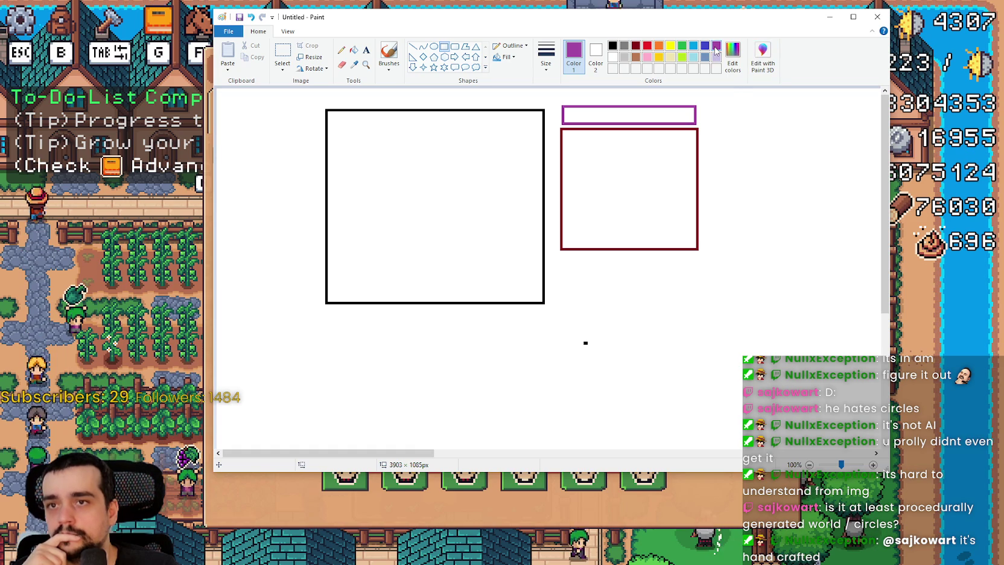
- Add a wide purple rectangle across the bottom, a tall dark red column, and a green box inside it
mouse_move(272, 308)
left_mouse_down()
mouse_move(809, 399)
mouse_move(822, 430)
mouse_move(772, 416)
mouse_move(804, 417)
left_mouse_up()
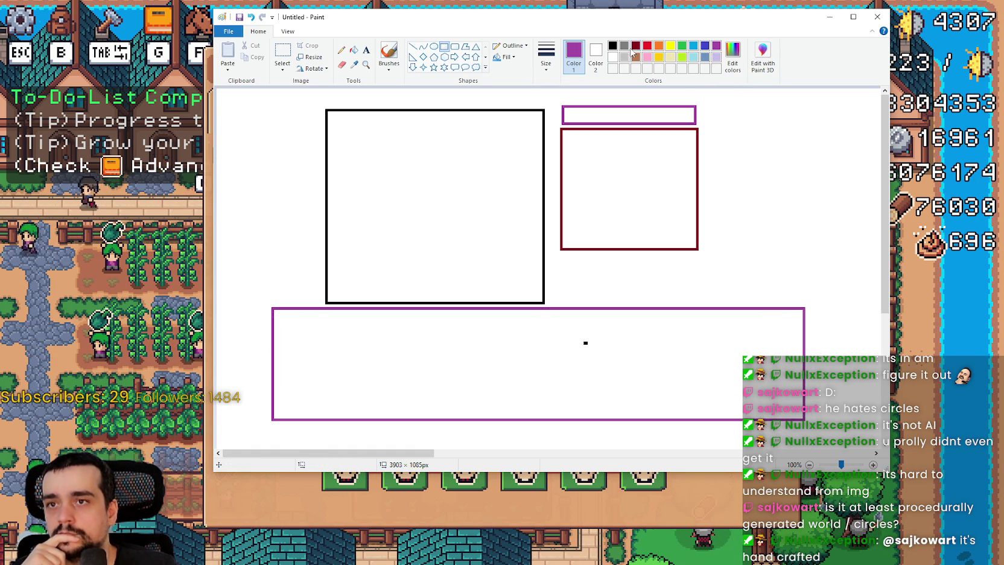
mouse_move(751, 100)
left_mouse_down()
mouse_move(762, 247)
mouse_move(801, 299)
left_mouse_up()
left_click(828, 220)
left_click(682, 45)
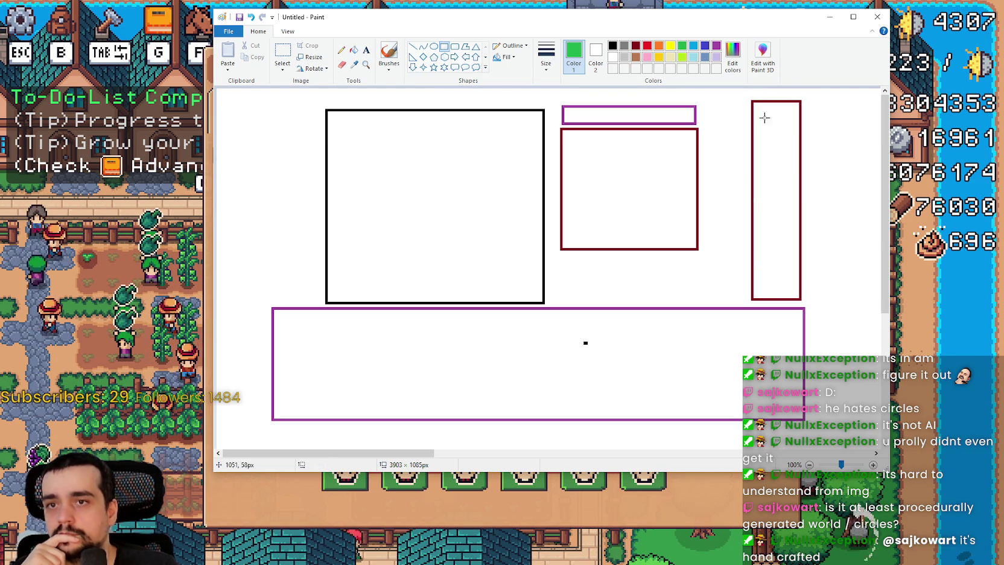
left_click_drag(786, 127, 792, 291)
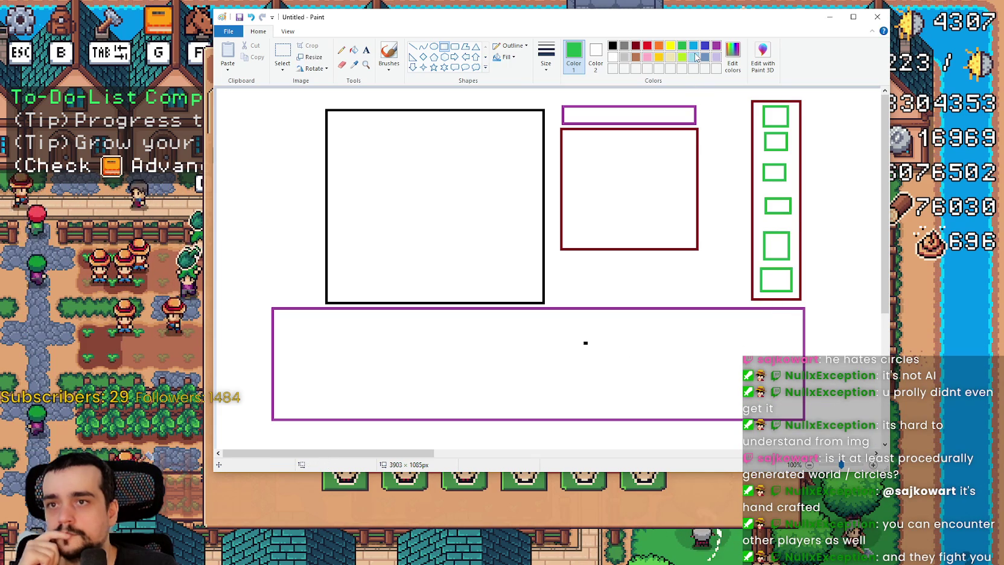
- Label the purple rectangle 'chat' and the black square 'stats stuff'
left_click(366, 51)
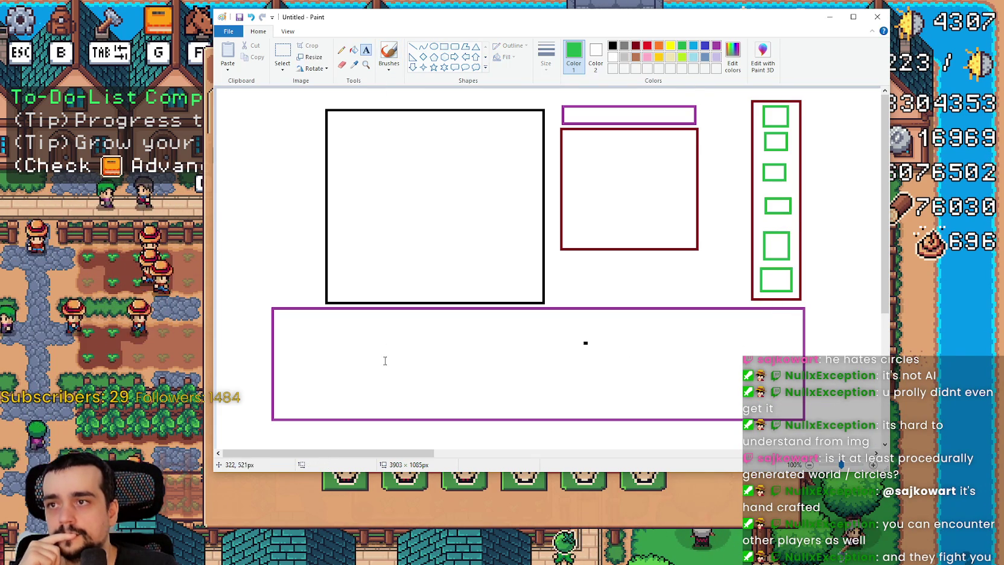
left_click(384, 350)
type("hat")
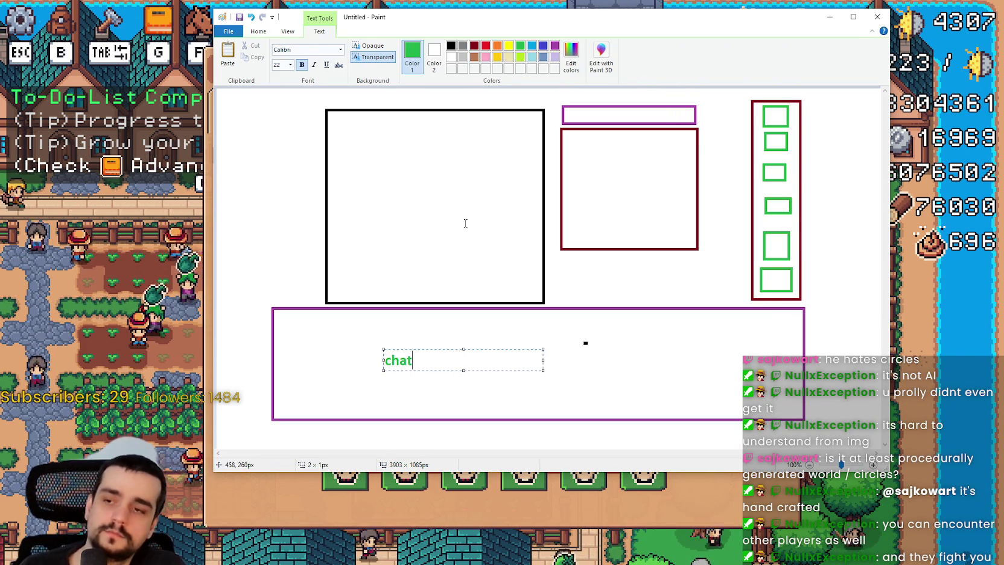
left_click(473, 230)
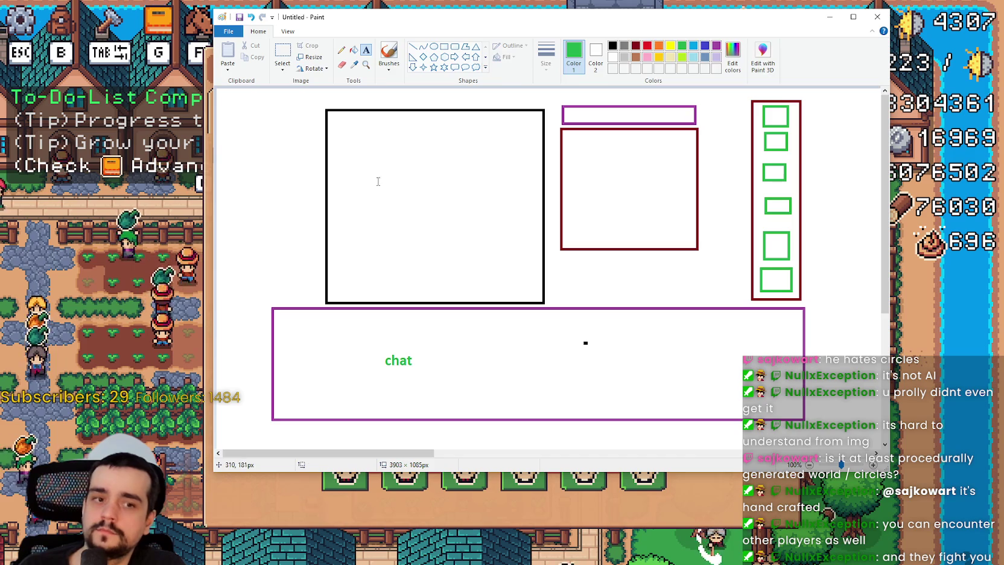
left_click(375, 162)
type("ats s")
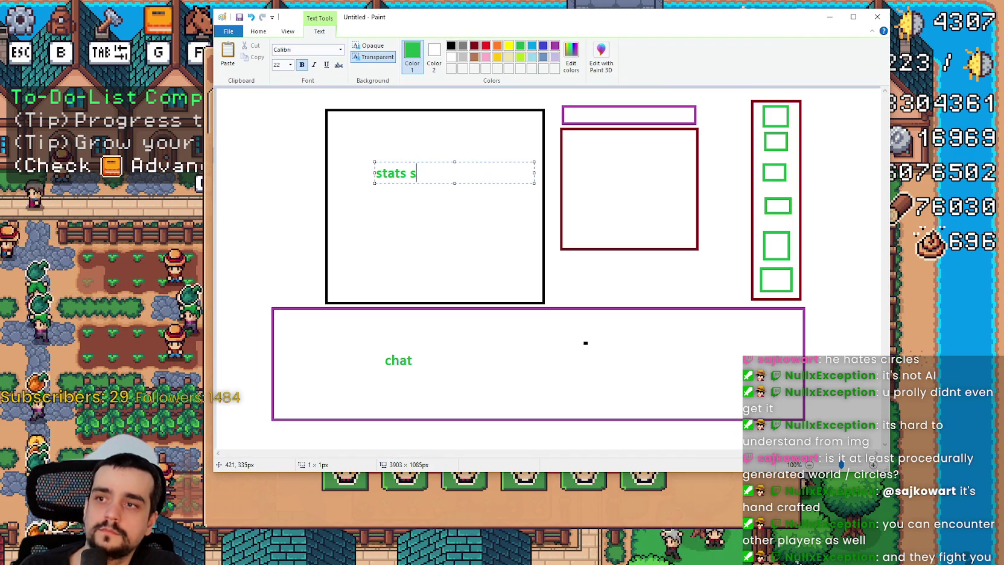
type("tuff")
left_click(446, 239)
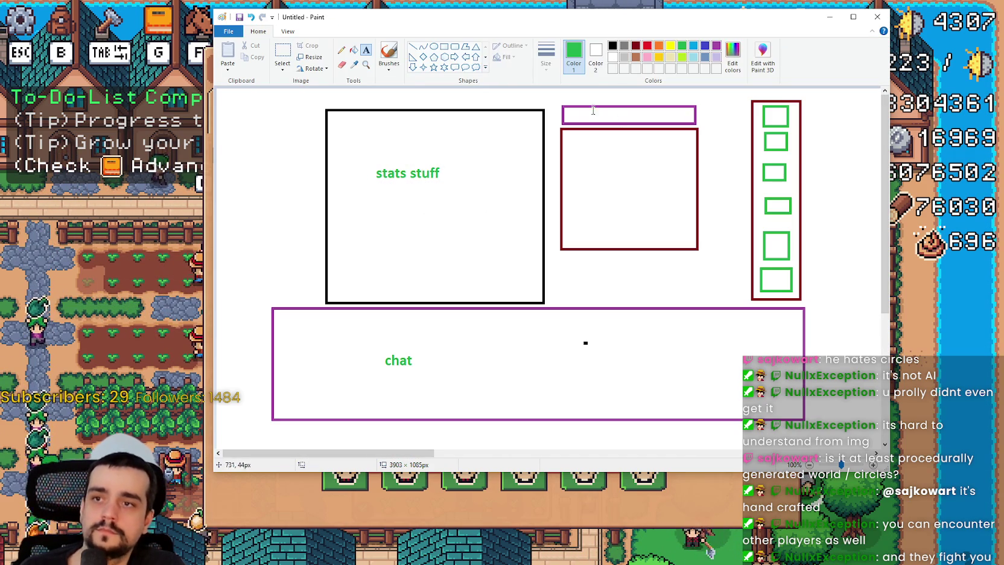
- Add the '5324/50,000 Players' label and the 'Open World Map' title in their boxes
left_click(568, 102)
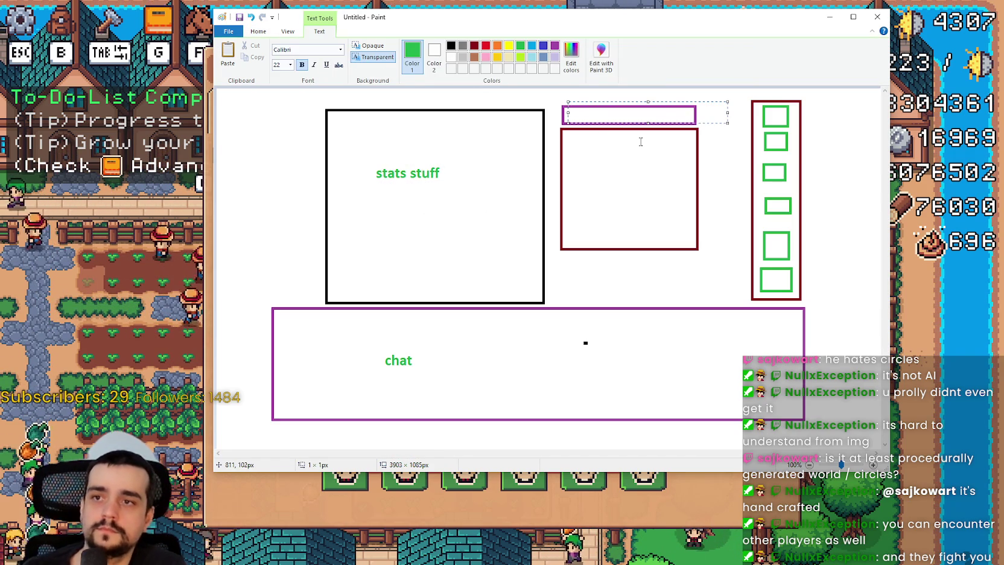
type("532432")
key("BackSpace")
key("BackSpace")
key("BackSpace")
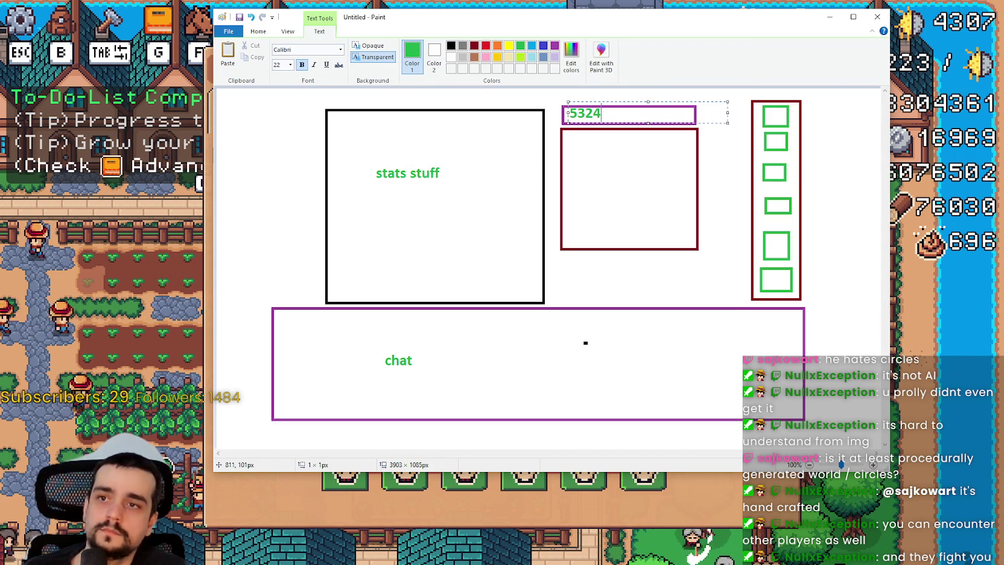
type("/50")
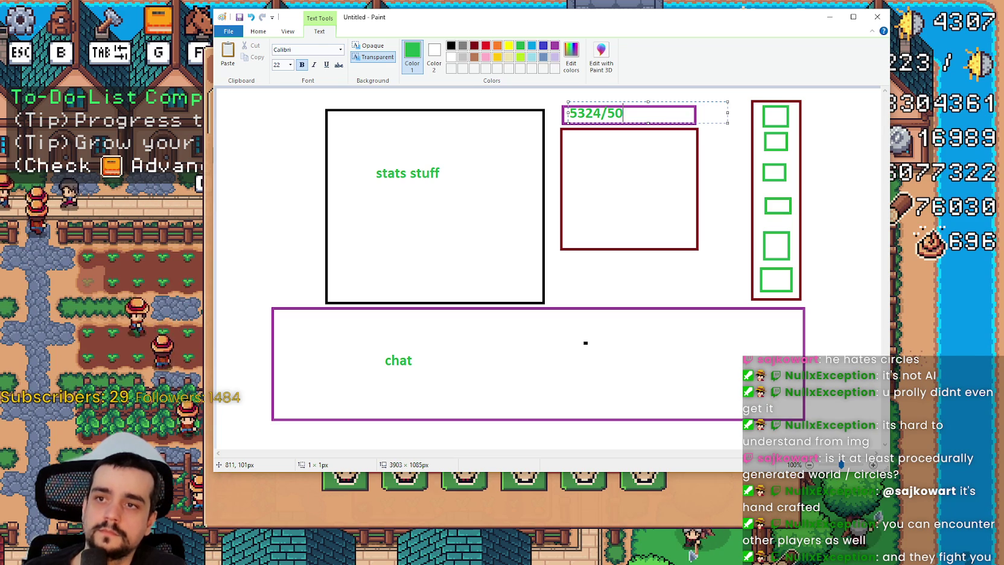
type(",000")
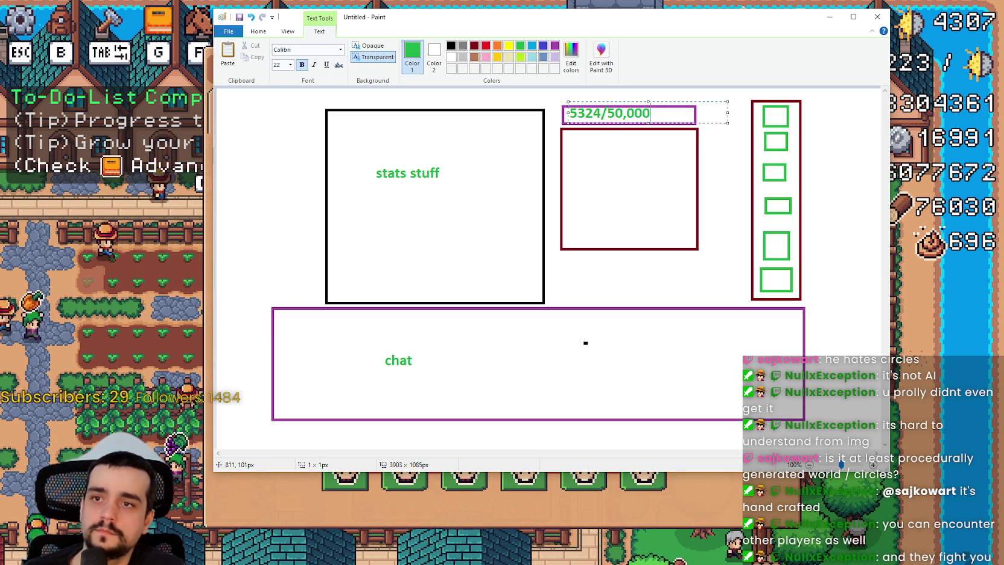
type(" OP")
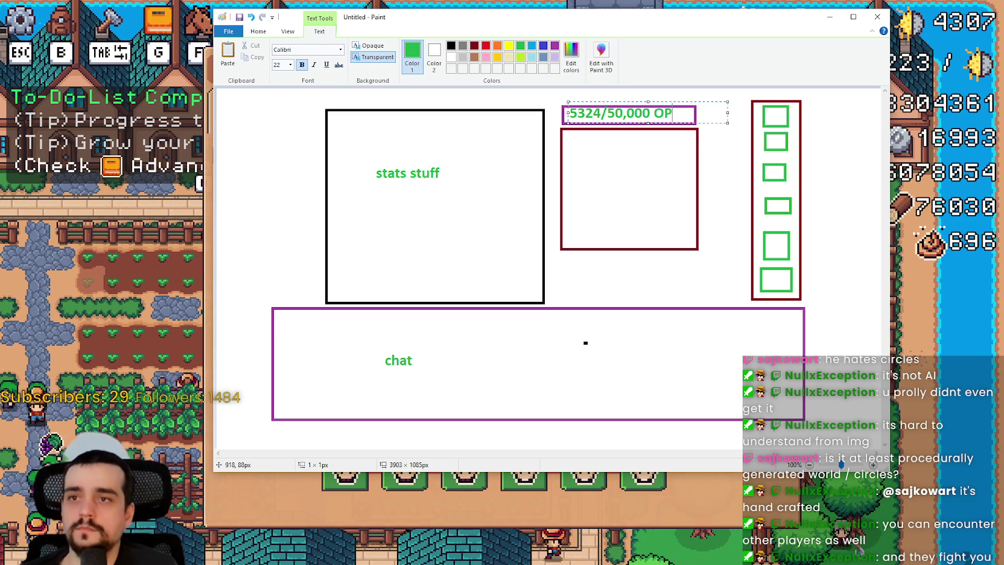
key("ctrl+a")
key("BackSpace")
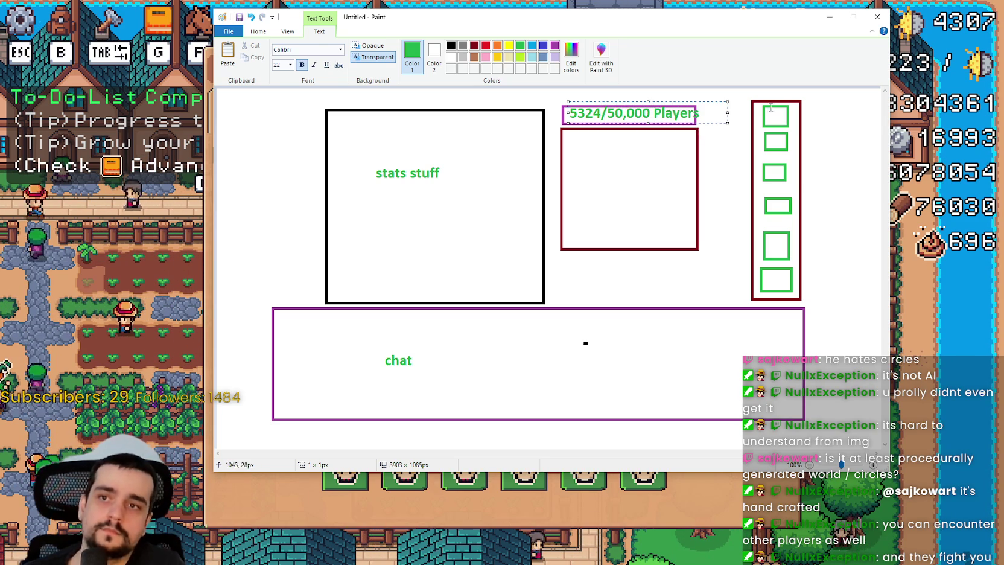
left_click(613, 189)
left_click(580, 145)
type("Open")
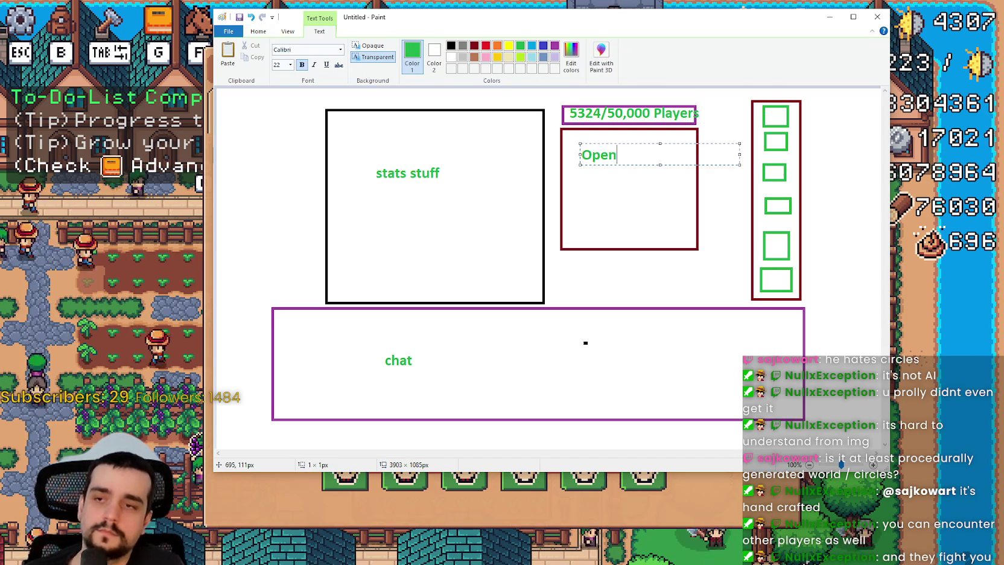
type(" World Map")
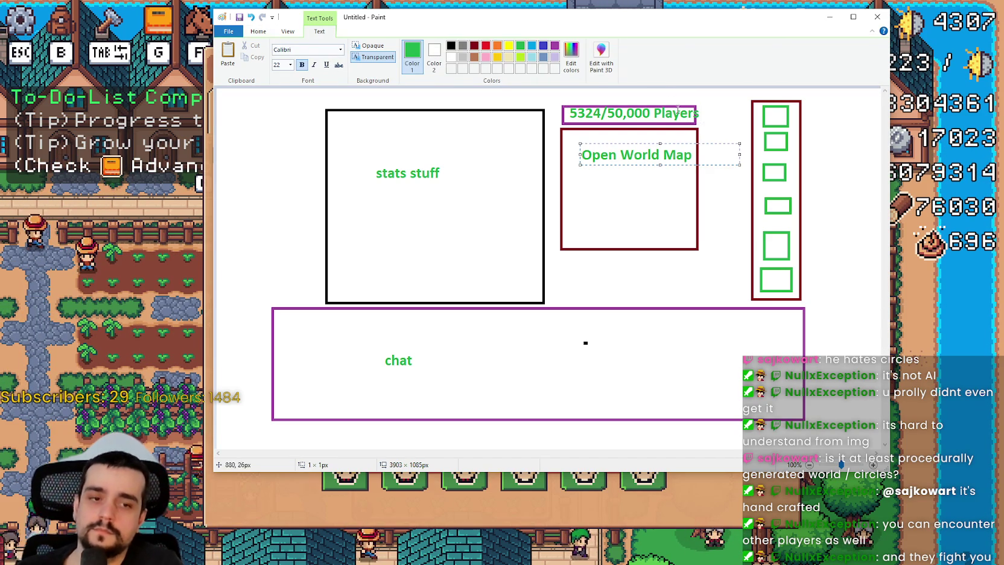
left_click(498, 88)
- With a dark red pencil, dot three player positions onto the world map
left_click(641, 48)
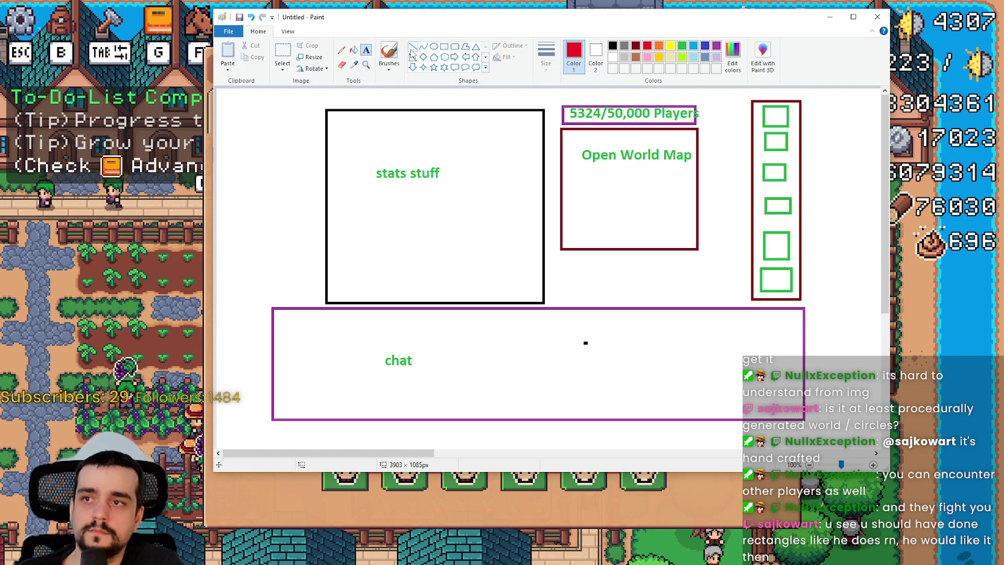
left_click(342, 50)
left_click(545, 57)
left_click(571, 145)
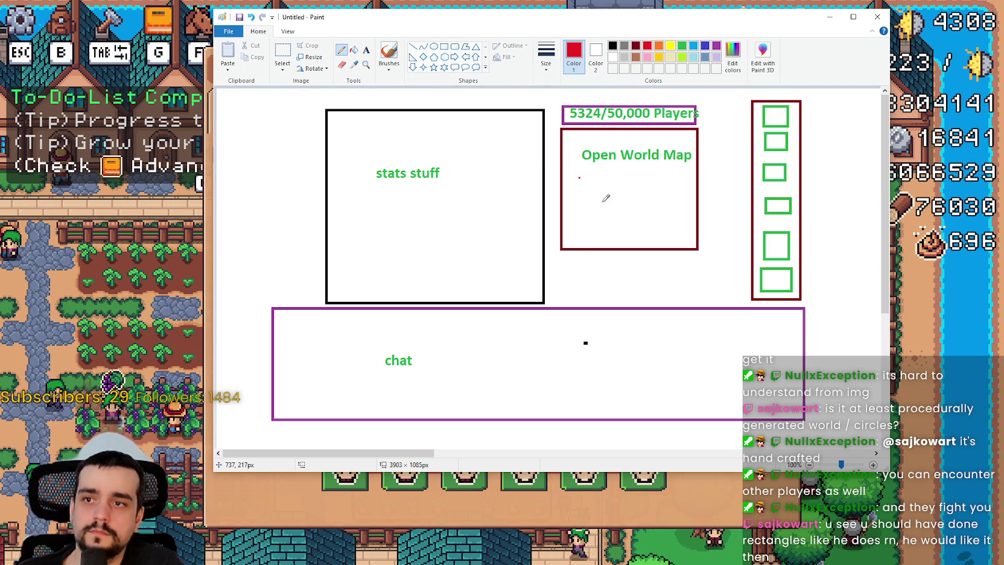
left_click(665, 209)
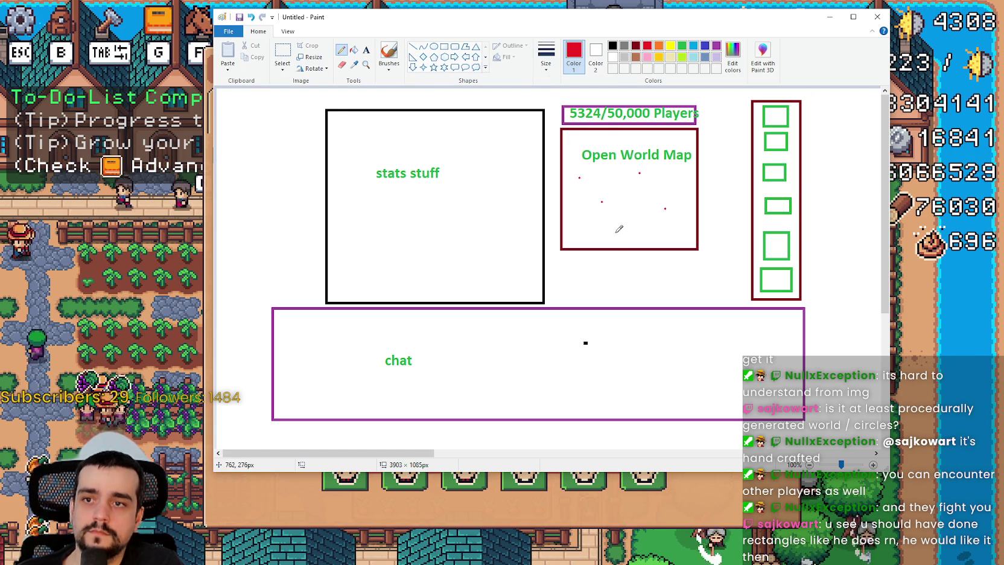
left_click(640, 206)
left_click(573, 215)
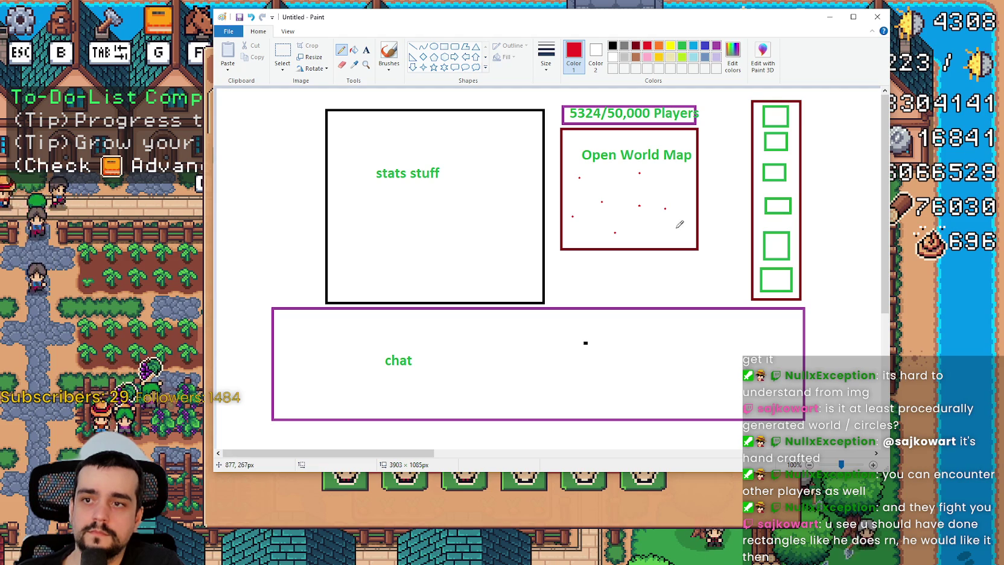
- Add two more red player dots to the map and label the first green squares b1 and b2
left_click(689, 173)
left_click(610, 138)
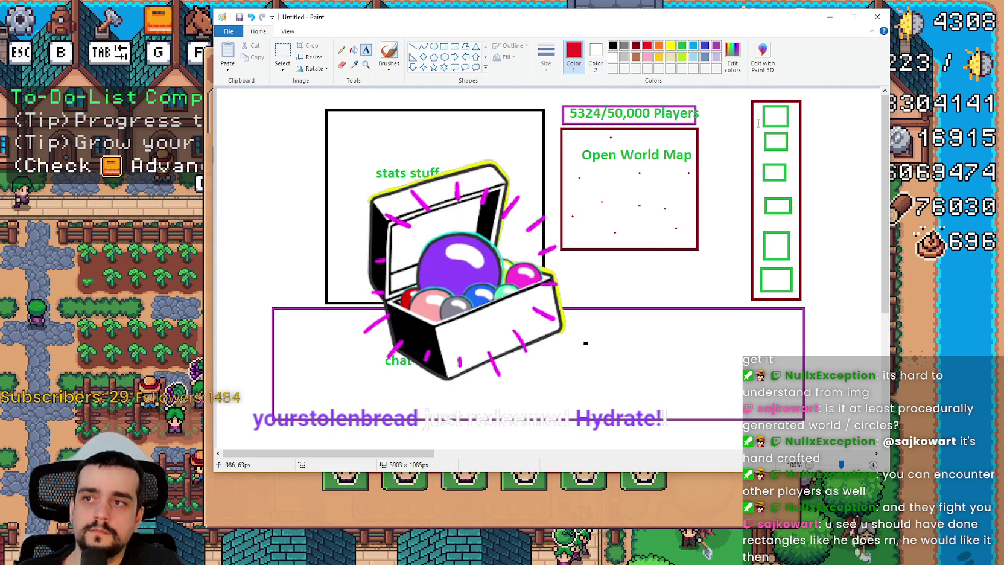
left_click(366, 50)
left_click(768, 114)
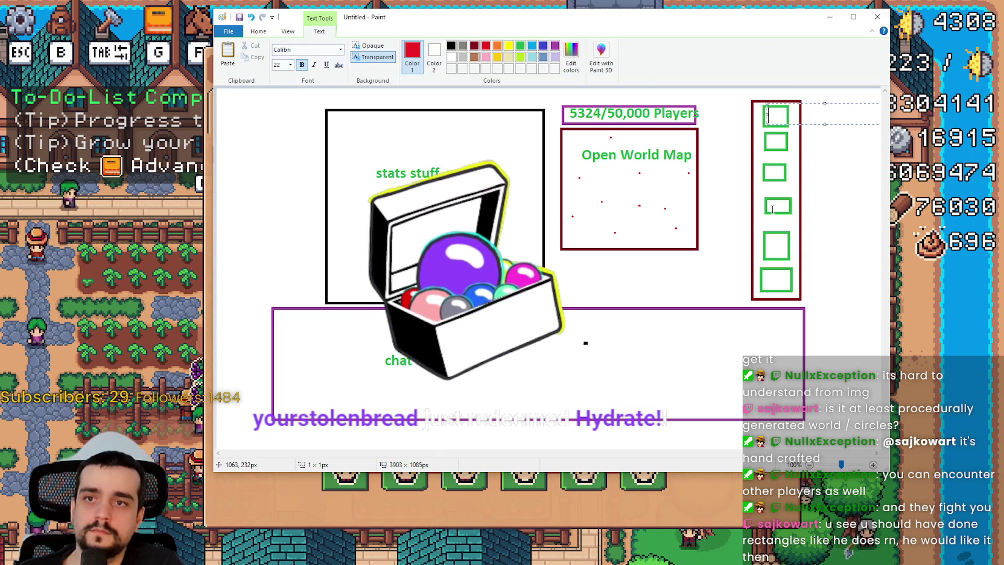
type("b1")
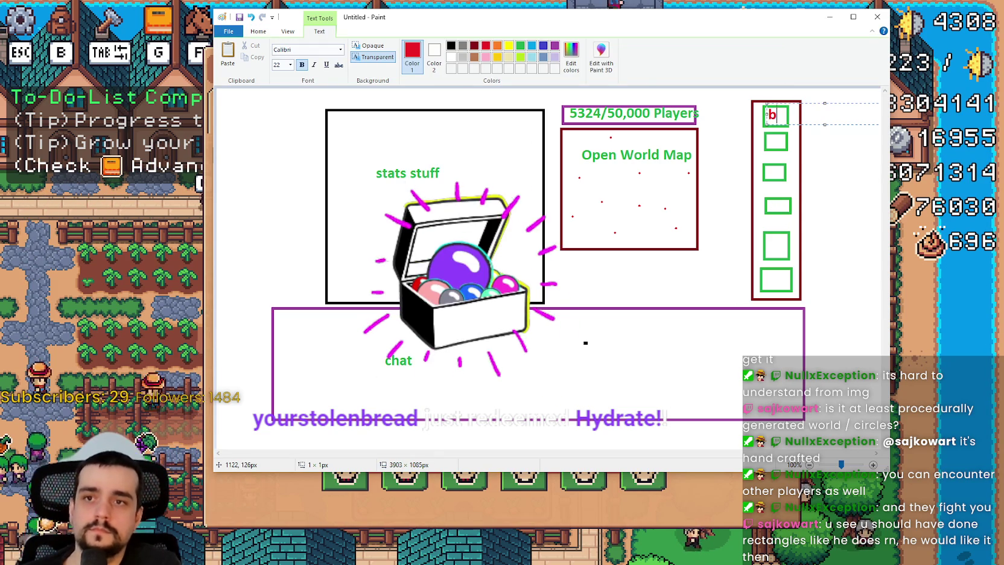
left_click(771, 144)
left_click(771, 144)
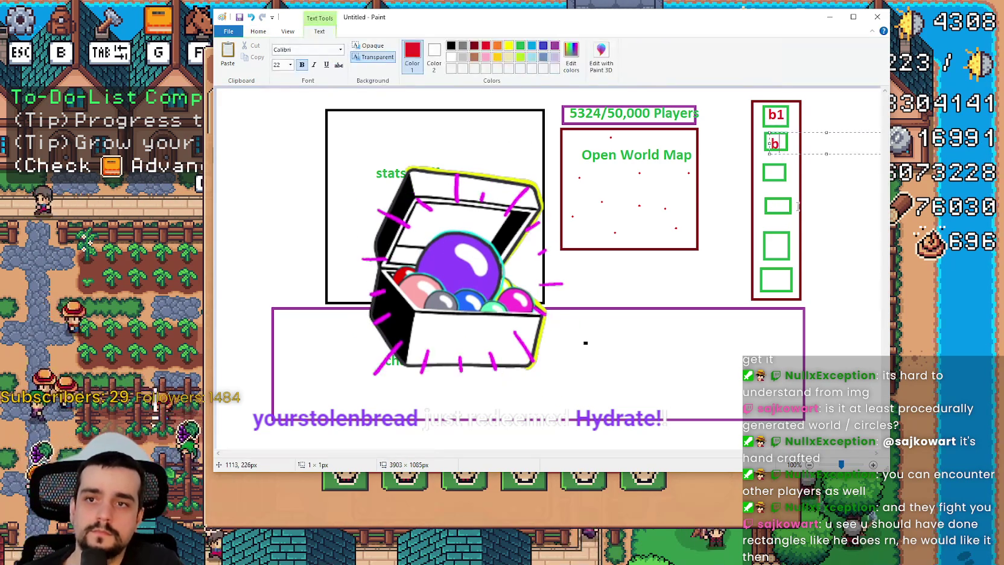
type("b2")
left_click(766, 158)
- Label the remaining green squares b3, b4, b5 and b6
left_click(766, 158)
type("b3")
left_click(777, 209)
left_click(767, 195)
type("b4")
left_click(768, 250)
left_click(767, 238)
type("b")
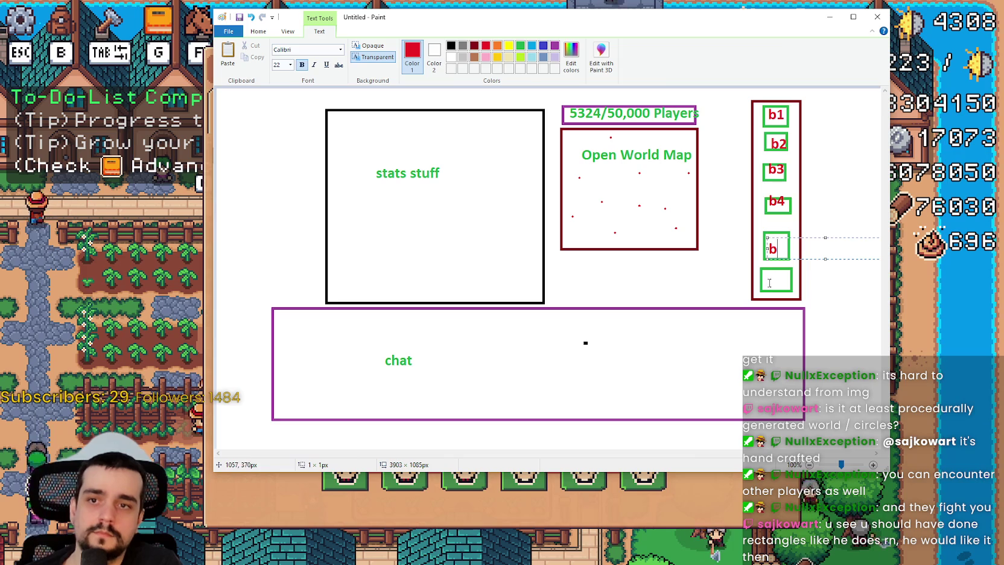
left_click(765, 297)
left_click(762, 275)
type("b6")
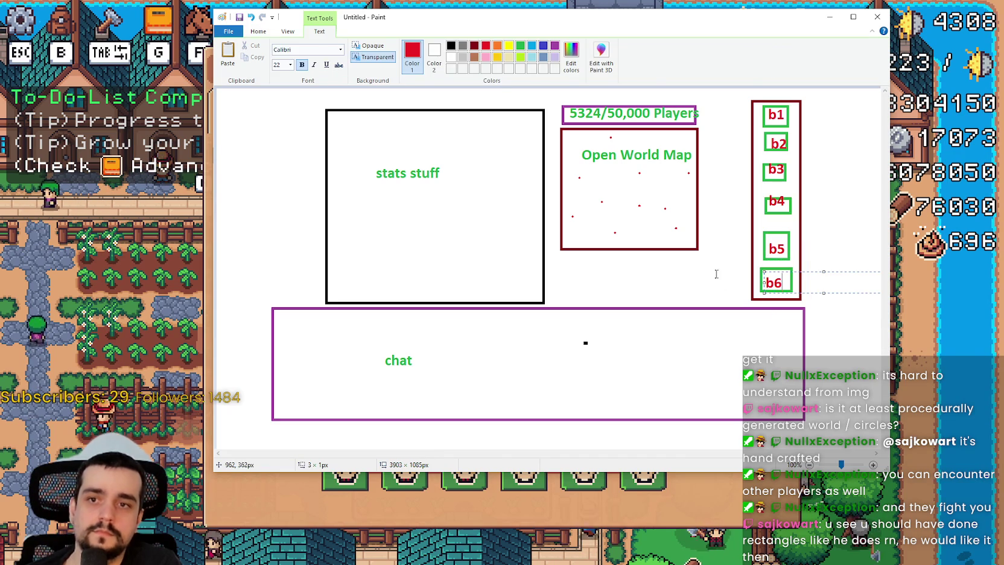
left_click(703, 229)
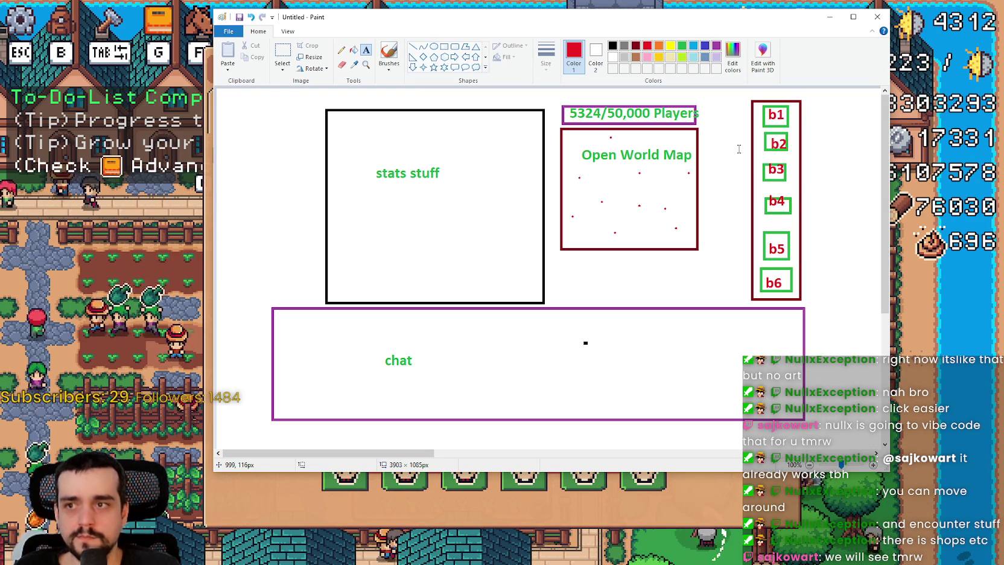
- Back in the game, review the upgrades, switch Advancements to the Crops page, then close it
key("alt+Tab")
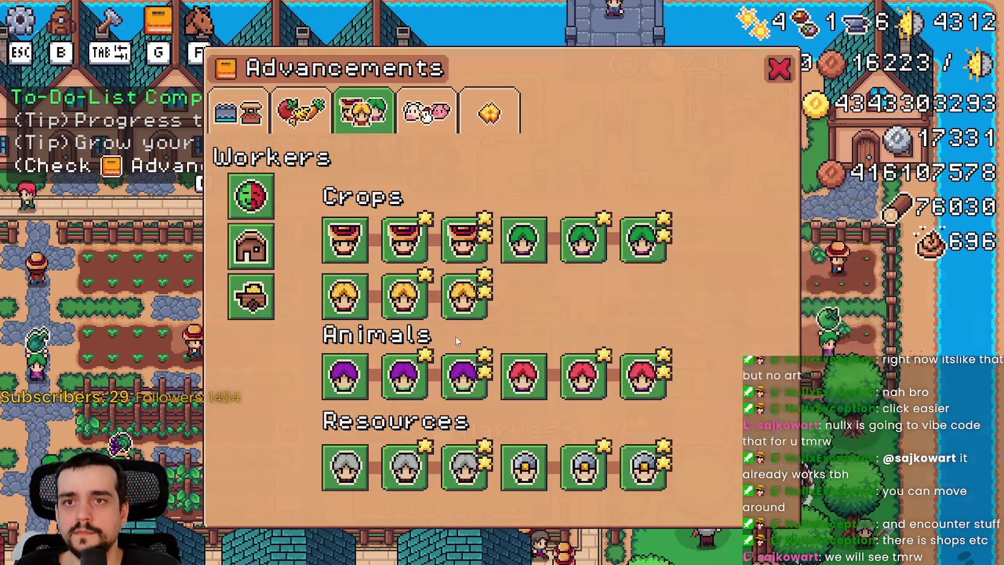
mouse_move(642, 261)
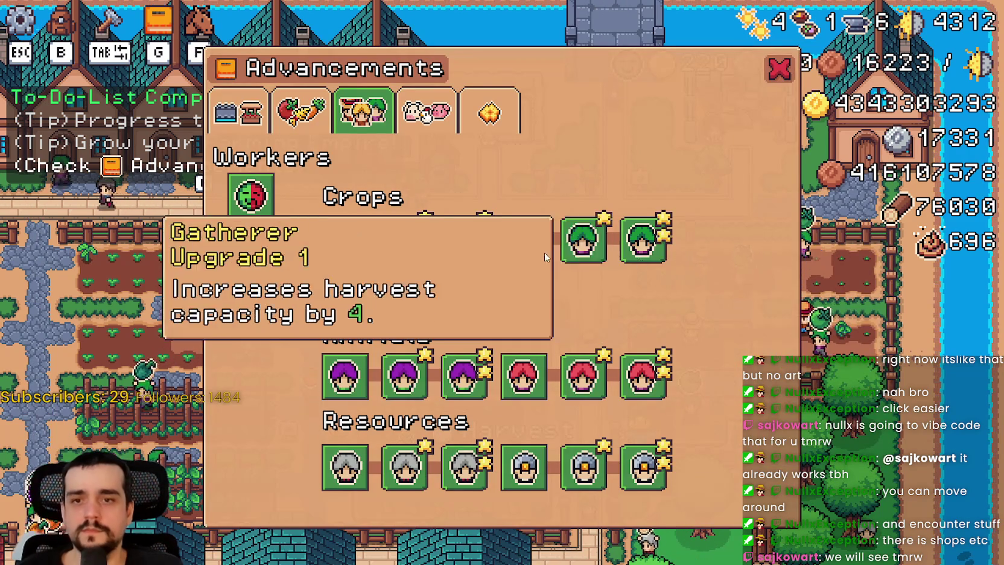
mouse_move(522, 259)
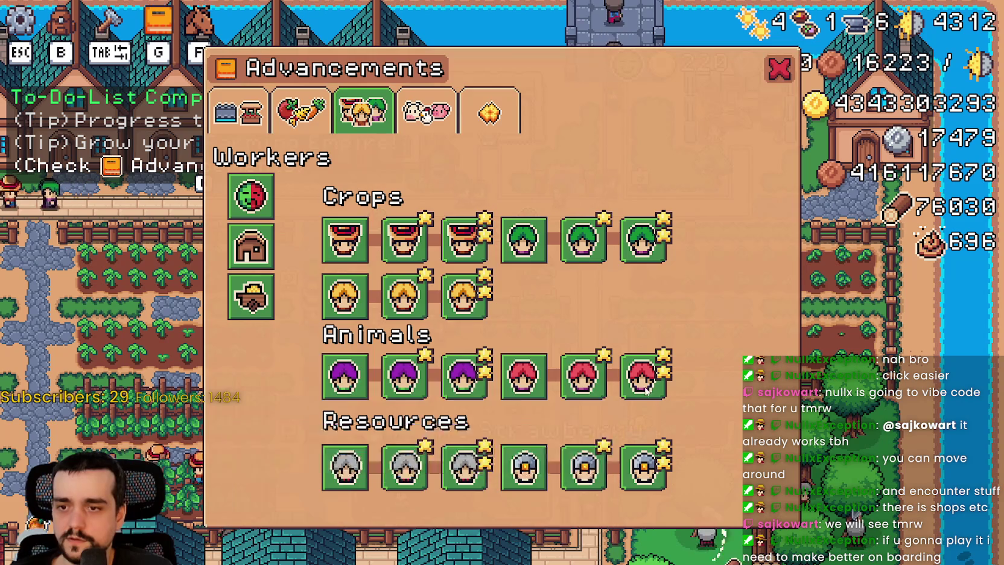
left_click(300, 111)
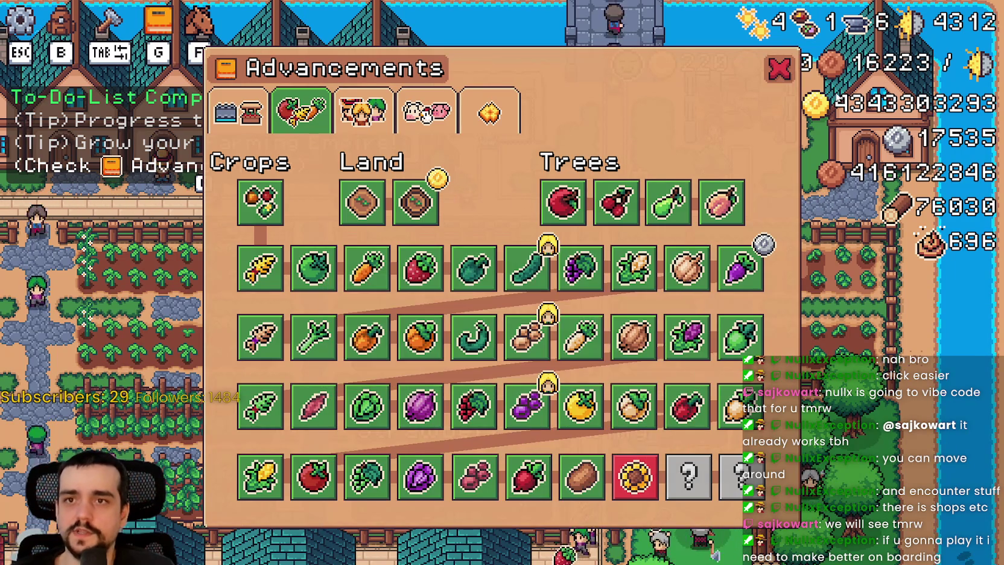
key("Escape")
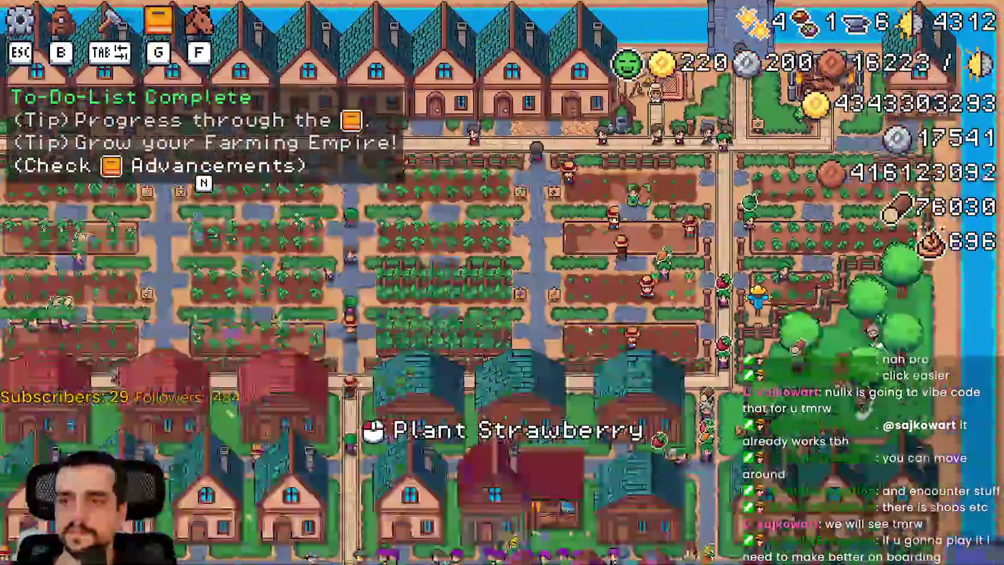
- Walk the character left and right along the road toward the houses
scroll(588, 322, "up", 5)
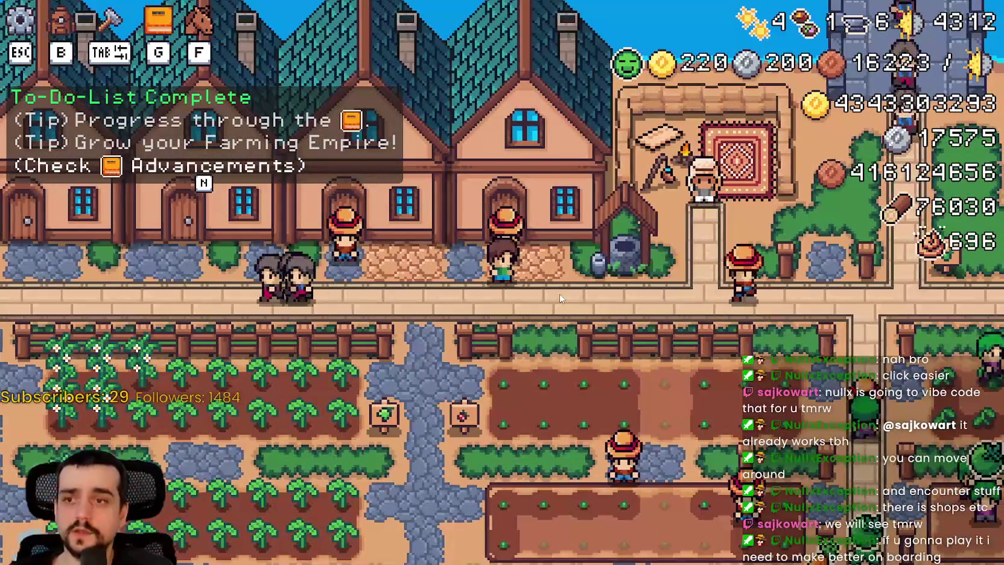
key("a")
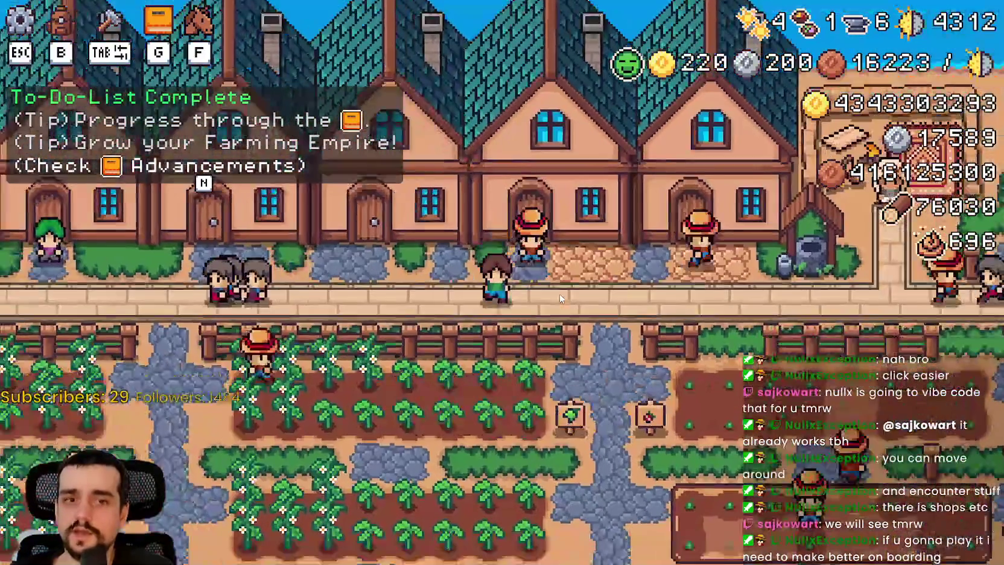
key("a")
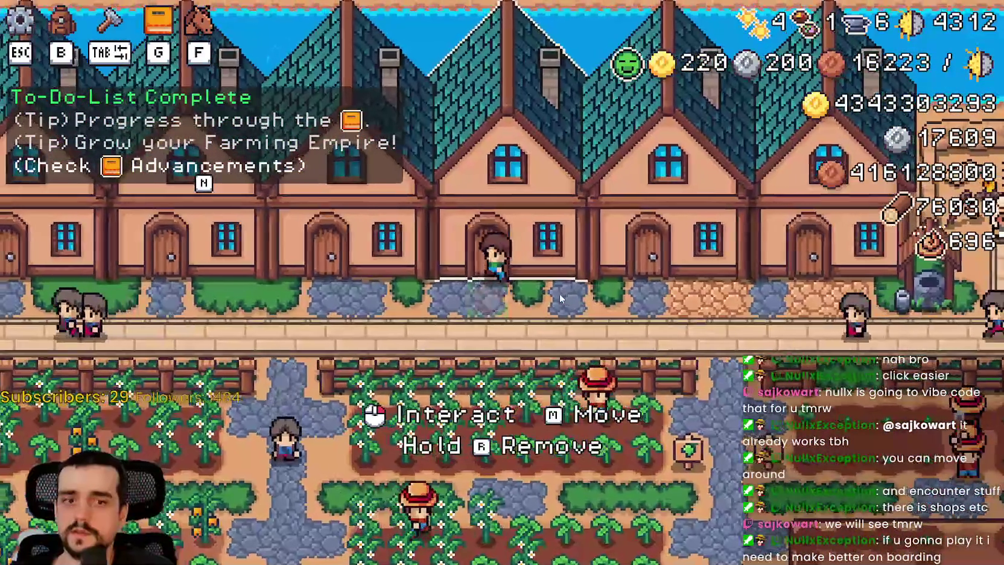
key("d")
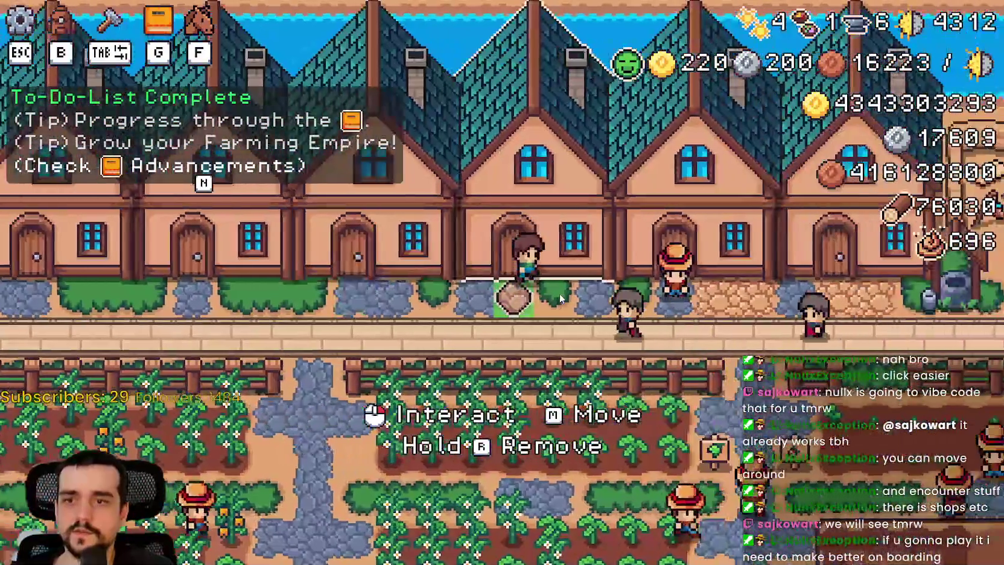
key("a")
key("w")
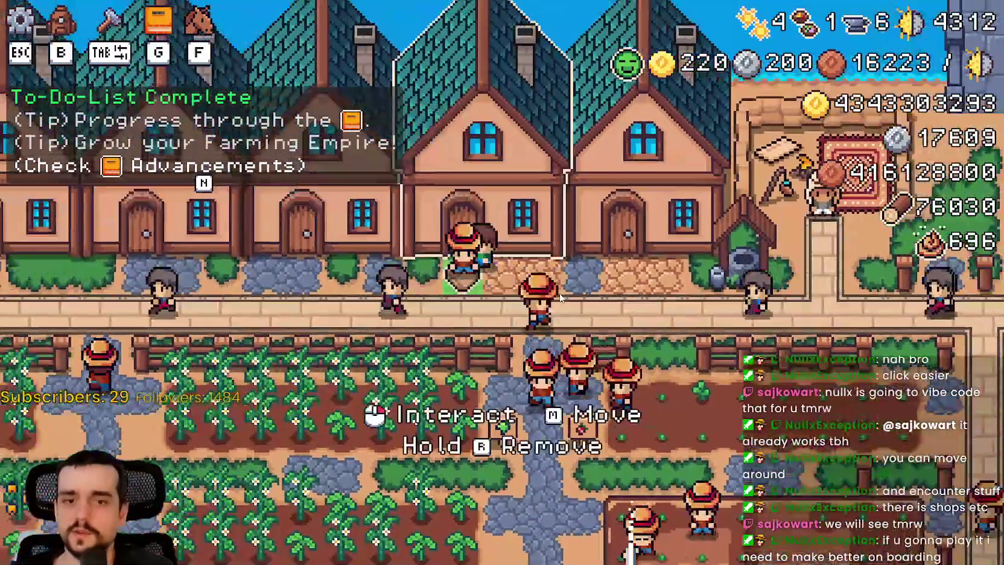
scroll(560, 297, "up", 2)
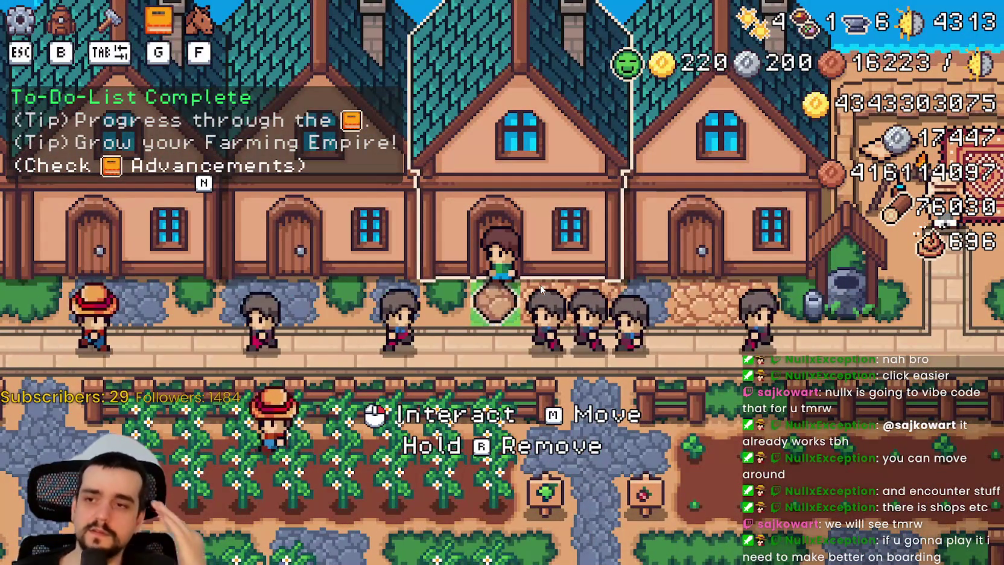
scroll(540, 287, "down", 3)
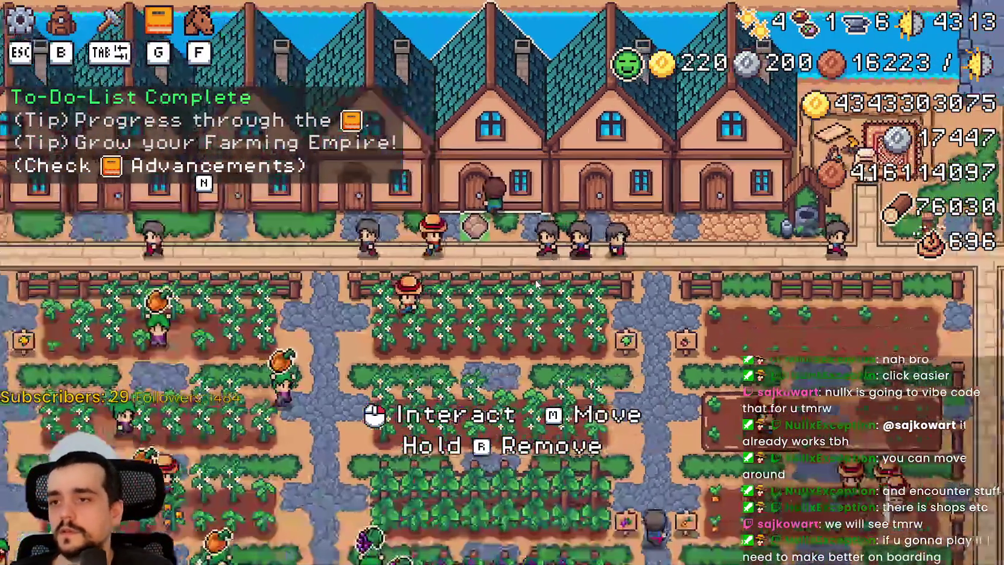
key("d")
scroll(543, 283, "up", 2)
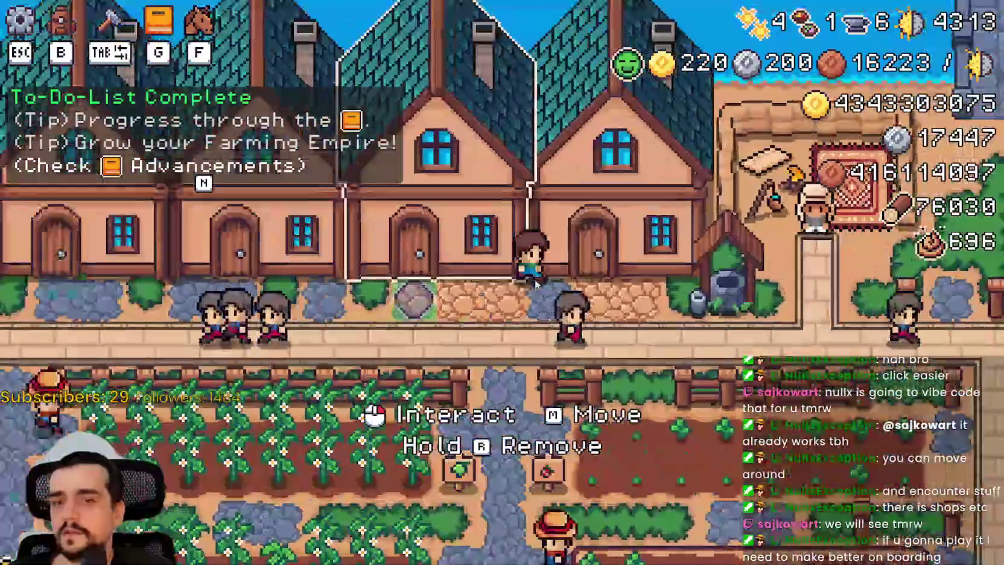
- Open and close the House info panel and the Royal's Envoy task dialog
left_click(628, 283)
scroll(628, 283, "down", 3)
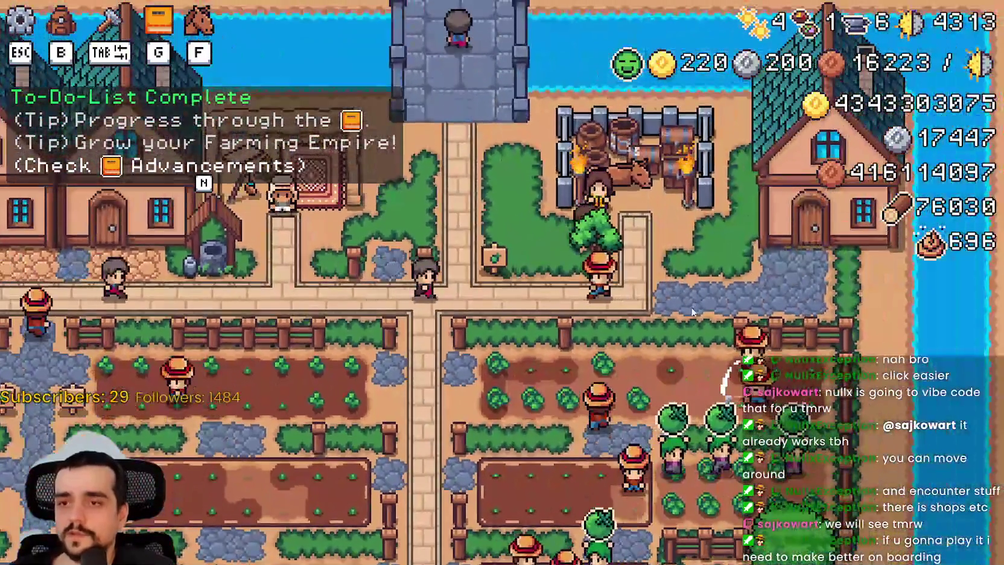
left_click(692, 290)
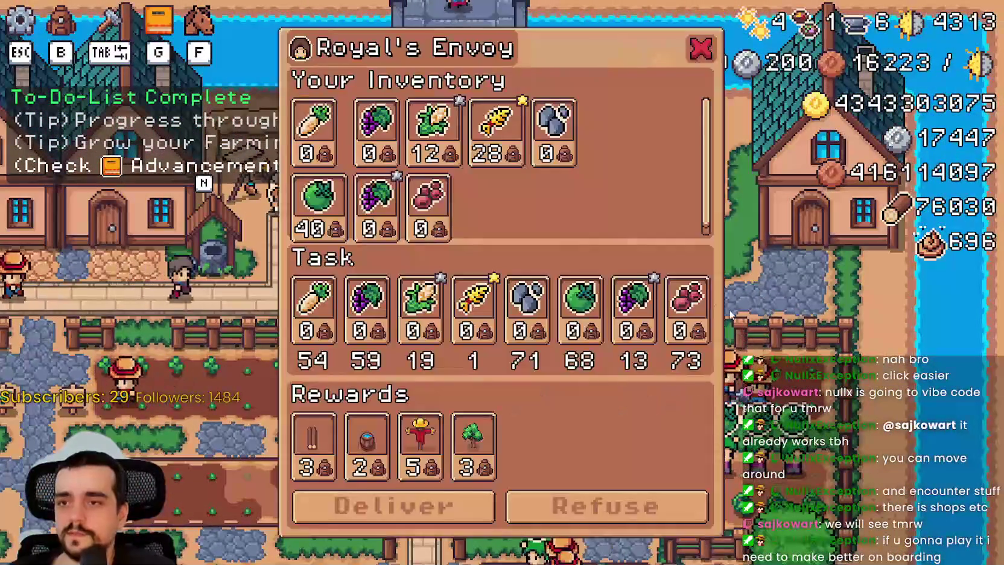
key("Escape")
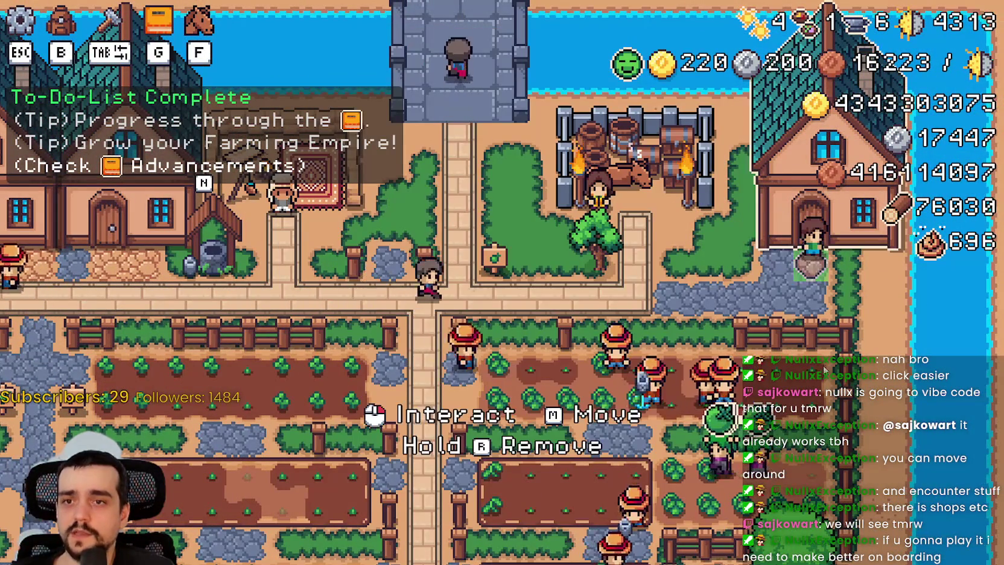
left_click(799, 339)
scroll(662, 167, "down", 1)
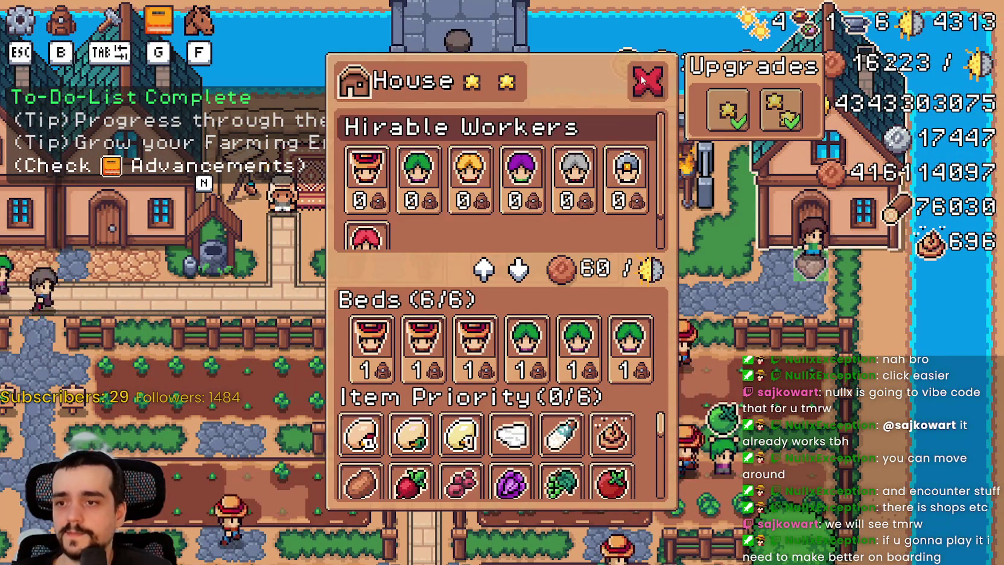
key("Escape")
- Pan the farm map toward the lower-left fields and open the Advancements window with G
key("s")
key("a")
key("w")
scroll(646, 274, "down", 4)
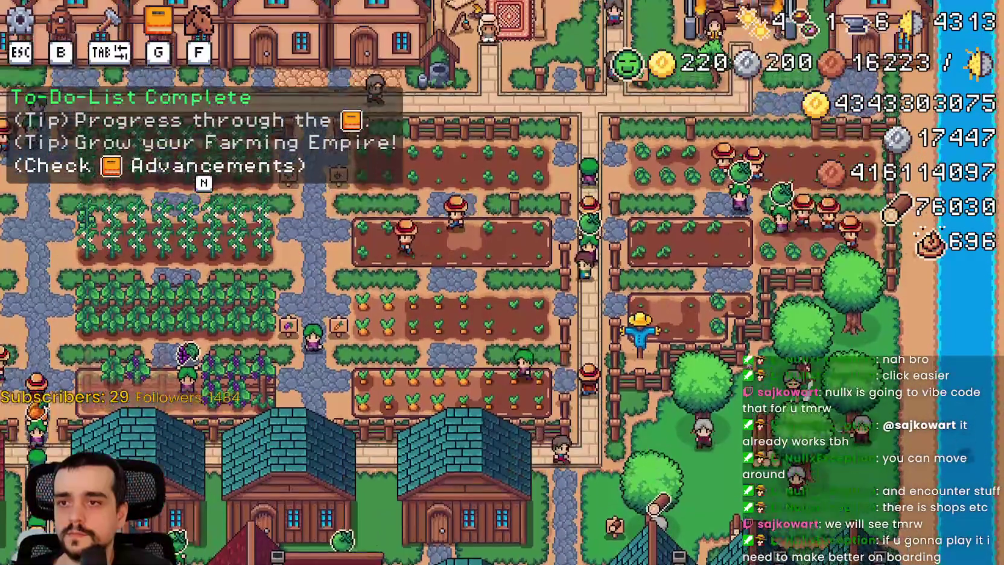
scroll(646, 275, "up", 2)
scroll(644, 274, "up", 4)
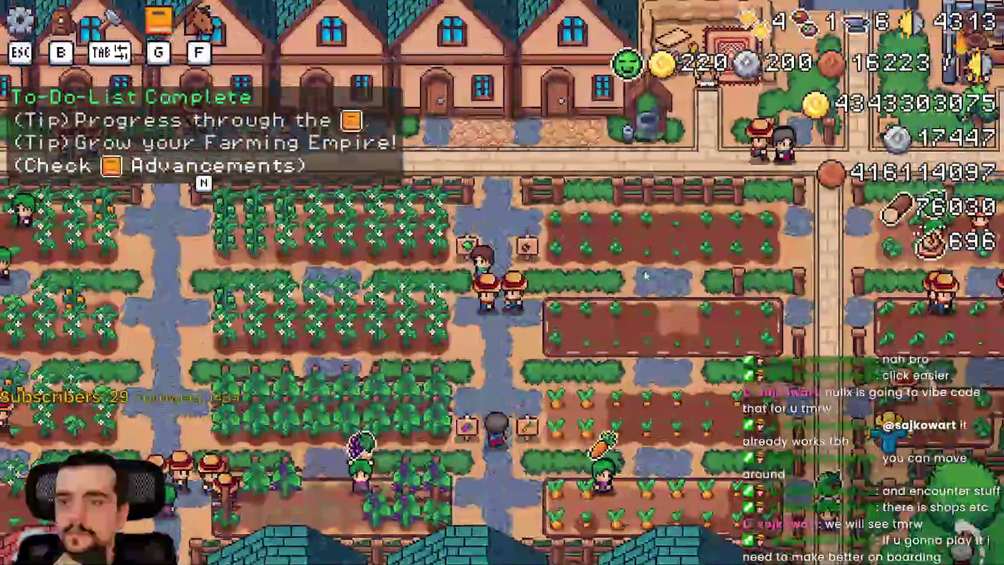
scroll(641, 273, "down", 3)
key("s")
key("g")
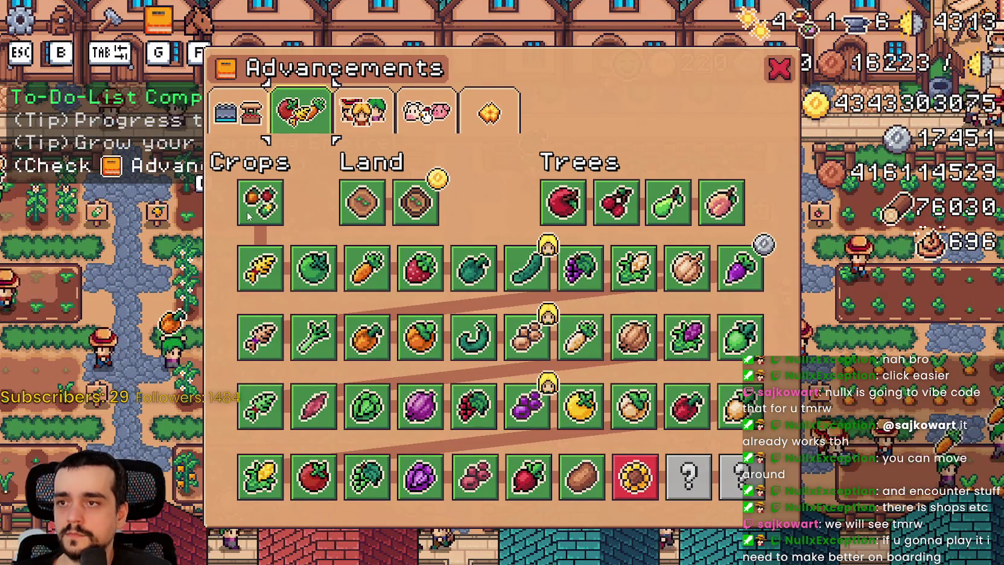
- Browse the Workers, Animals and Decorations advancement pages
left_click(356, 117)
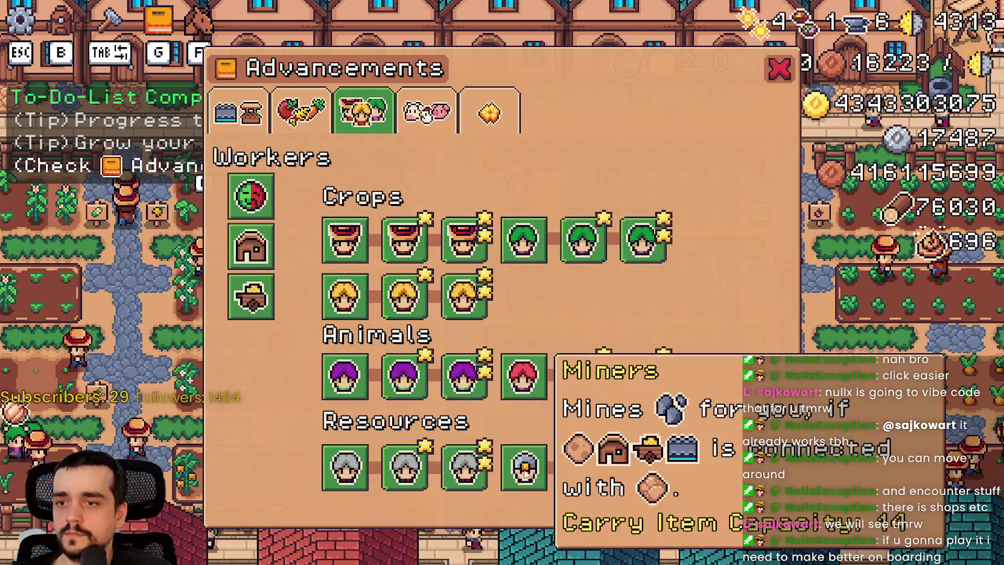
left_click(427, 112)
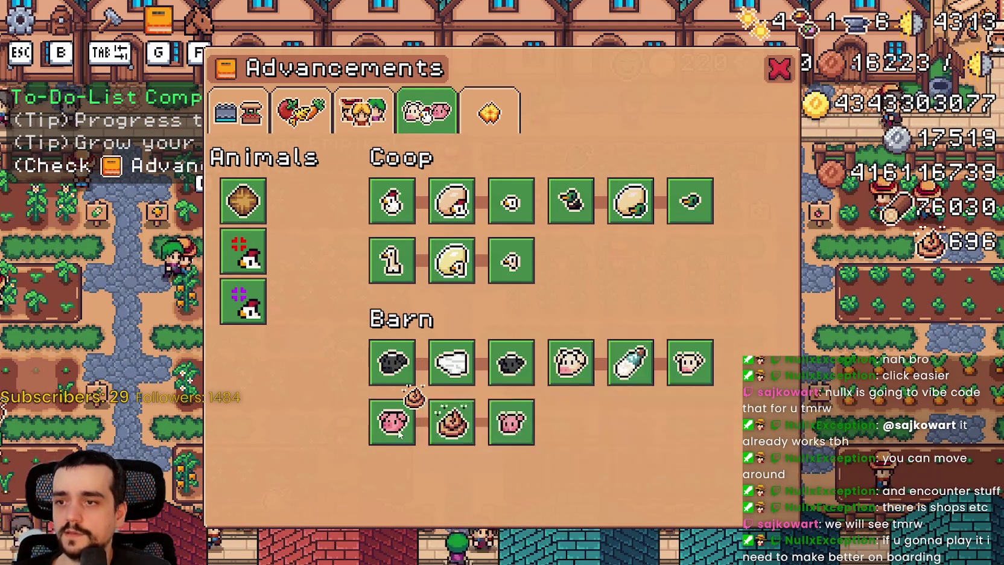
left_click(489, 111)
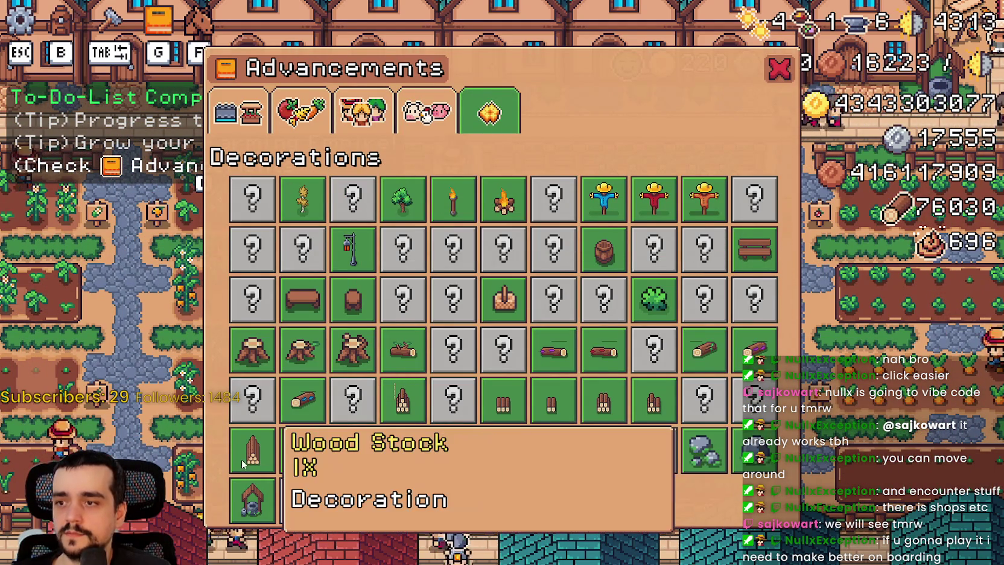
- Close Advancements, check the House panel's tooltip, and stop the game with F8
left_click(783, 69)
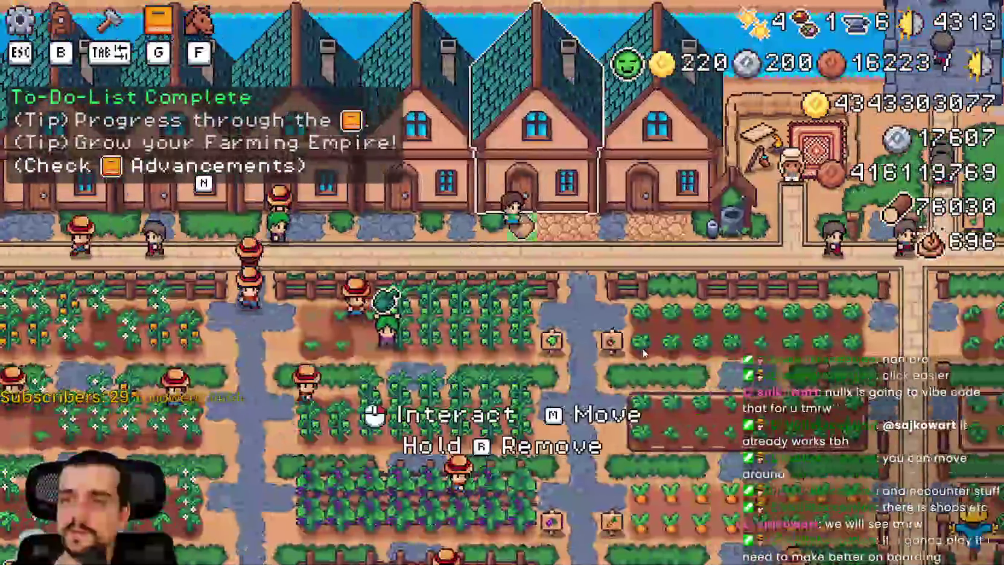
left_click(580, 159)
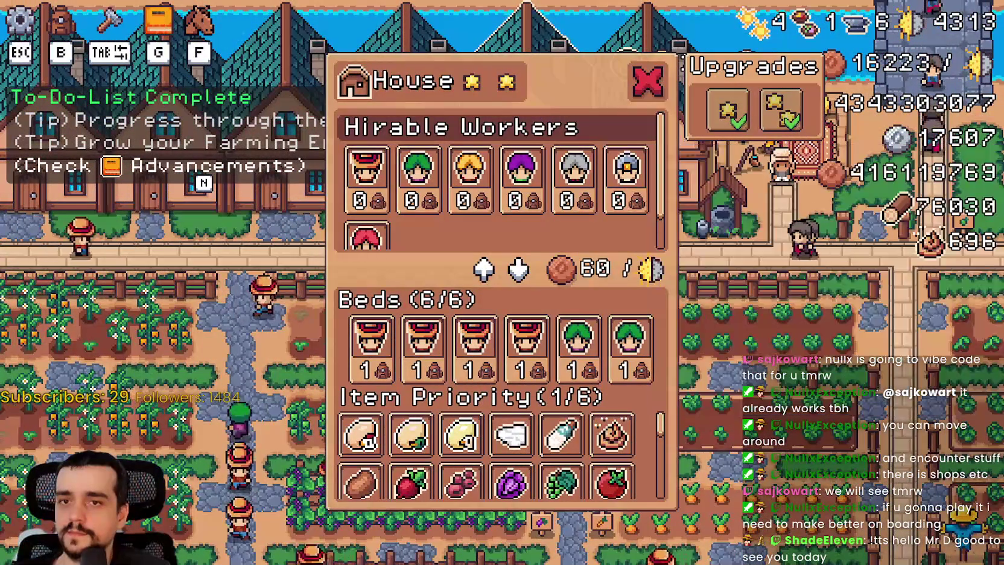
key("F8")
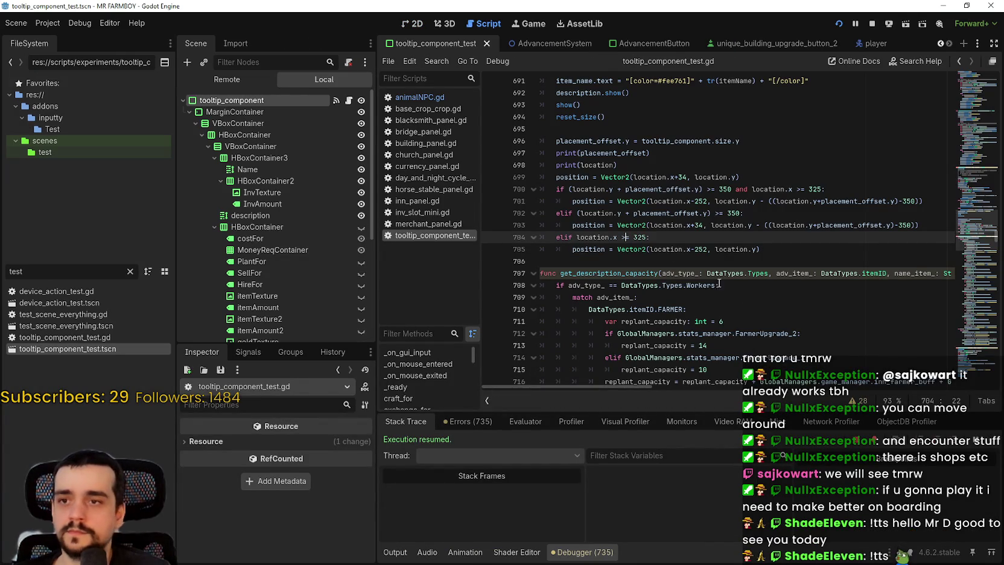
- Copy the tooltip positioning code on lines 699–705 using the right-click menu
left_click(776, 254)
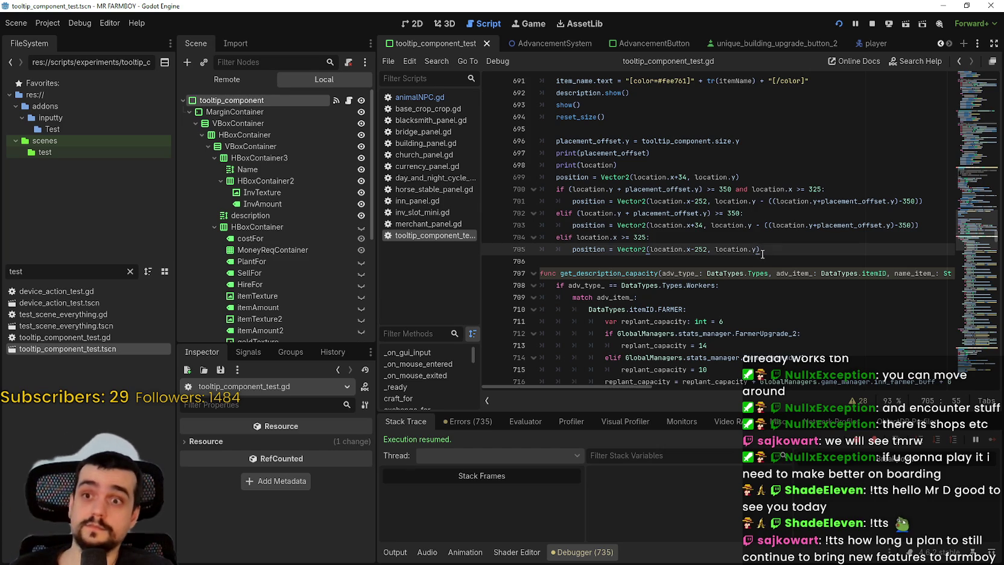
mouse_move(760, 250)
left_mouse_down()
mouse_move(534, 193)
mouse_move(522, 170)
mouse_move(570, 184)
left_mouse_up()
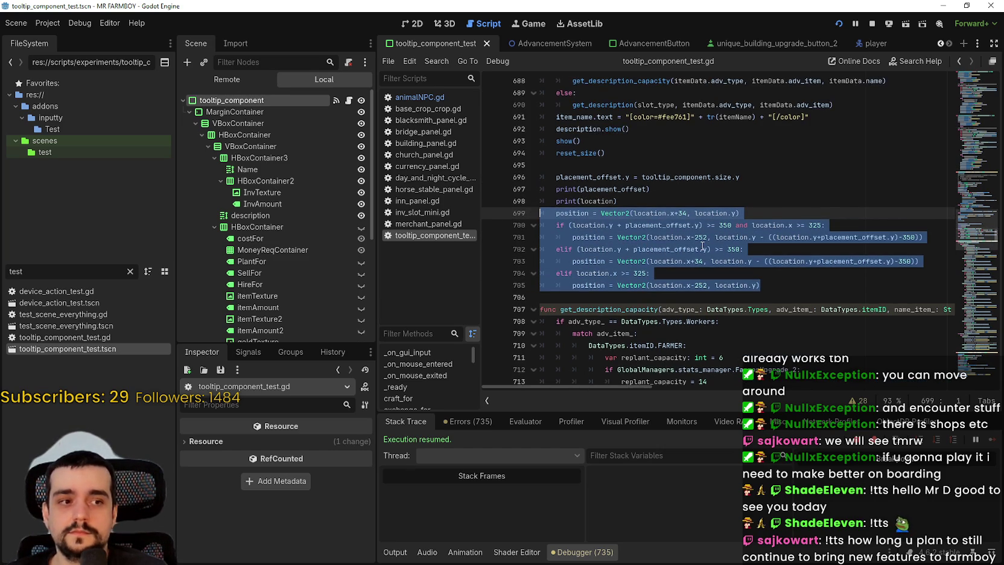
right_click(668, 209)
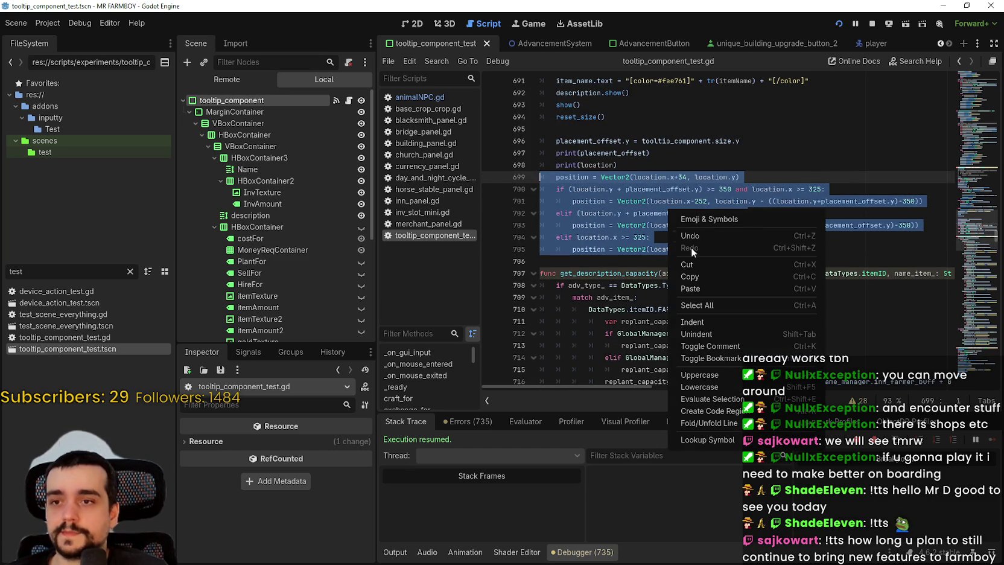
left_click(699, 278)
- Reselect the positioning lines, then place the caret after print(location) on line 698
left_click(788, 272)
left_click(774, 243)
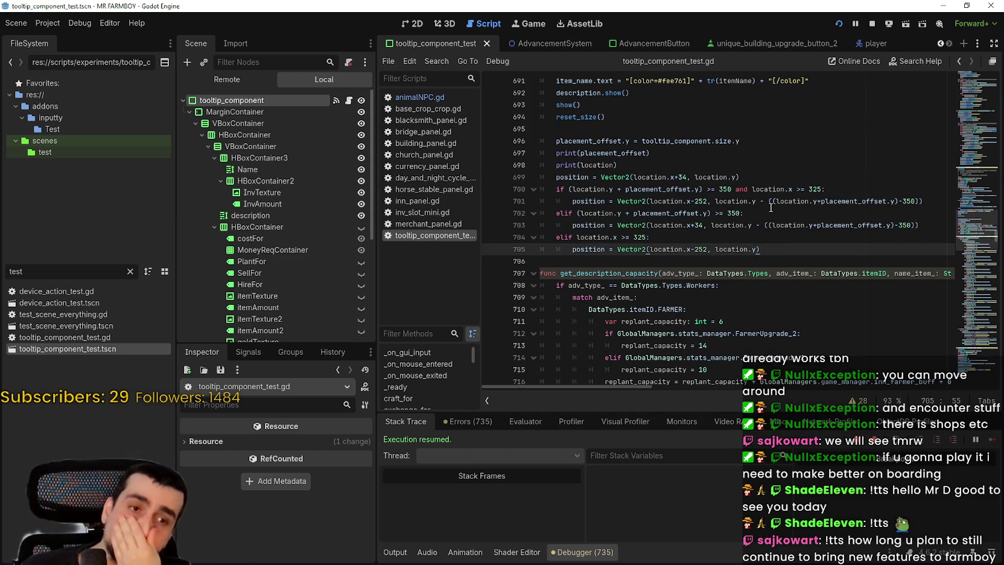
scroll(625, 247, "up", 1)
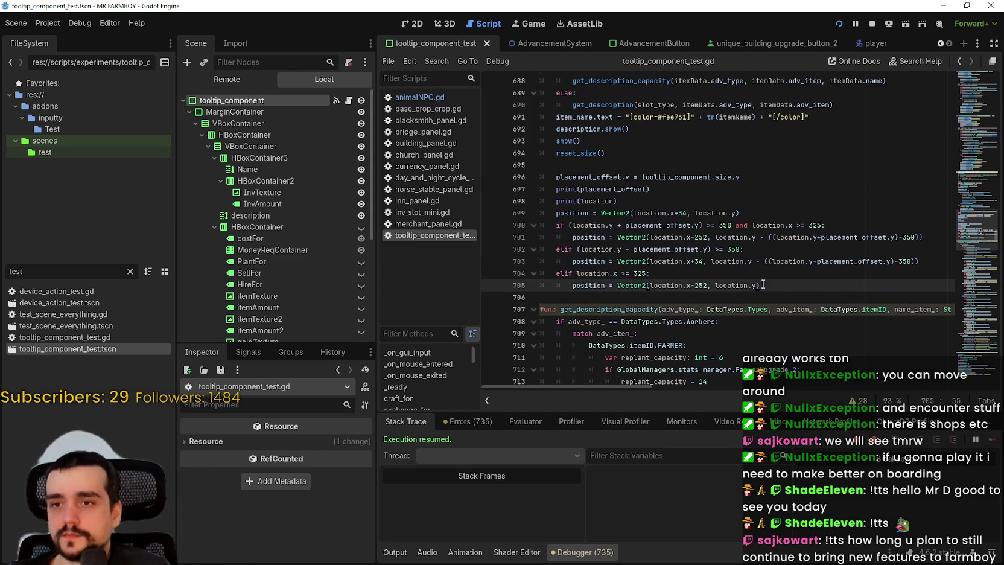
left_click(489, 217, "shift")
left_click(635, 175)
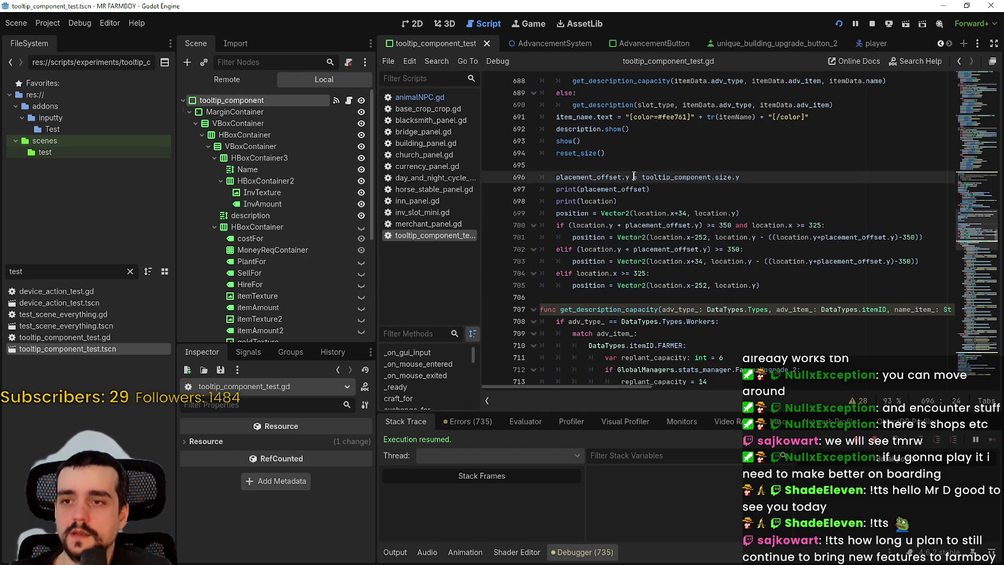
scroll(634, 176, "up", 2)
left_click(639, 284)
left_click(639, 277)
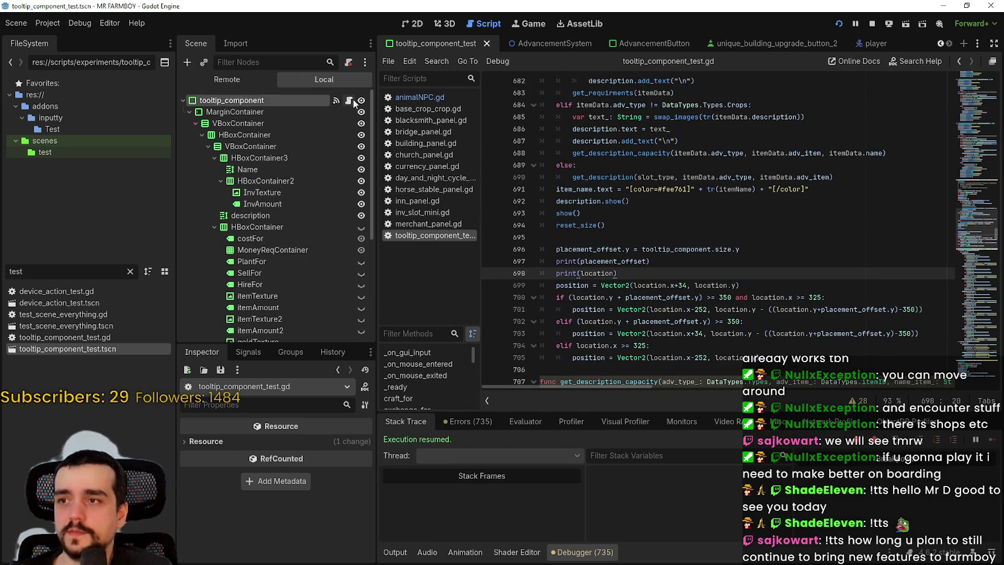
left_click_drag(971, 226, 962, 84)
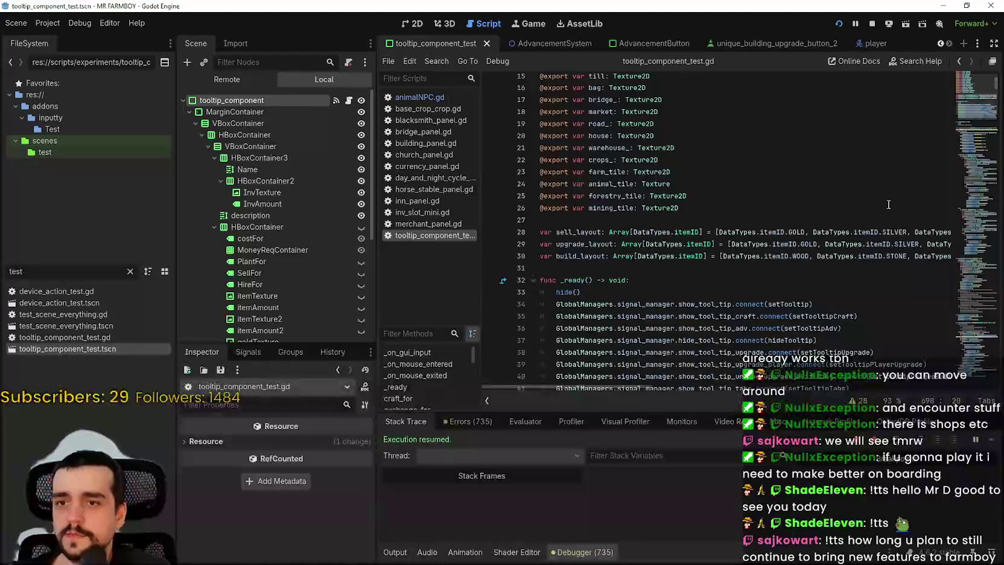
scroll(809, 247, "down", 2)
right_click(814, 246)
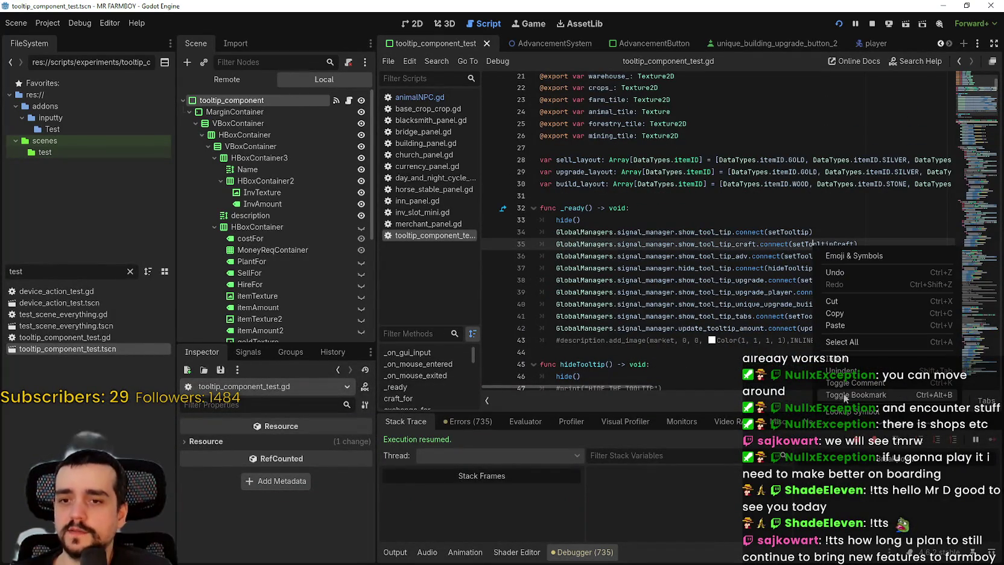
left_click(845, 411)
scroll(673, 230, "down", 8)
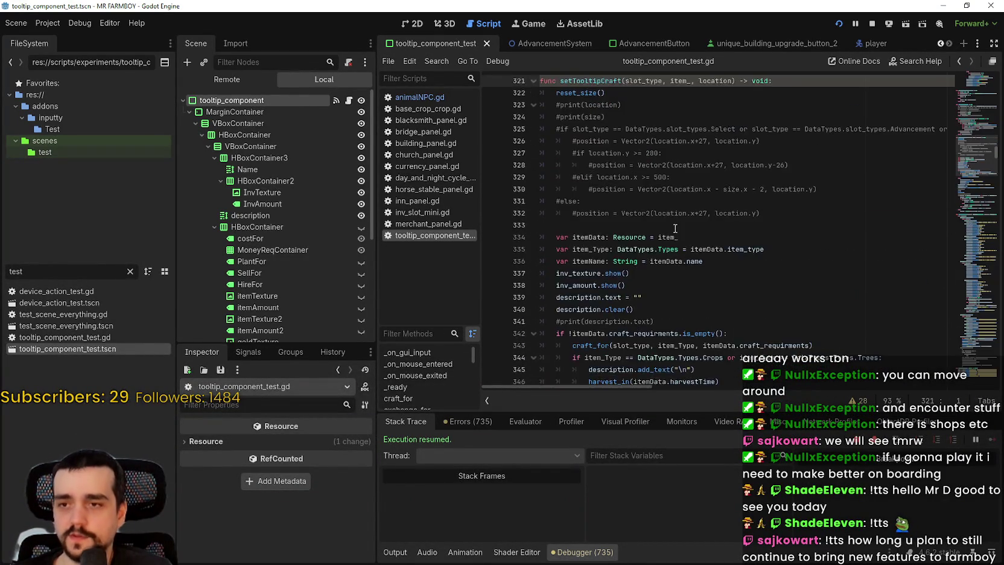
scroll(628, 234, "down", 6)
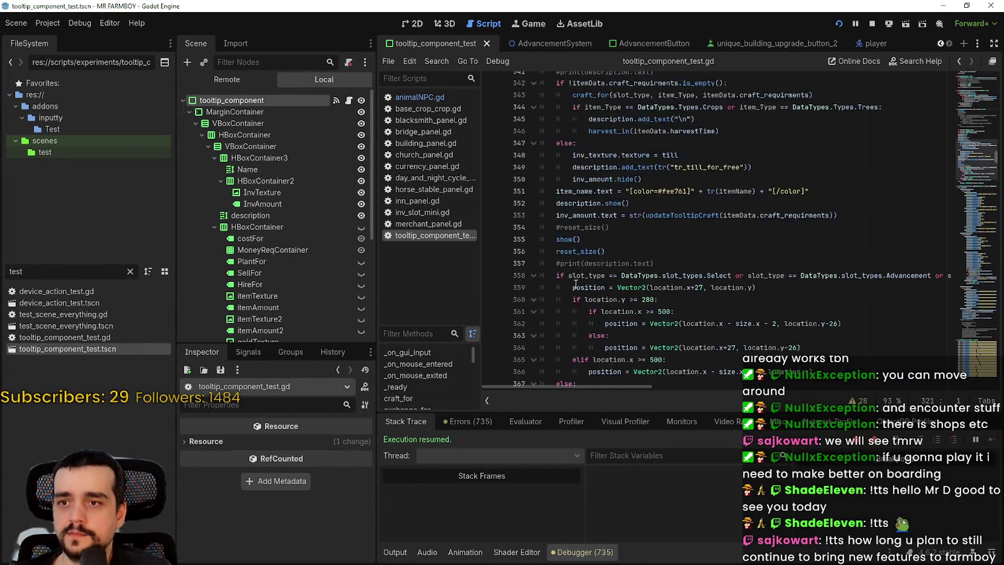
mouse_move(779, 285)
left_mouse_down()
mouse_move(749, 283)
mouse_move(603, 215)
mouse_move(565, 178)
left_mouse_up()
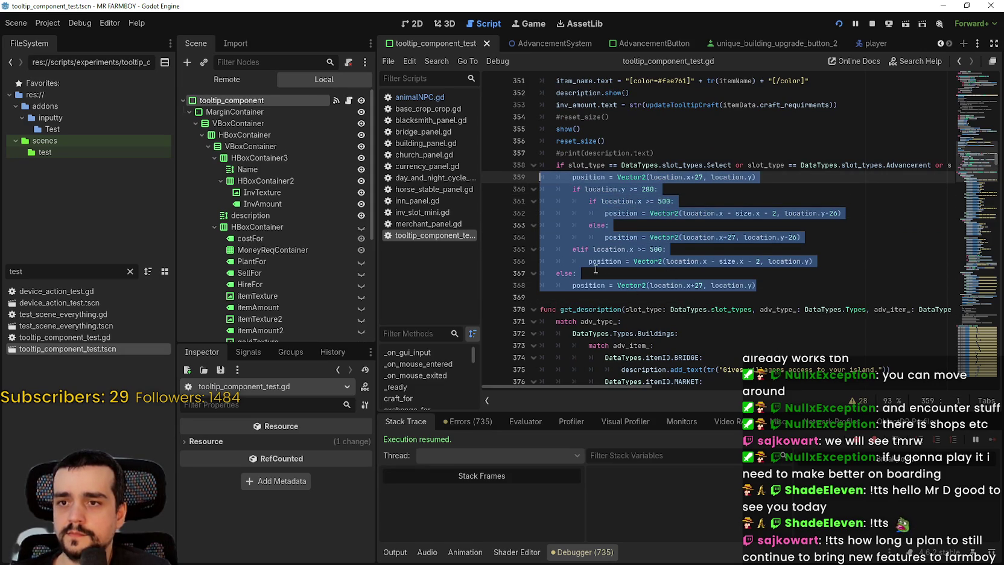
key("ctrl+v")
key("ctrl+z")
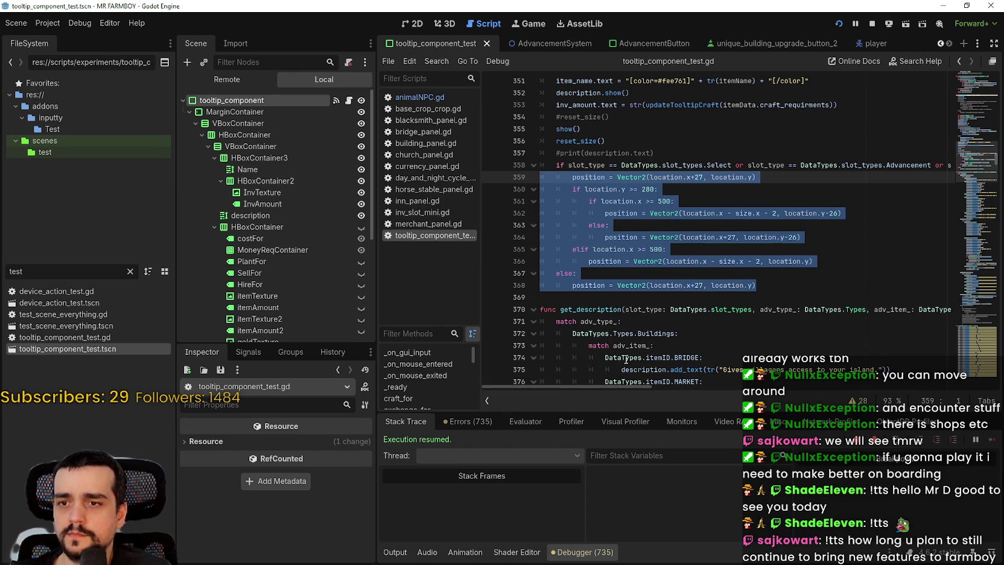
key("ctrl+z")
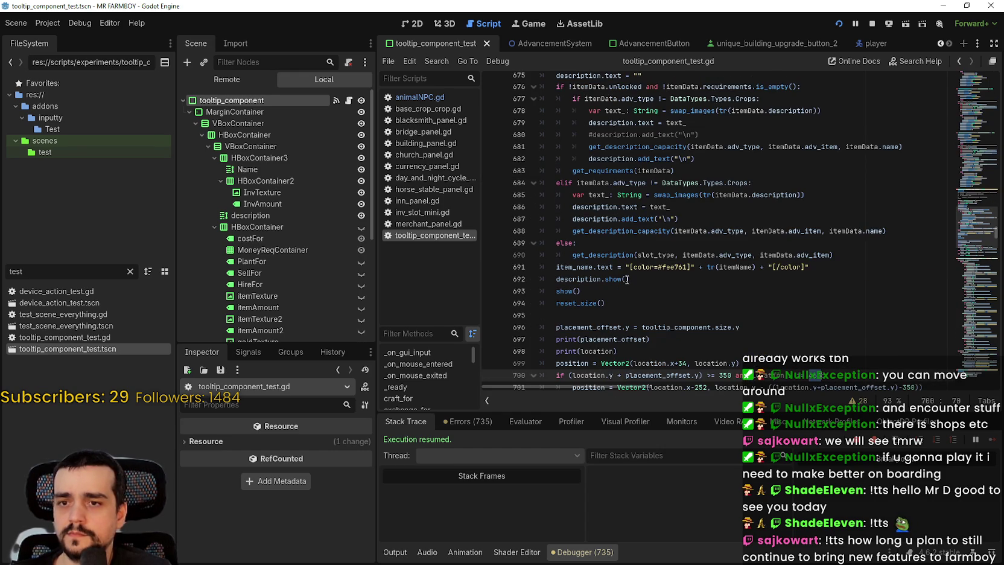
- Undo back to 465 on line 700 and review the placement code on lines 696–705
key("ctrl+z")
left_click(761, 329)
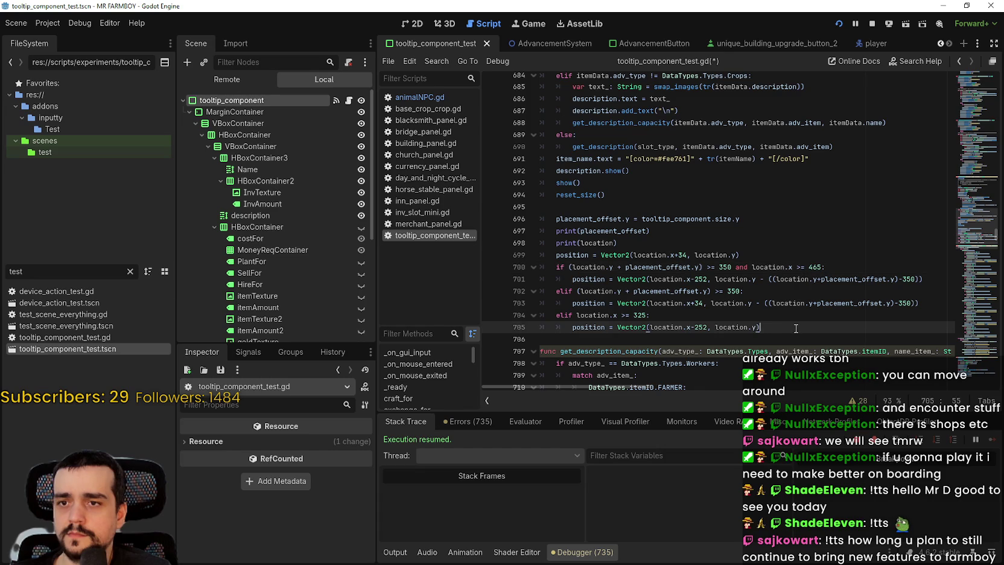
mouse_move(758, 327)
left_mouse_down()
mouse_move(603, 266)
mouse_move(529, 256)
mouse_move(522, 221)
left_mouse_up()
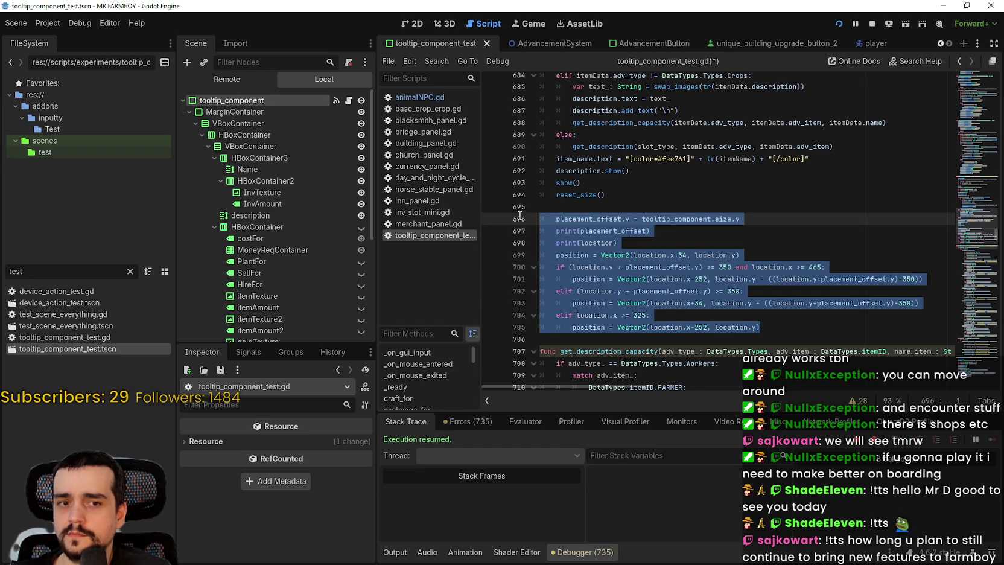
scroll(567, 232, "up", 6)
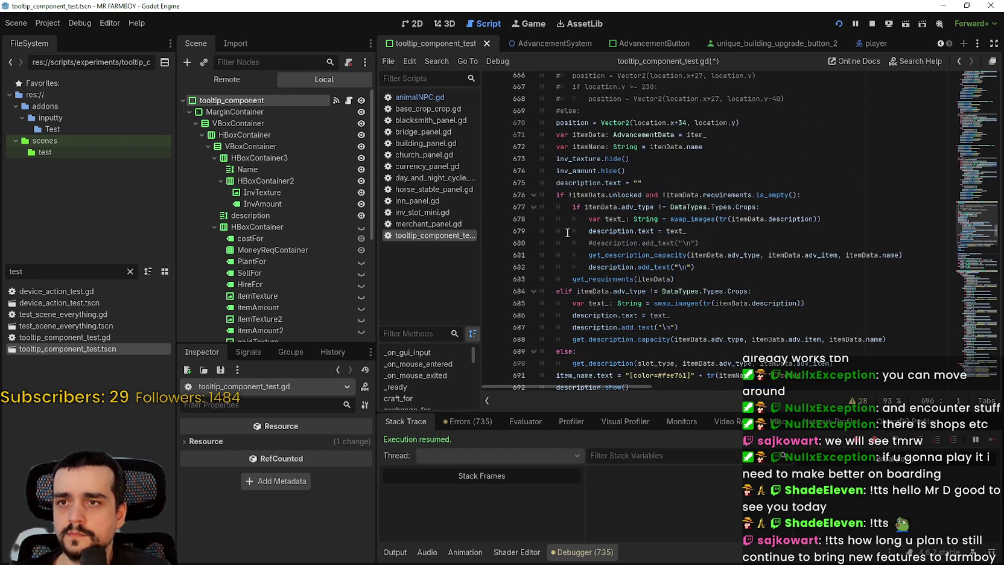
scroll(595, 142, "up", 2)
scroll(584, 157, "down", 9)
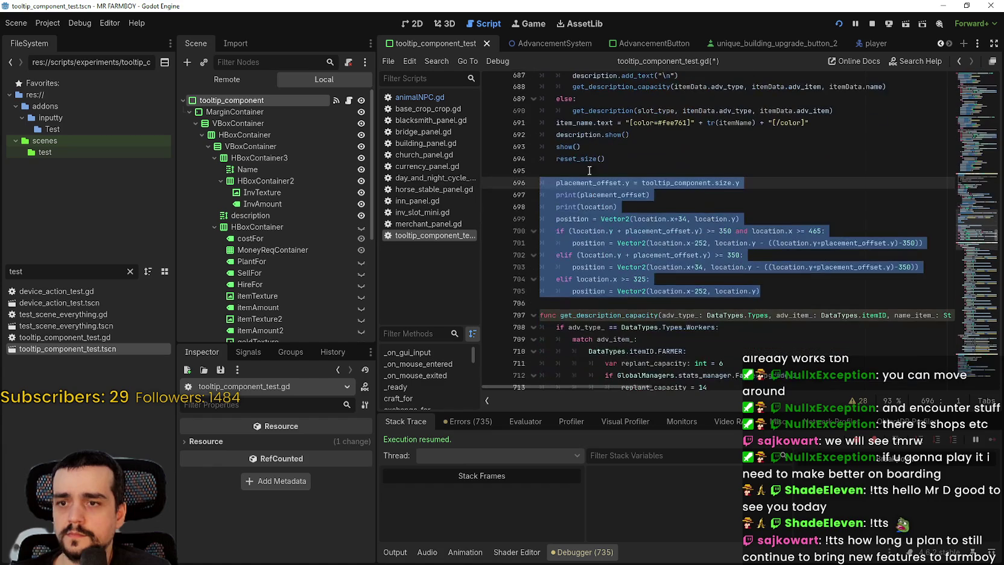
left_click(782, 289)
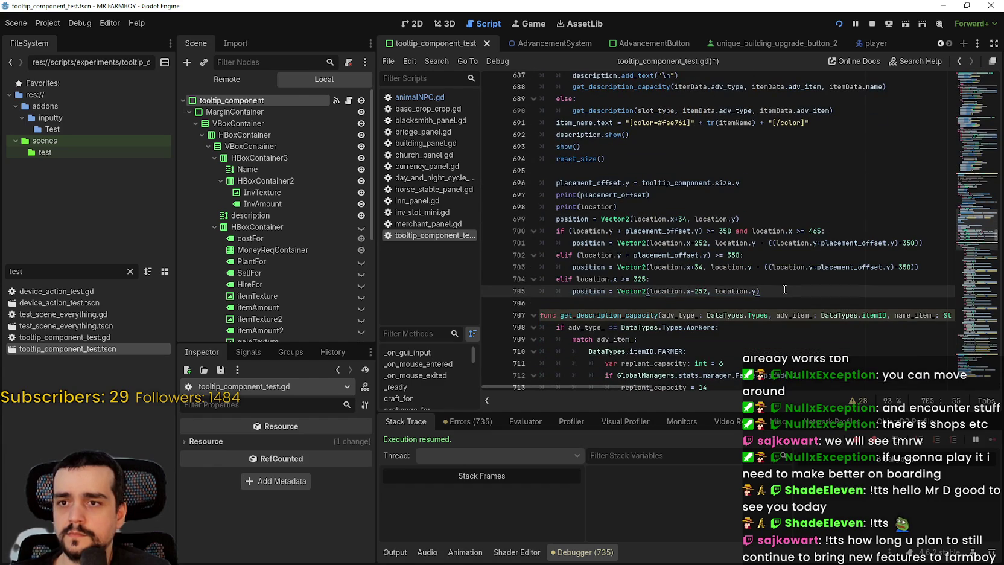
scroll(748, 253, "up", 2)
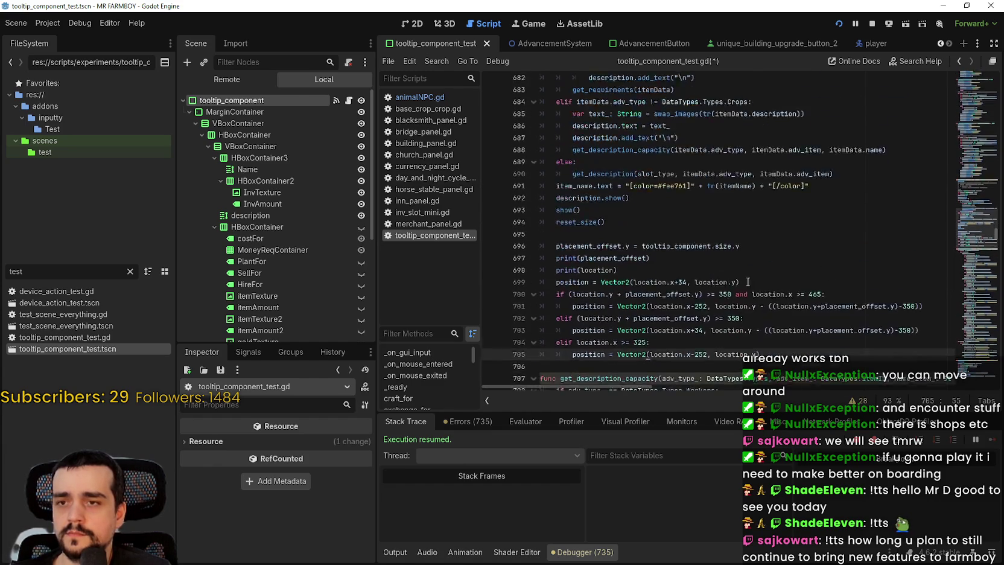
scroll(762, 302, "down", 2)
- Delete the print(placement_offset) and print(location) lines, copy the positioning block, and save
left_click_drag(623, 209, 567, 194)
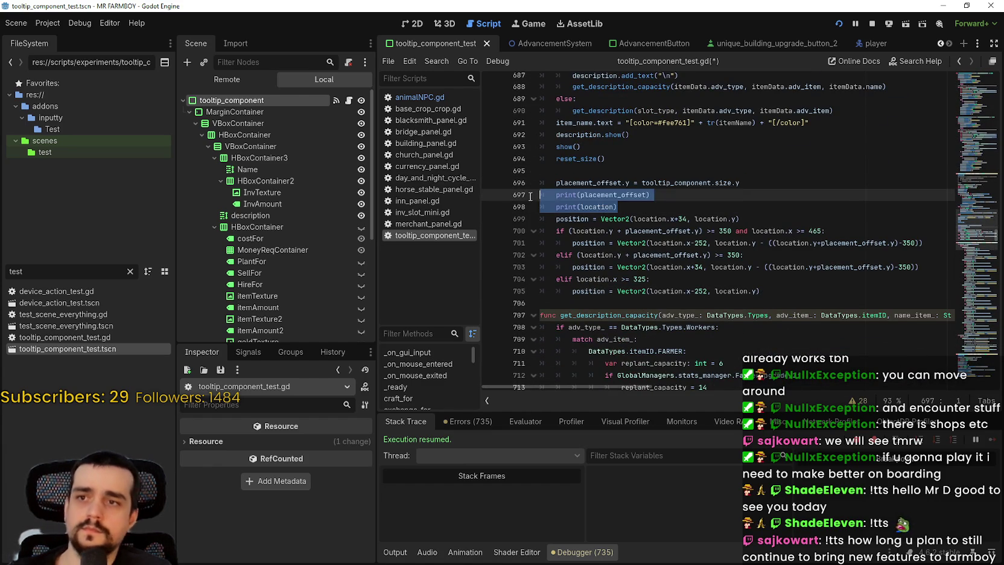
key("BackSpace")
key("BackSpace")
mouse_move(762, 267)
left_mouse_down()
mouse_move(664, 267)
mouse_move(511, 191)
mouse_move(517, 174)
left_mouse_up()
key("ctrl+c")
mouse_move(761, 266)
left_mouse_down()
mouse_move(604, 242)
mouse_move(604, 279)
mouse_move(603, 254)
mouse_move(539, 189)
left_mouse_up()
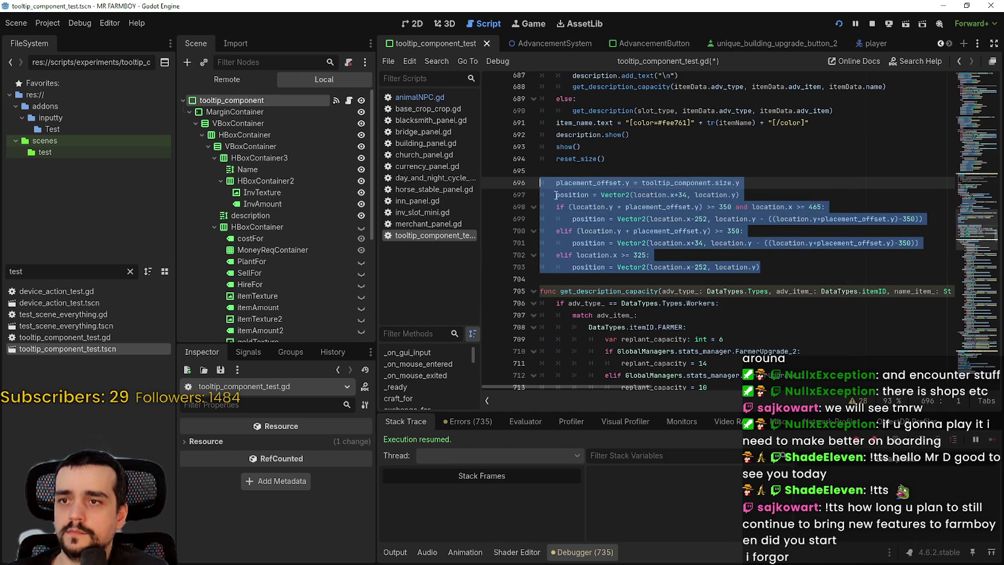
left_click(606, 218)
key("ctrl+s")
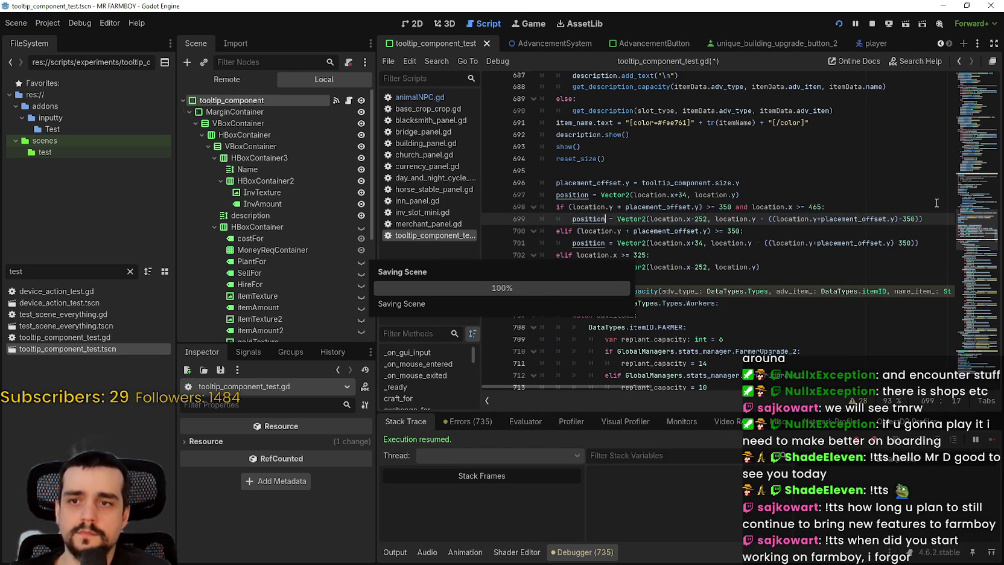
scroll(974, 164, "up", 20)
- Go to the setTooltipCraft definition and select its old position branches on lines 357–368
scroll(973, 164, "up", 20)
scroll(749, 231, "up", 1)
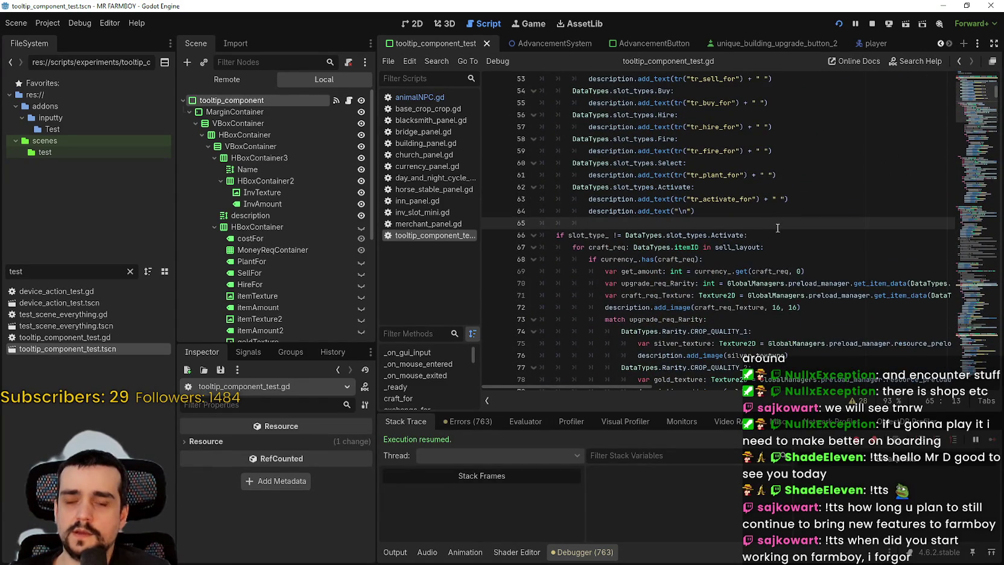
scroll(777, 227, "up", 4)
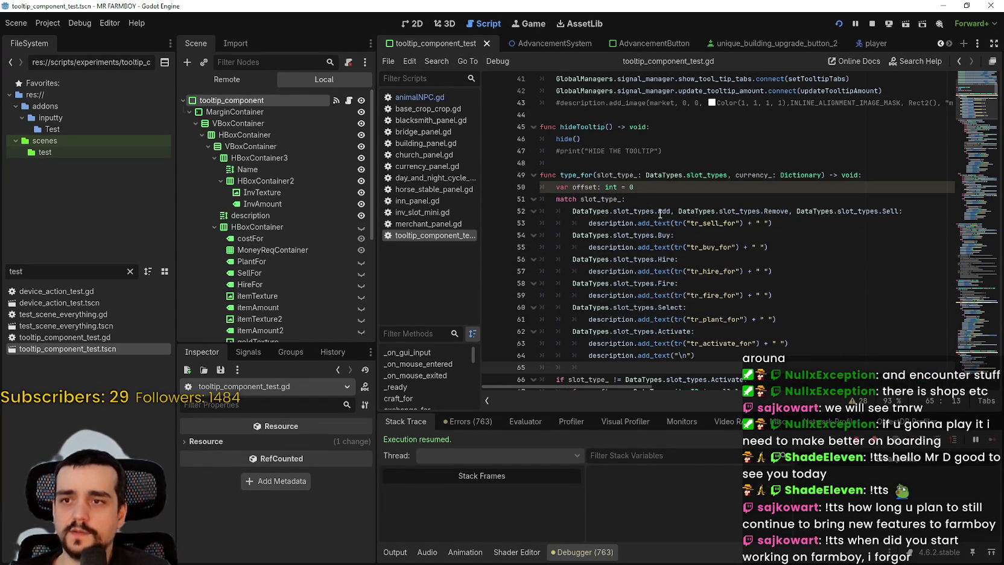
scroll(660, 213, "up", 6)
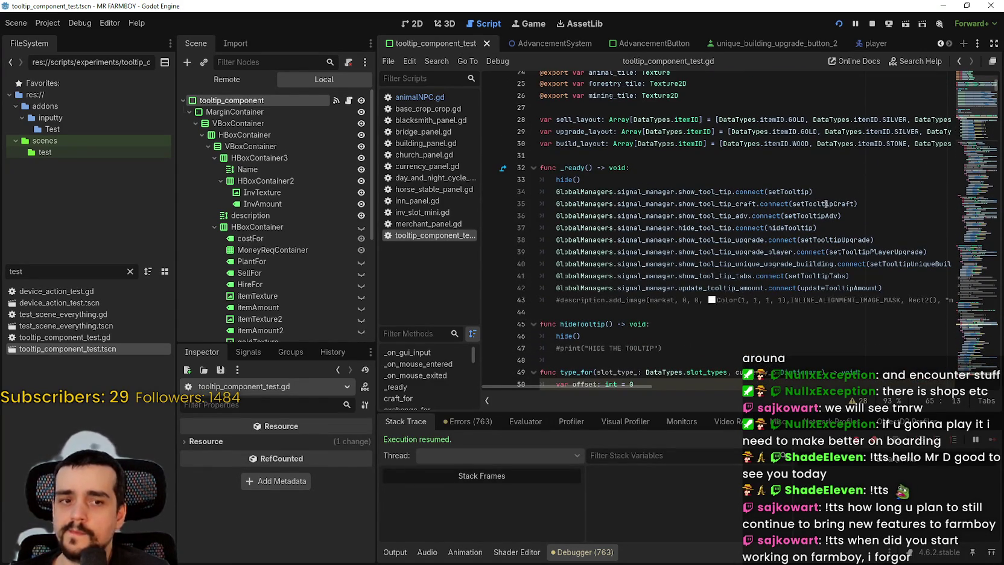
right_click(823, 205)
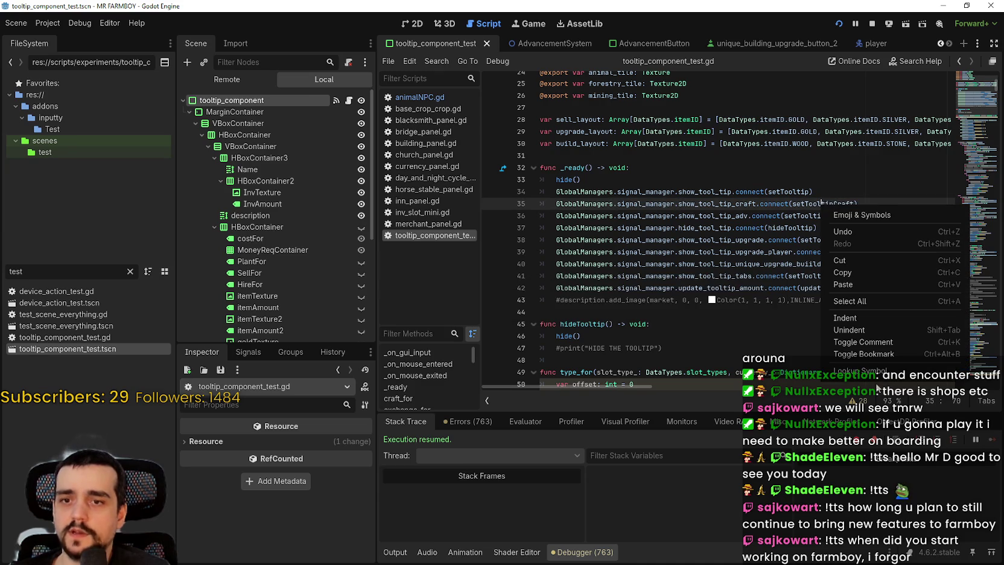
left_click(857, 370)
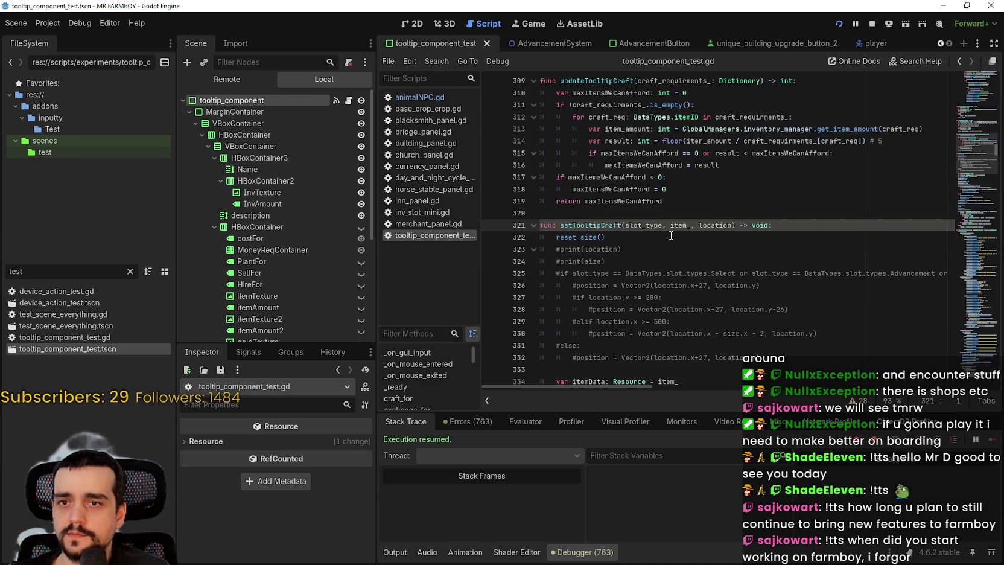
scroll(645, 237, "down", 5)
left_click_drag(694, 189, 580, 165)
scroll(646, 221, "down", 3)
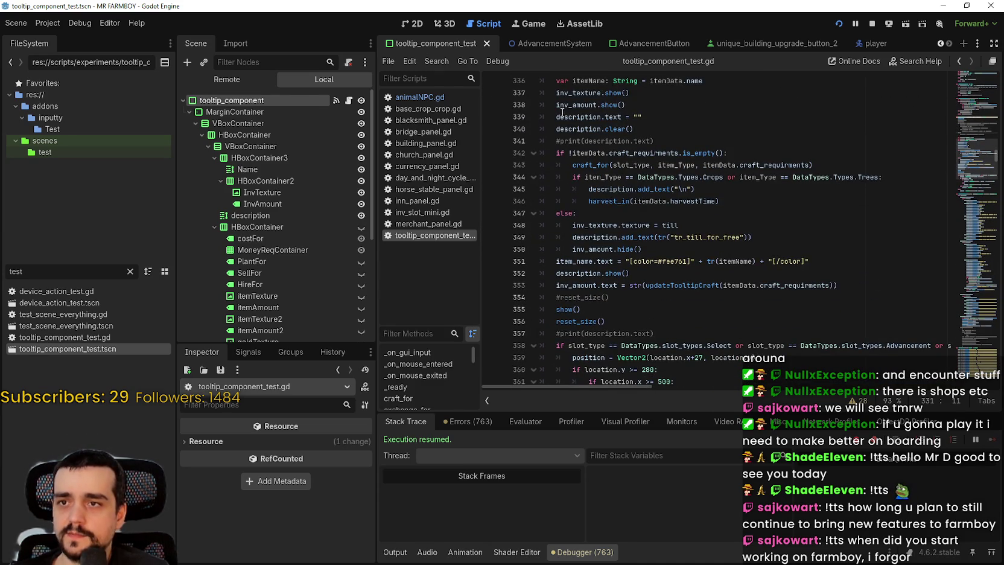
scroll(562, 111, "up", 2)
scroll(589, 227, "down", 4)
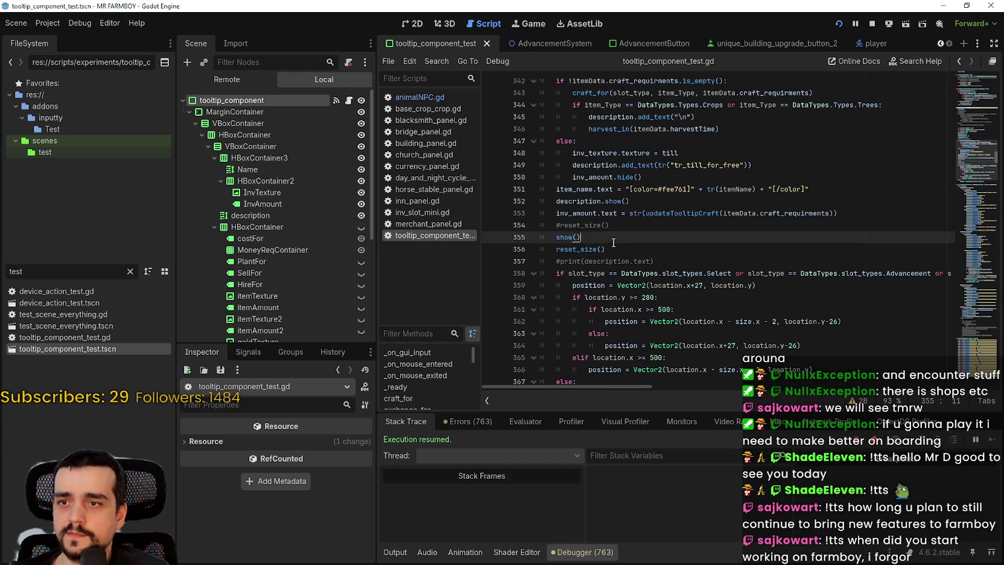
scroll(613, 241, "down", 3)
left_click_drag(757, 284, 671, 235)
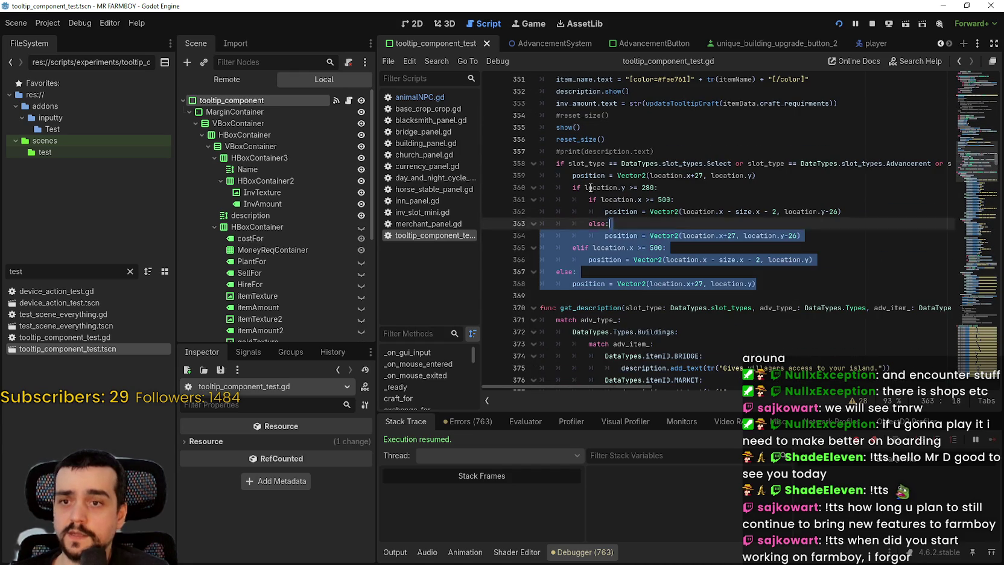
left_click_drag(600, 192, 516, 155)
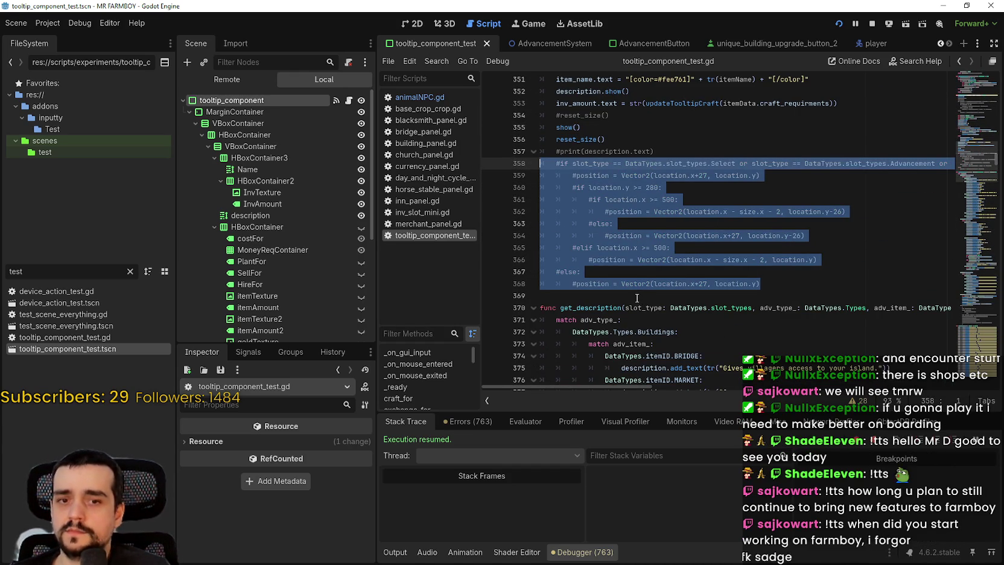
- Paste the placement_offset positioning code below the old branches, add a blank line, and save
left_click(591, 296)
key("ctrl+v")
scroll(593, 289, "down", 2)
key("Return")
key("ctrl+s")
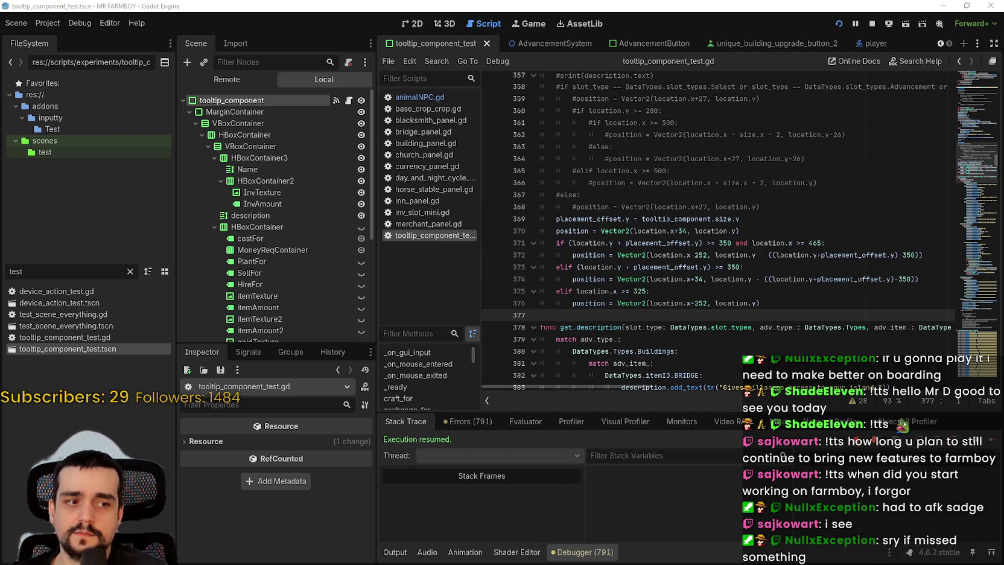
- Run the game and browse the Decorations and Signs crafting items, picking the Manure Sign
key("Escape")
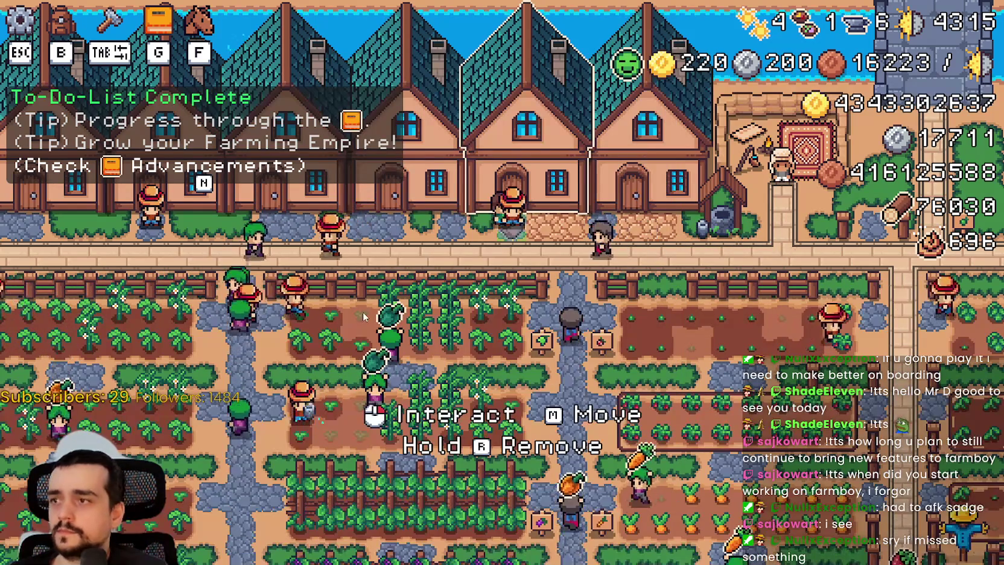
key("Tab")
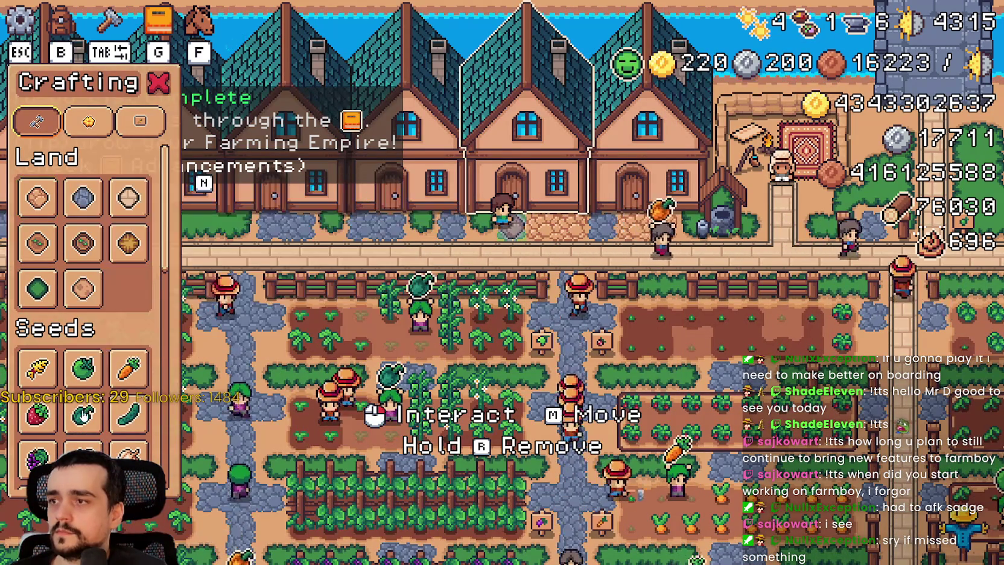
scroll(129, 330, "down", 3)
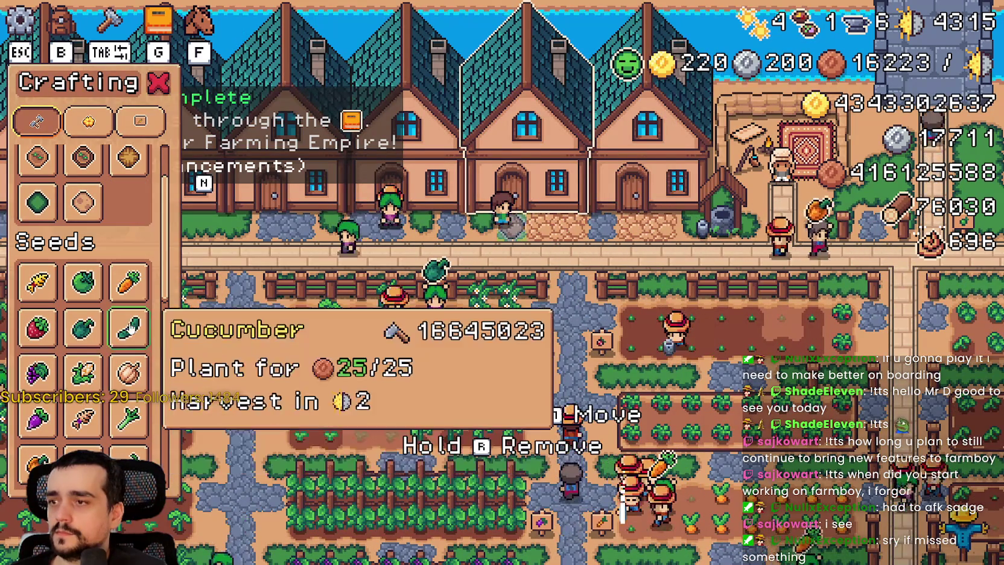
scroll(129, 326, "down", 8)
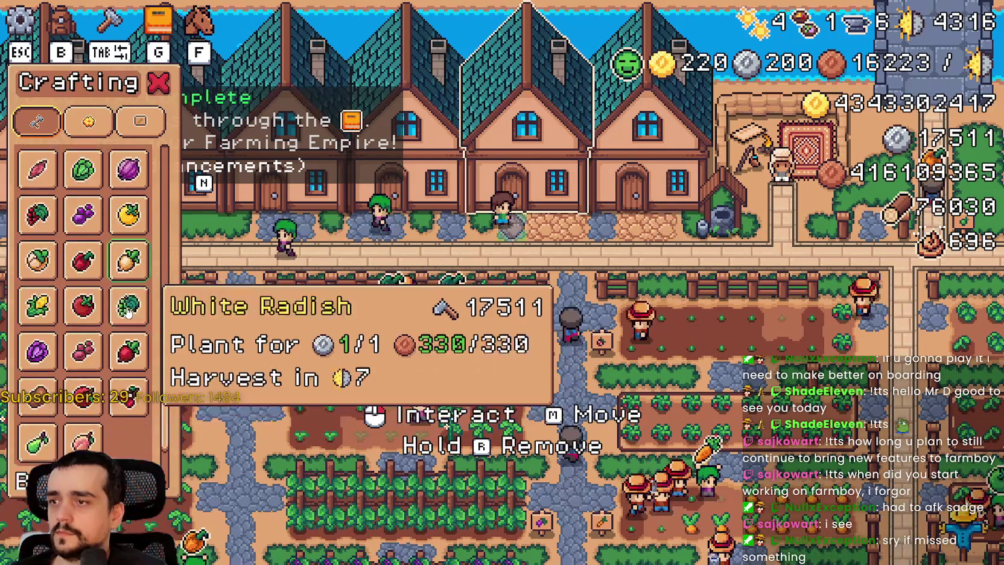
scroll(129, 308, "down", 2)
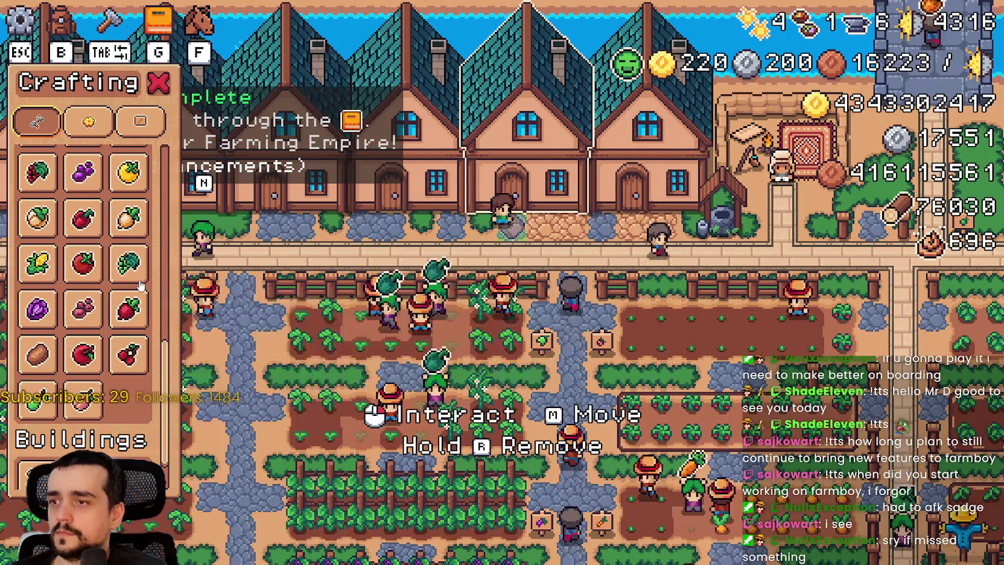
scroll(84, 374, "down", 2)
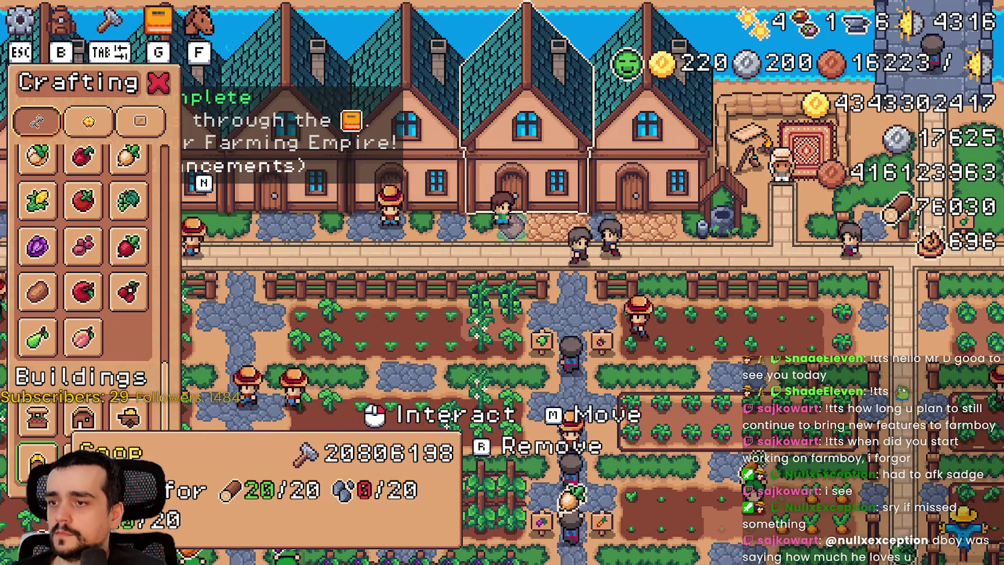
left_click(88, 120)
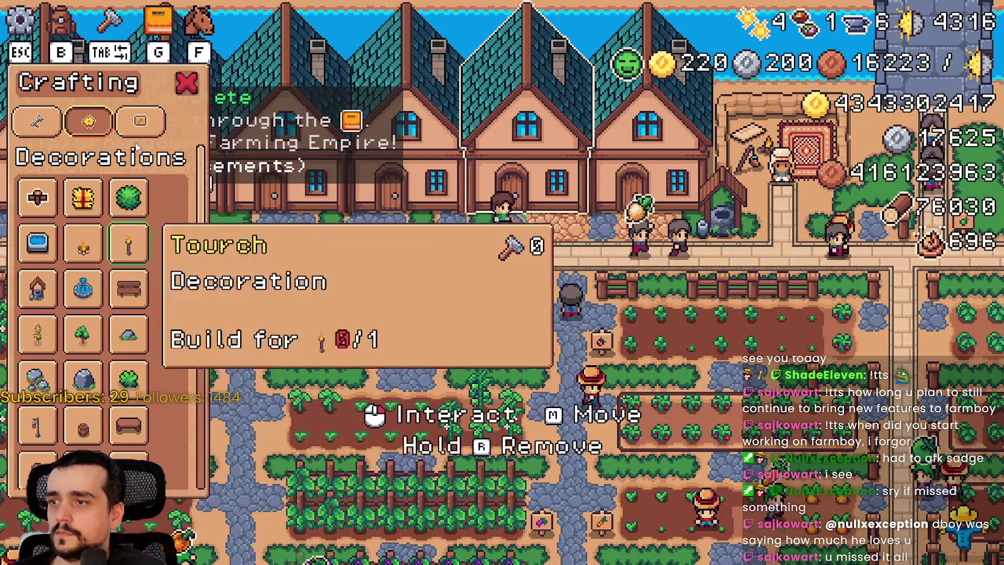
left_click(140, 120)
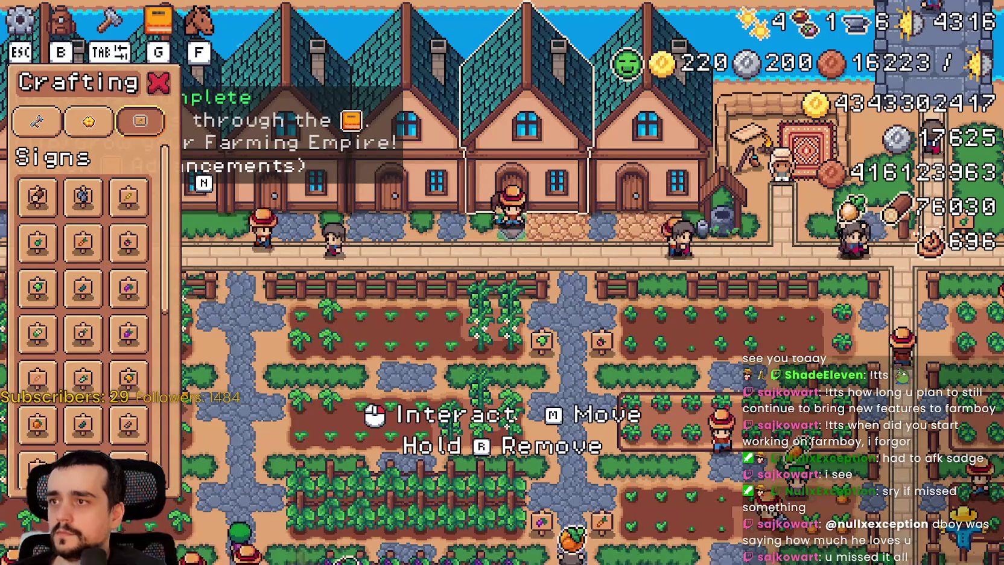
scroll(132, 430, "down", 5)
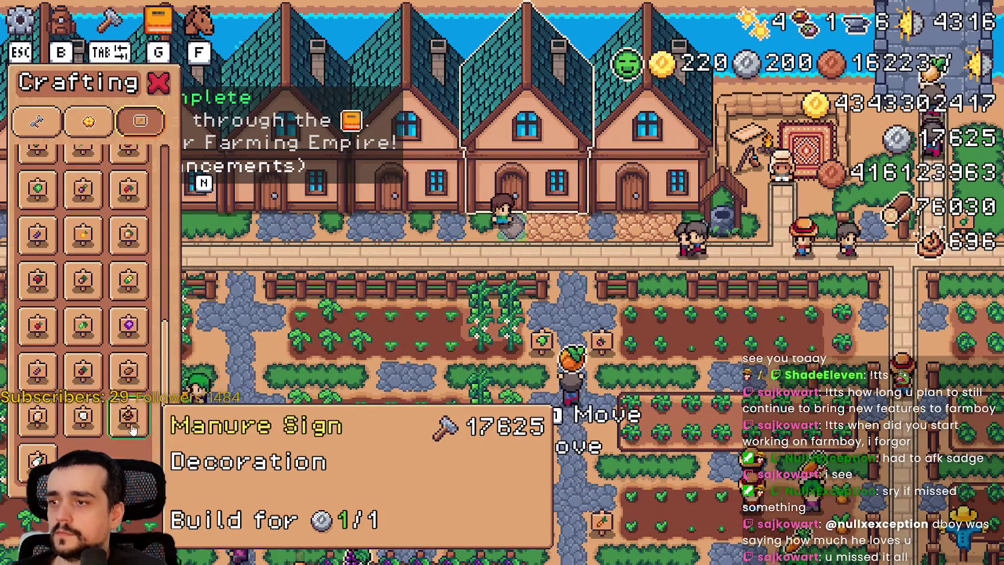
left_click(128, 416)
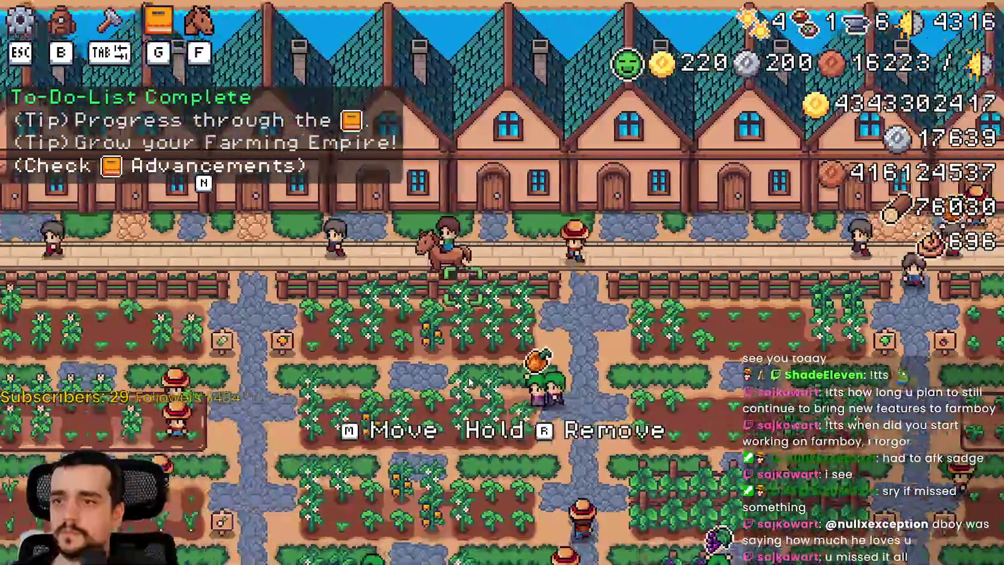
scroll(469, 382, "down", 5)
scroll(469, 382, "up", 3)
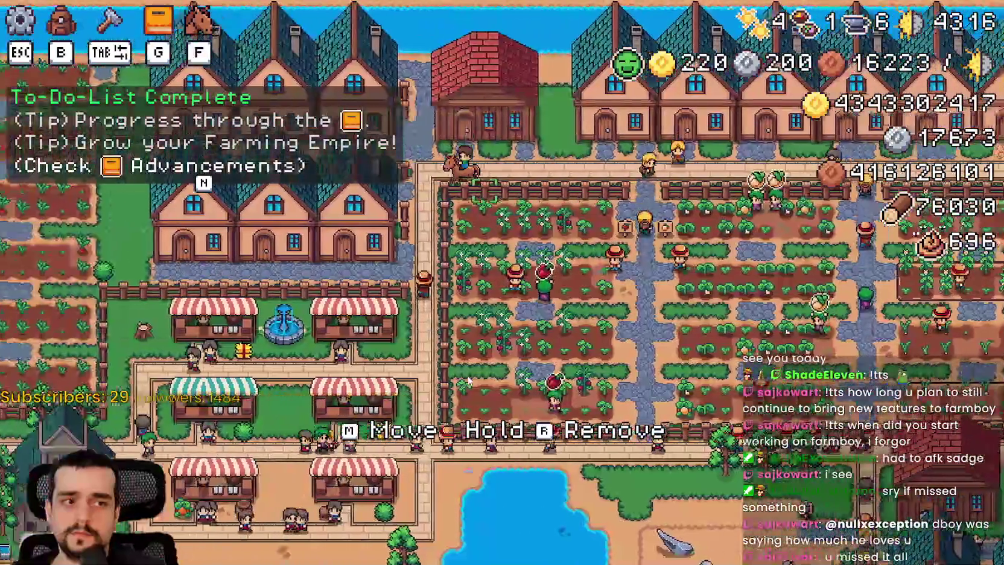
- Reopen the crafting panel over the houses, check the Warehouse inventory, then return to the editor
key("a")
key("a")
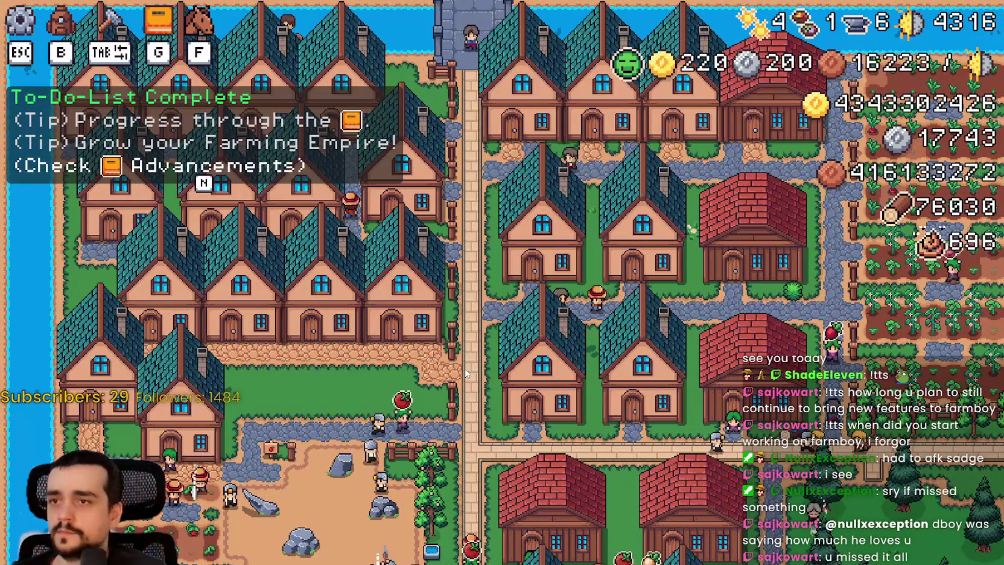
scroll(380, 270, "up", 5)
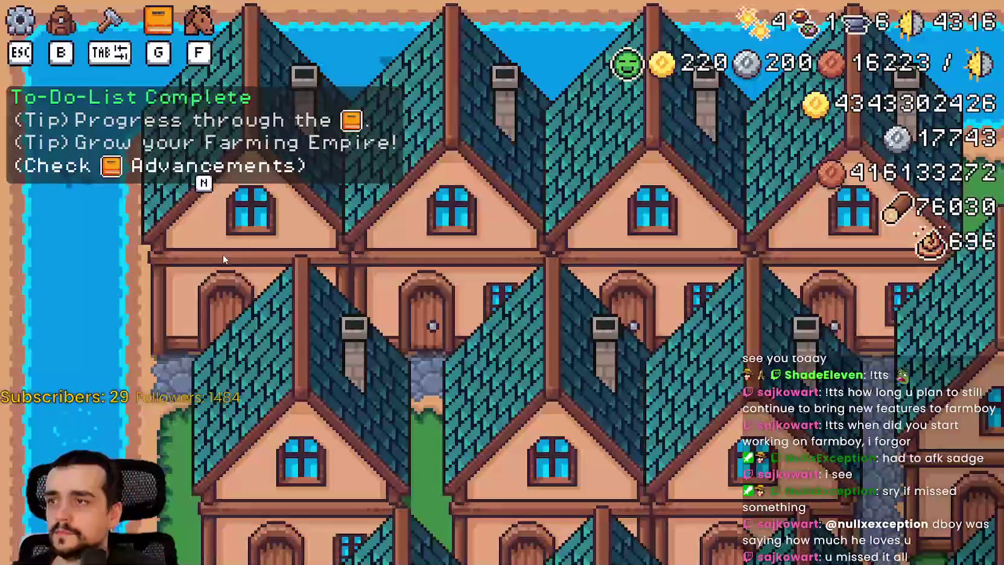
key("Tab")
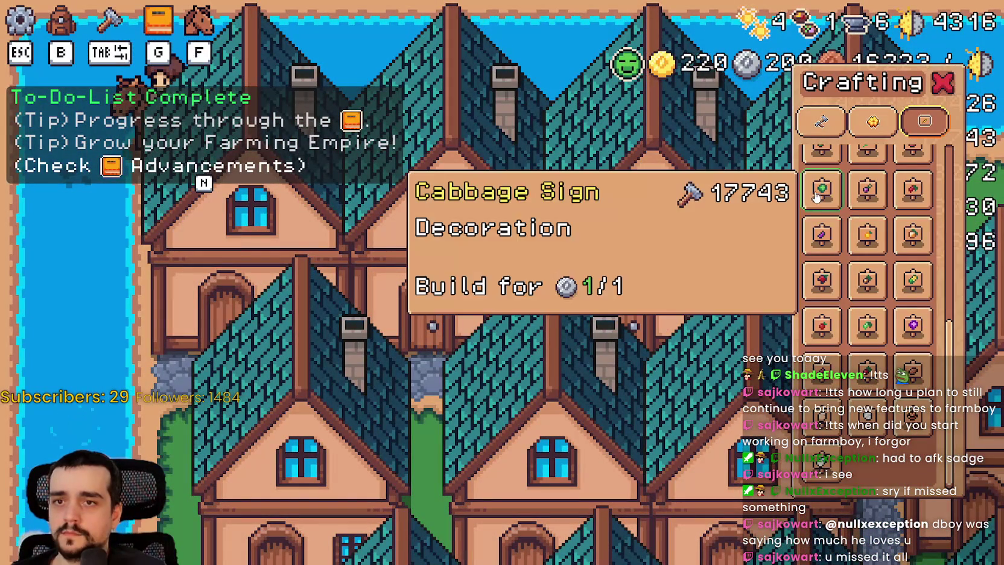
scroll(889, 405, "up", 3)
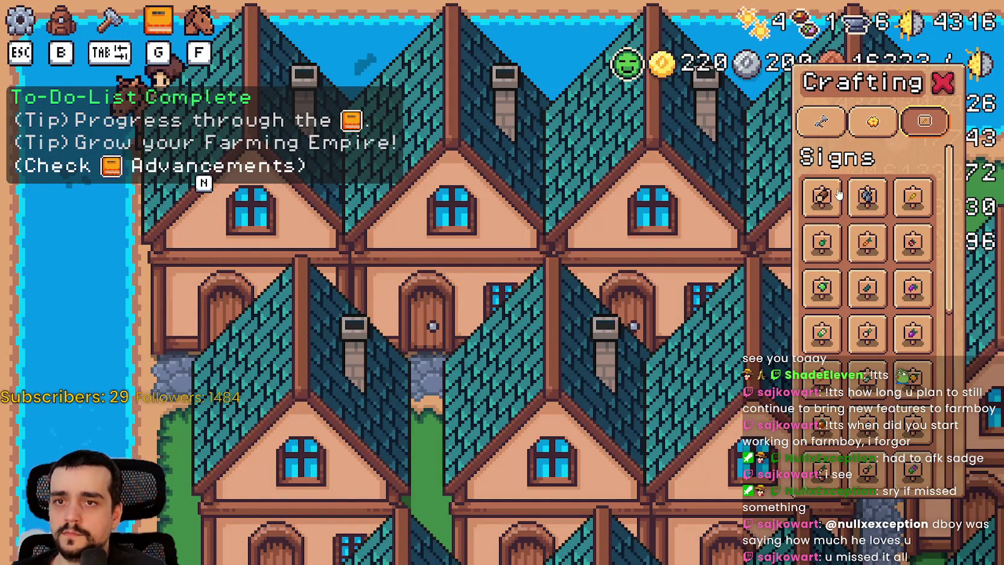
scroll(496, 207, "down", 5)
key("Tab")
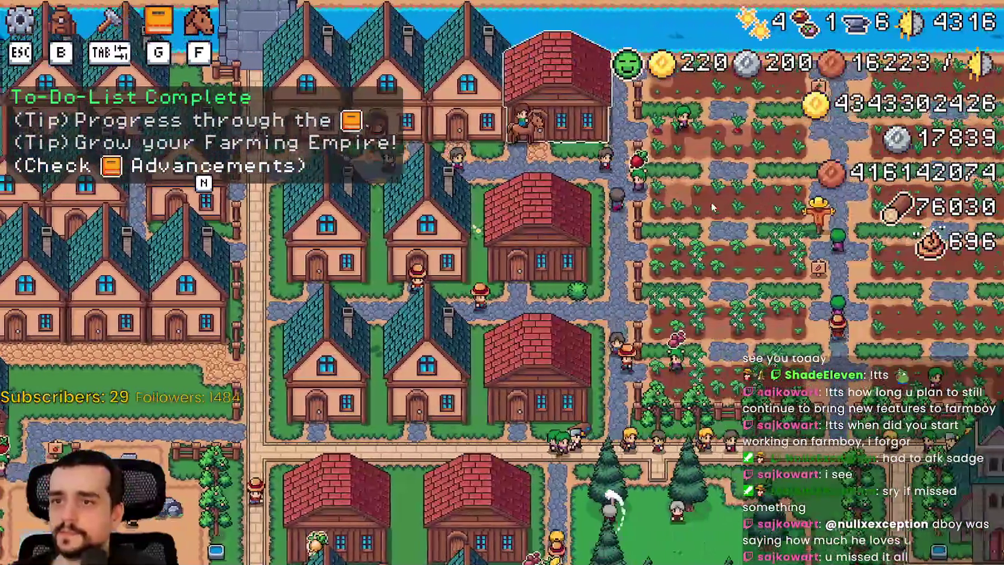
left_click(645, 182)
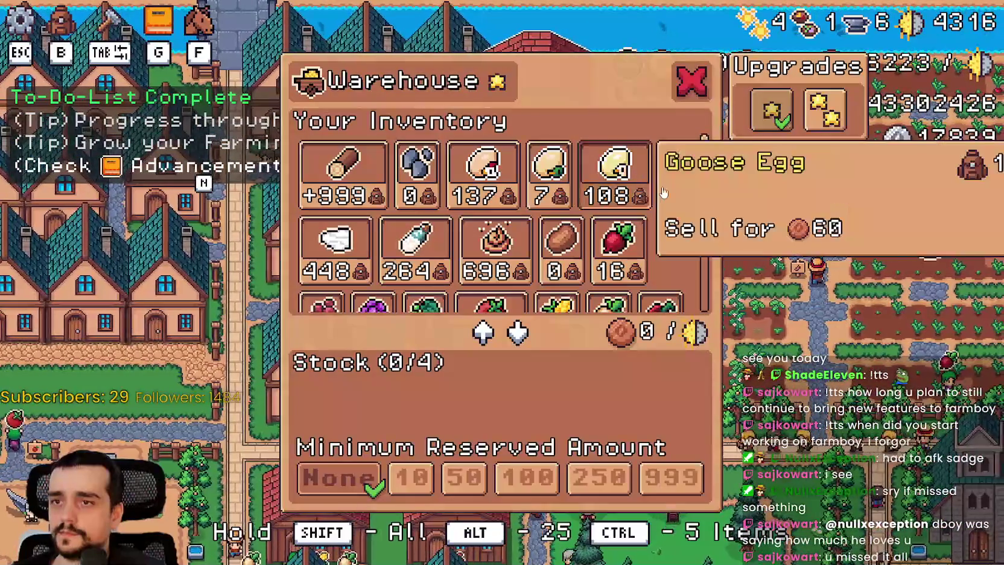
key("alt+Tab")
mouse_move(771, 304)
left_mouse_down()
mouse_move(603, 291)
mouse_move(525, 219)
left_mouse_up()
key("ctrl+c")
- Jump to the setTooltip definition and scroll to its show() and reset_size() lines near 1327
scroll(955, 200, "up", 20)
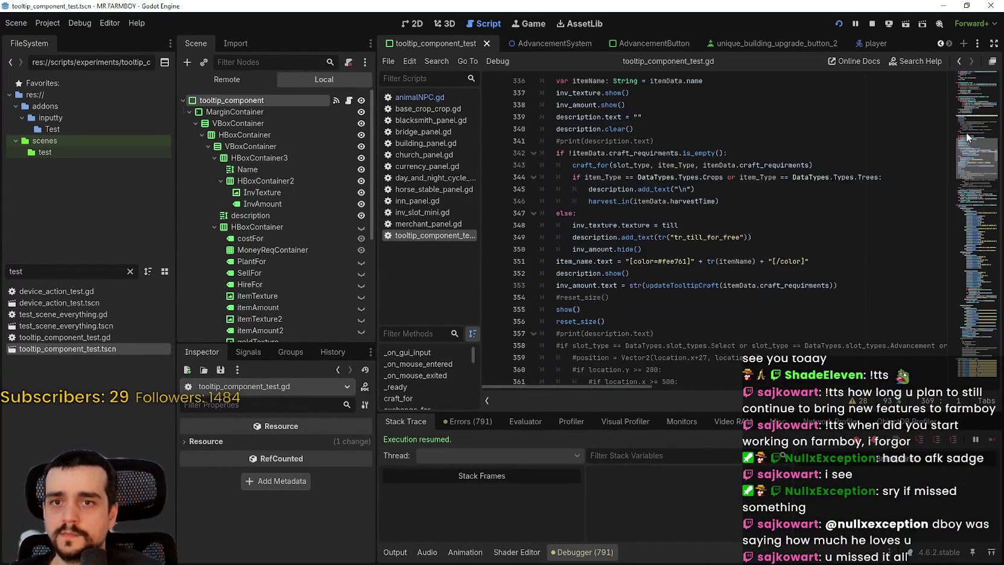
scroll(733, 231, "down", 6)
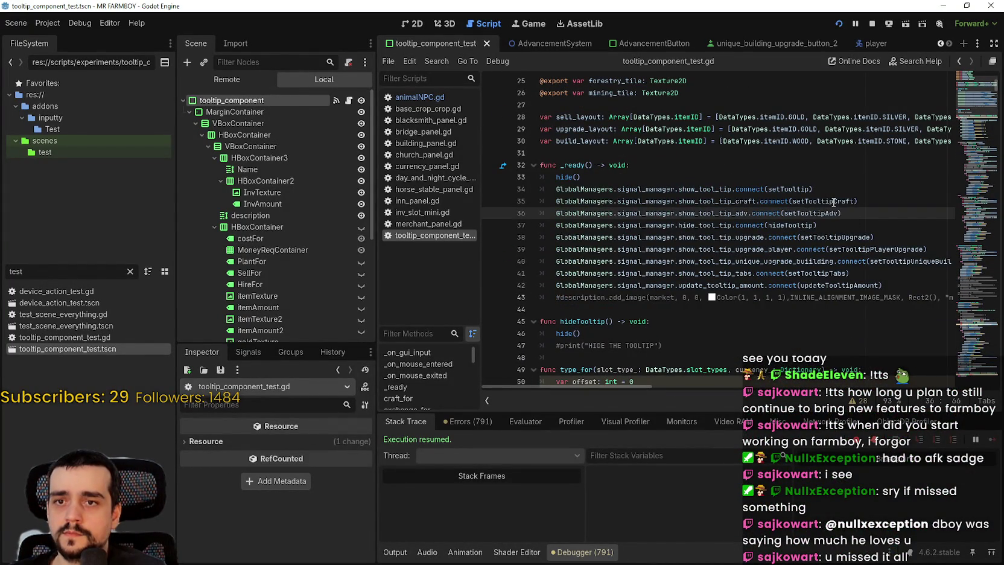
right_click(796, 190)
left_click(845, 360)
scroll(568, 258, "down", 12)
scroll(582, 242, "down", 15)
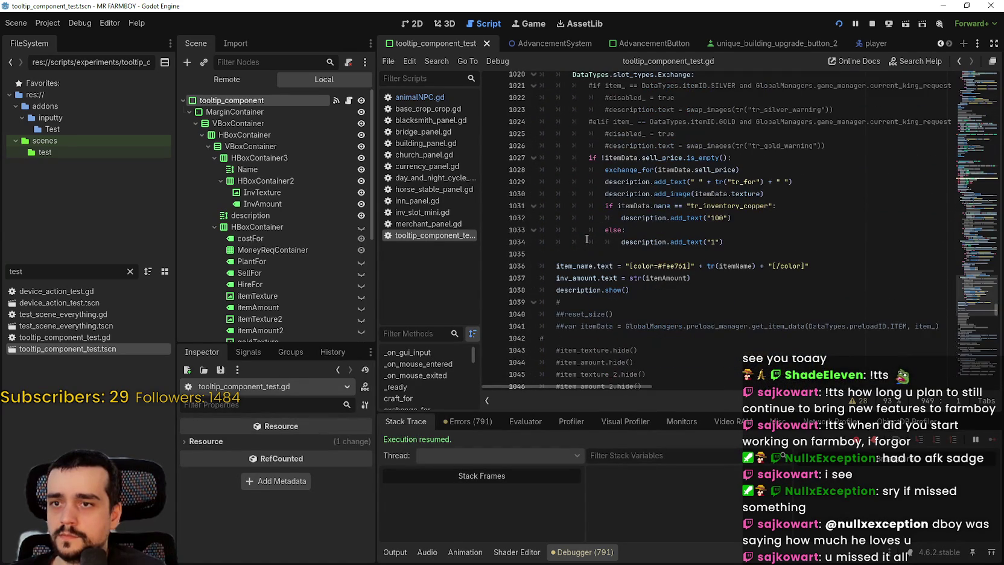
scroll(755, 291, "down", 15)
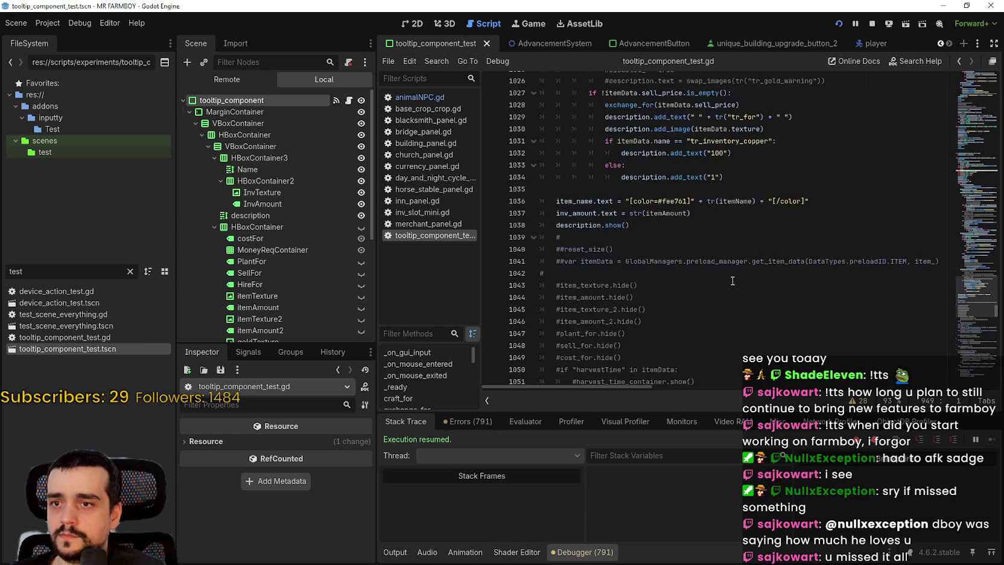
scroll(729, 276, "down", 5)
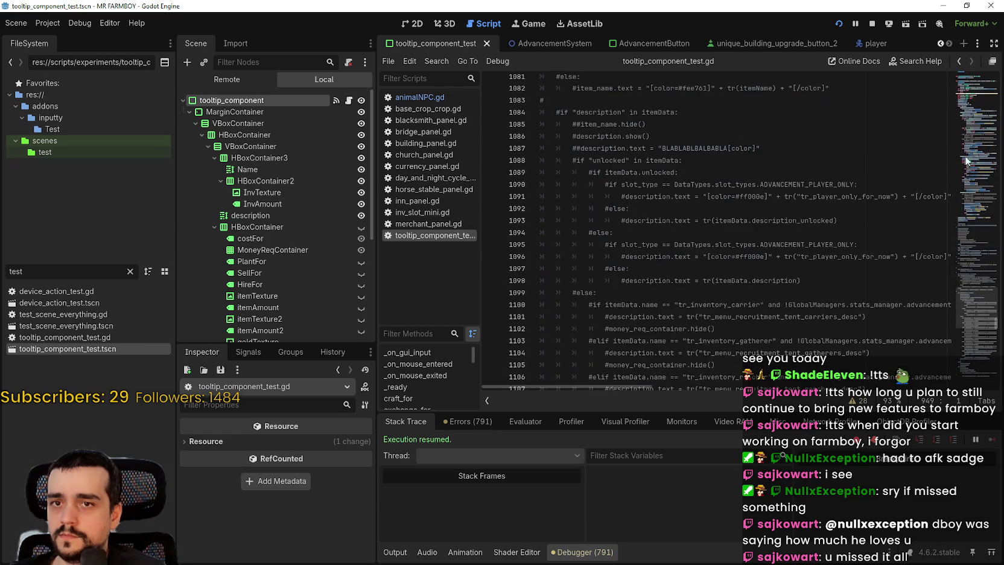
left_click_drag(973, 313, 978, 369)
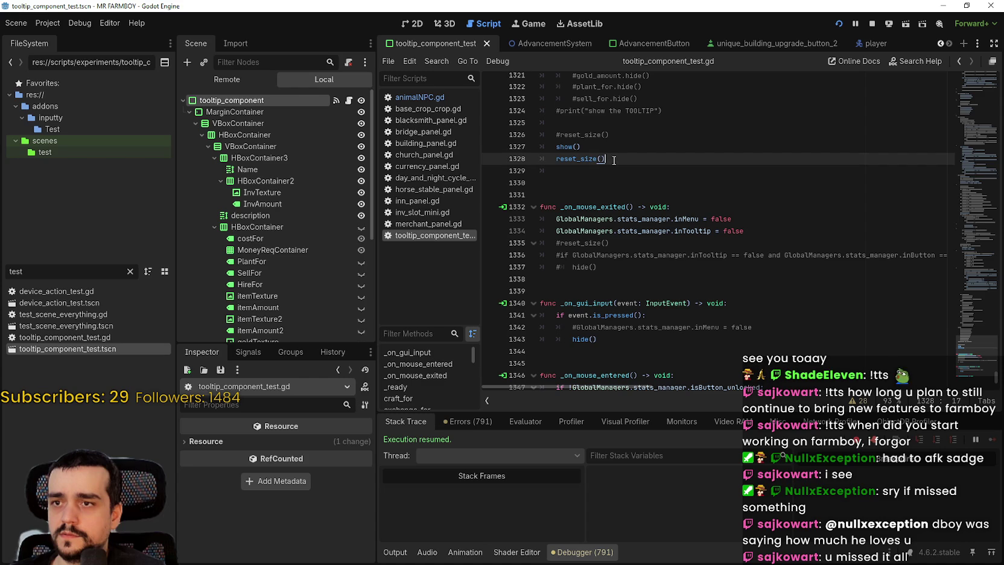
- Paste the placement_offset block after reset_size() in setTooltip, save, and launch the game
left_click(529, 166)
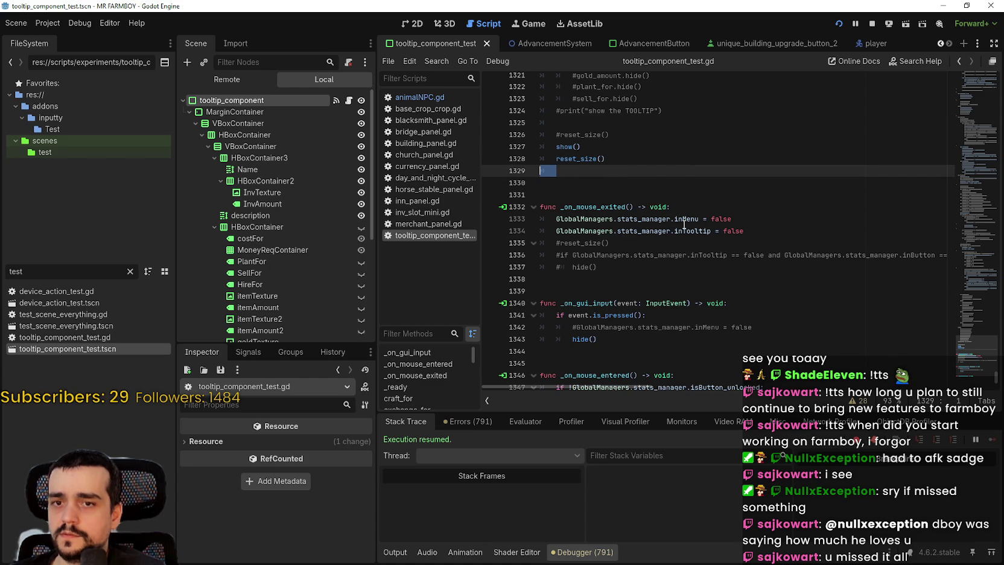
key("ctrl+v")
left_click(645, 160)
key("Return")
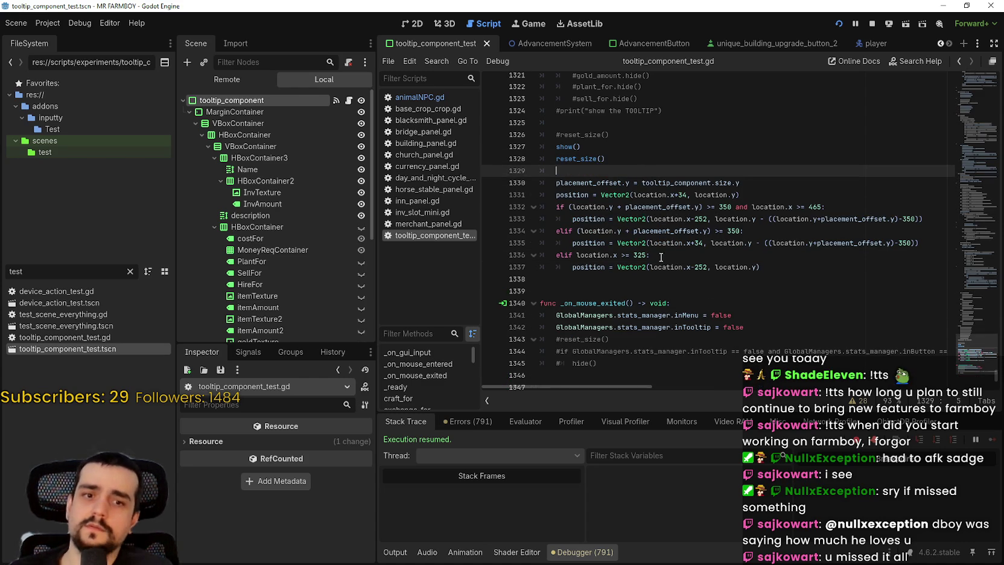
key("ctrl+s")
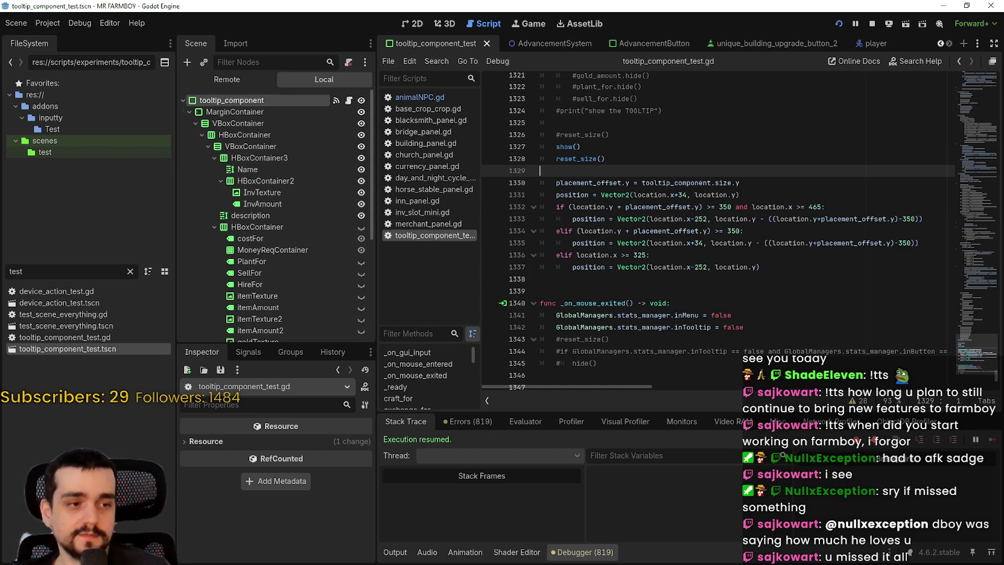
key("alt+Tab")
- Check the Warehouse Stone and Red Cabbage tooltips and the House Miner tooltip, then return to the script
mouse_move(560, 175)
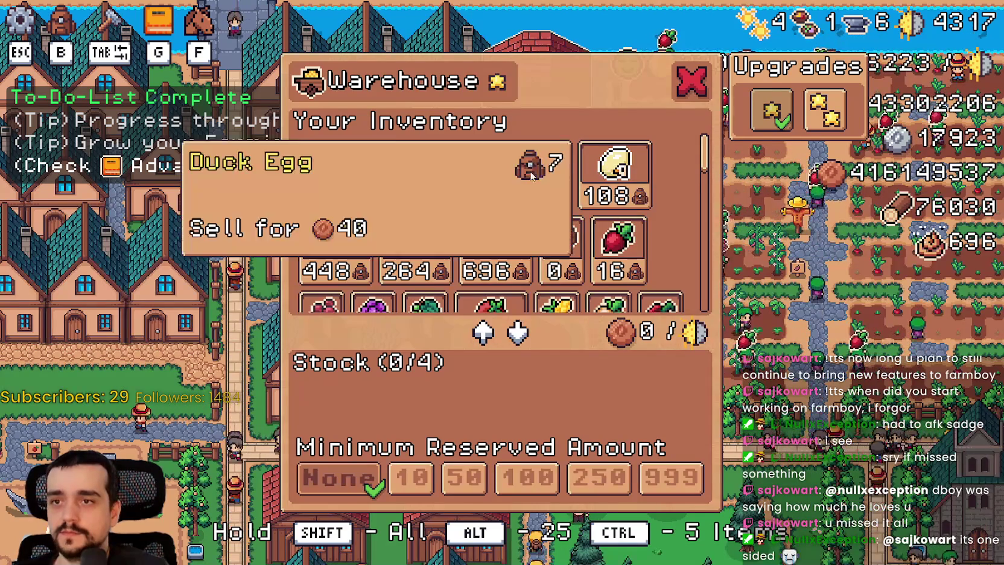
mouse_move(416, 175)
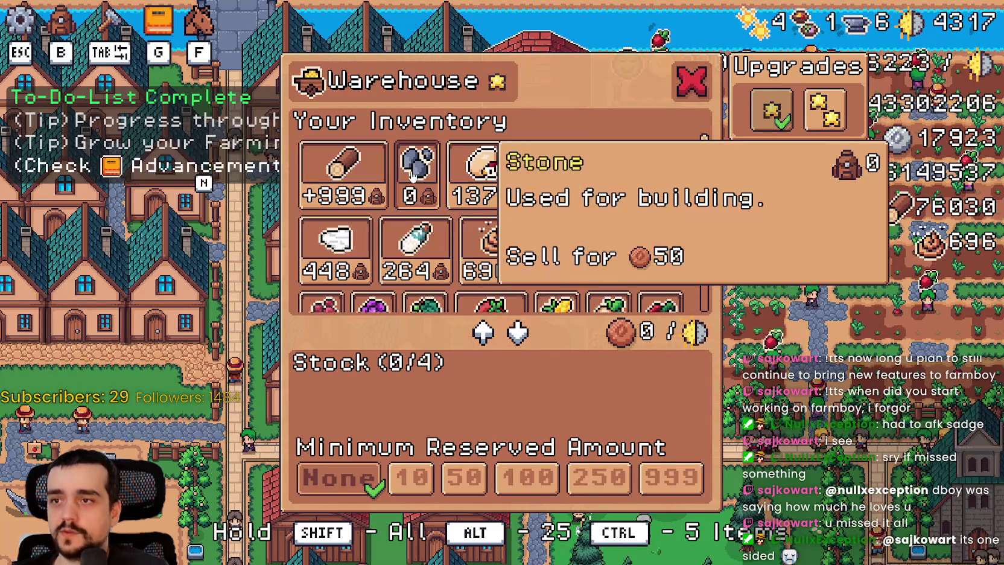
scroll(381, 272, "down", 1)
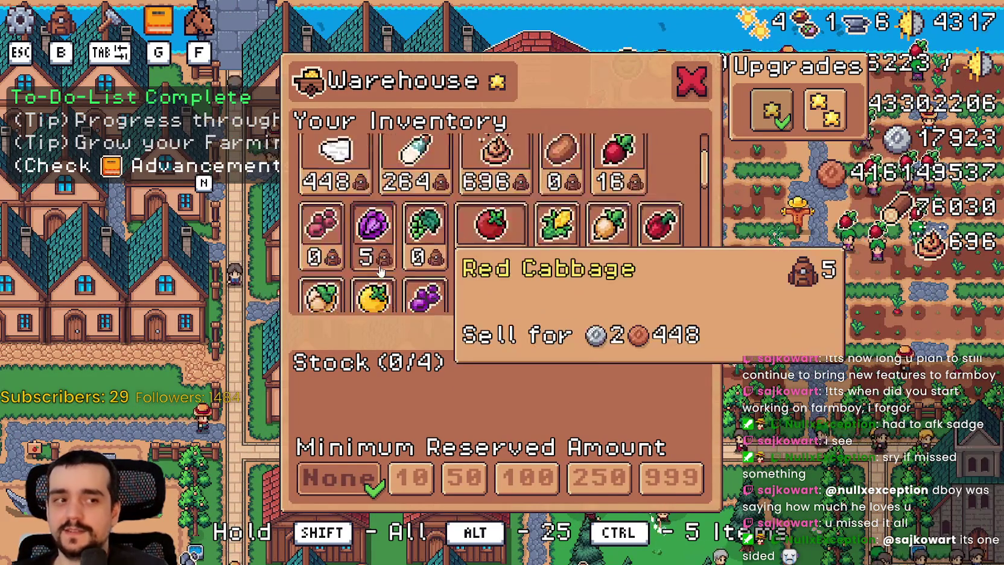
scroll(381, 272, "down", 1)
key("Escape")
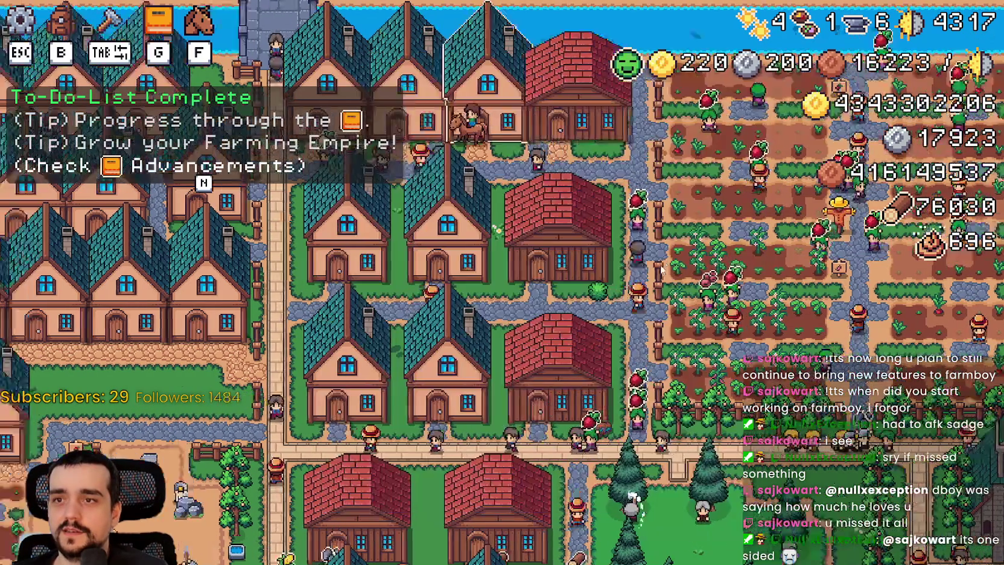
left_click(579, 242)
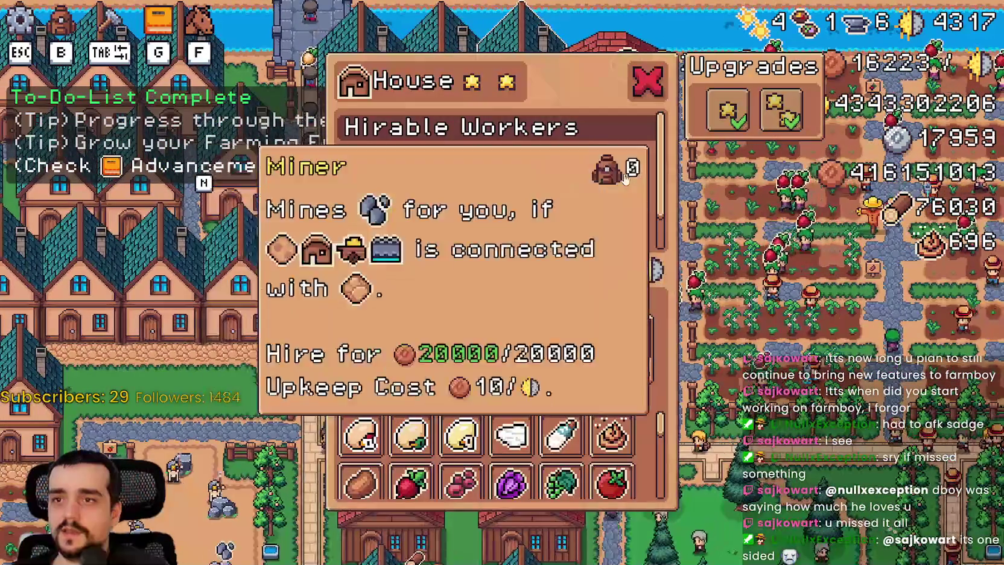
key("alt+Tab")
left_click(815, 272)
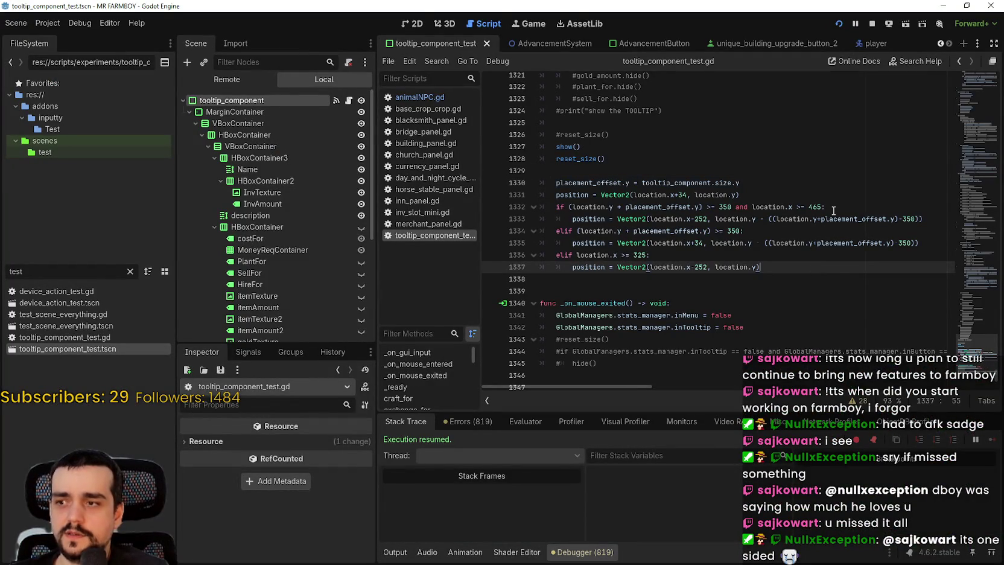
- Cut the positioning block out of setTooltip, save, and go to the setTooltipUpgrade definition
key("ctrl+z")
key("ctrl+z")
key("ctrl+z")
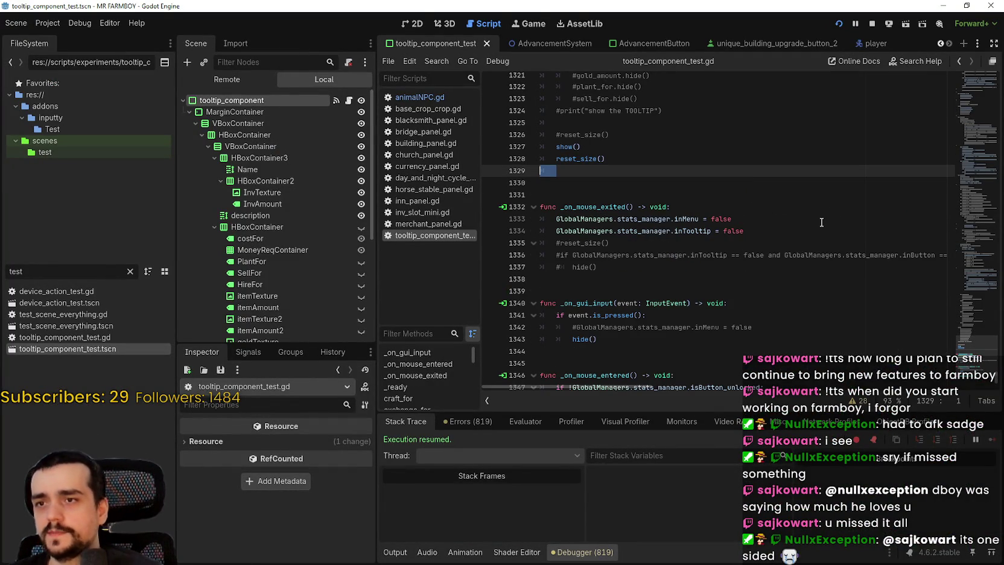
key("ctrl+s")
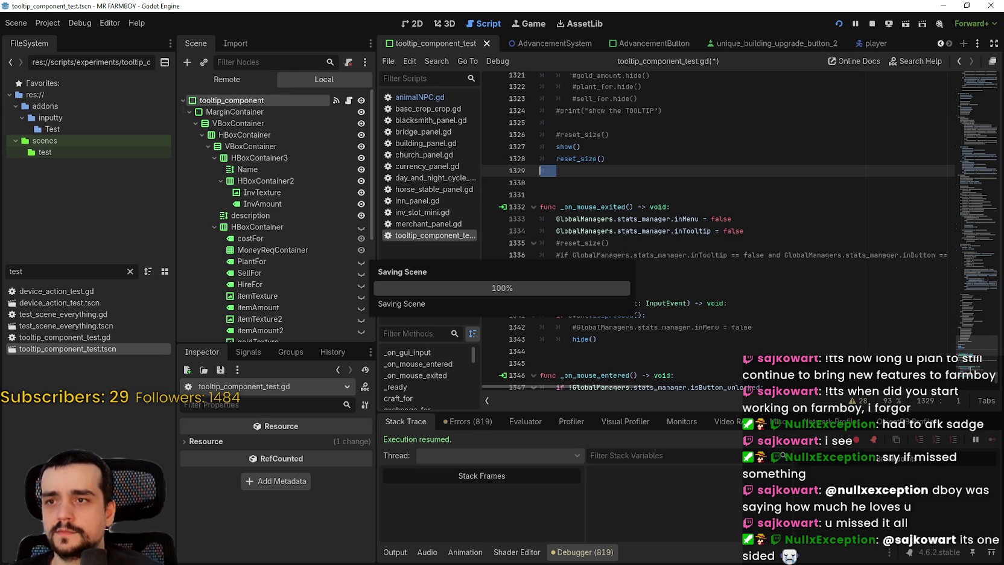
left_click_drag(966, 355, 969, 79)
scroll(822, 240, "down", 6)
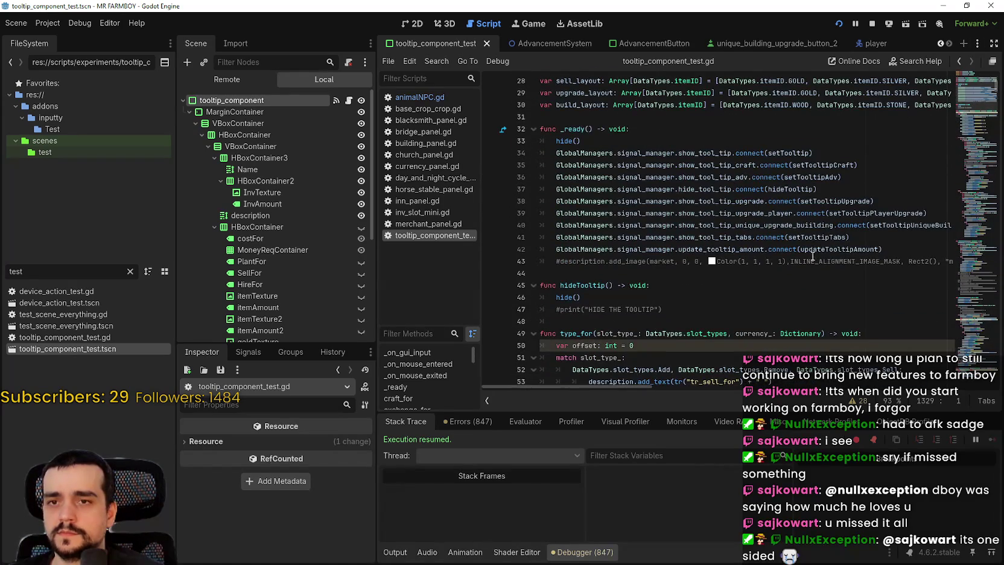
right_click(836, 204)
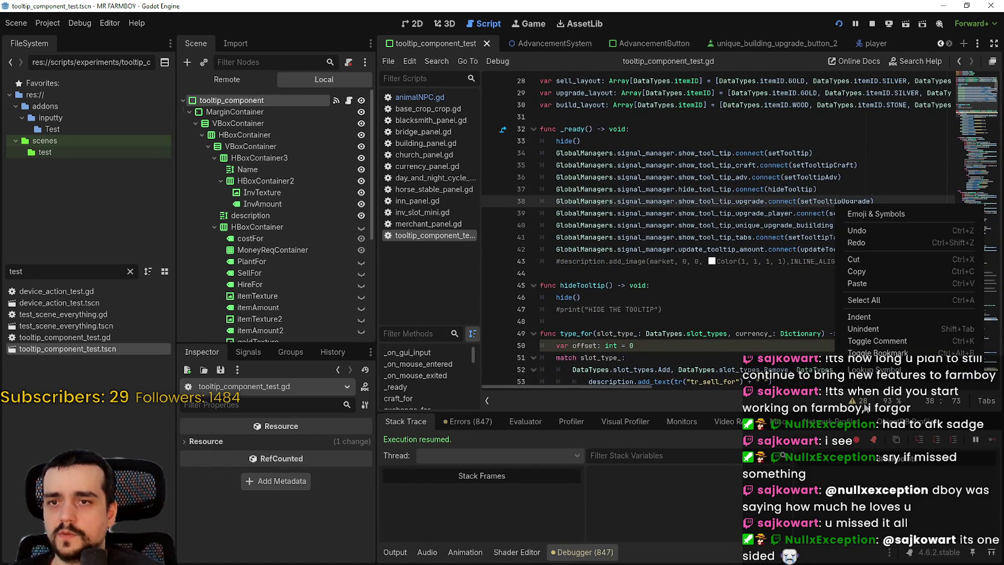
left_click(881, 373)
scroll(688, 276, "down", 6)
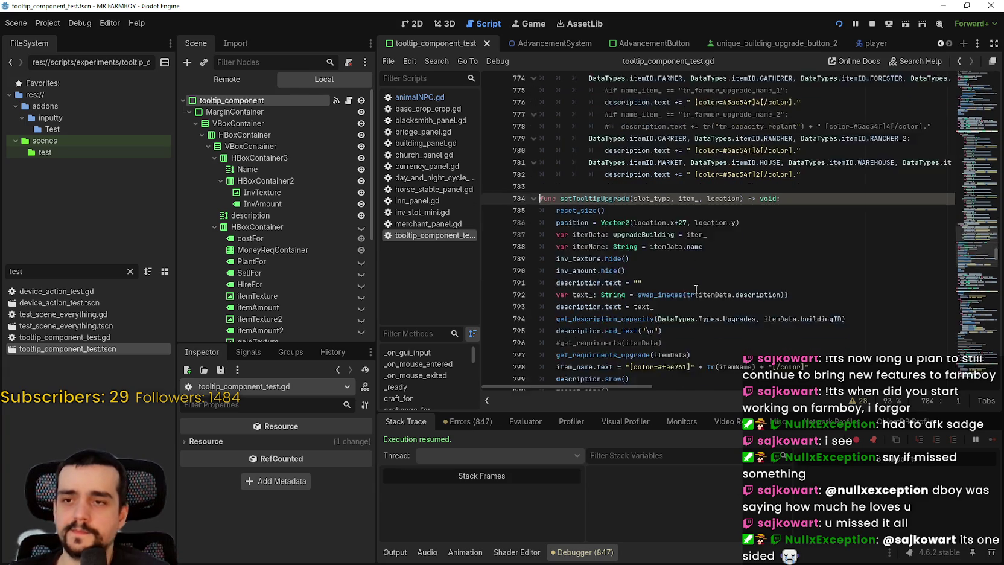
scroll(688, 275, "down", 2)
- Replace setTooltipUpgrade's old positioning code on lines 804–811 with the placement_offset block and save
left_click_drag(810, 268, 540, 180)
type("placement_offset.y = tooltip_component.size.y \tposition = Vector2(location.x+34, location.y) \tif (location.y + placement_offset.y) >= 350 and location.x >= 465: \t\tposition = Vector2(location.x-252, location.y - ((location.y+placement_offset.y)-350)) \telif (location.y + placement_offset.y) >= 350: \t\tposition = Vector2(location.x+34, location.y - ((location.y+placement_offset.y)-350)) \telif location.x >= 325: \t\tposition = Vector2(location.x-252, location.y)")
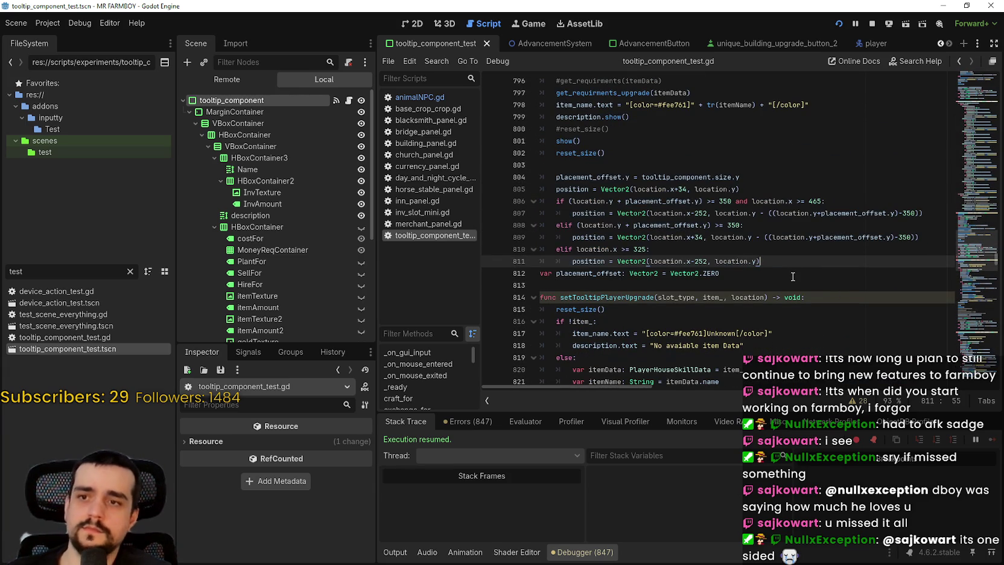
key("ctrl+z")
left_click_drag(784, 264, 533, 179)
type("placement_offset.y = tooltip_component.size.y \tposition = Vector2(location.x+34, location.y) \tif (location.y + placement_offset.y) >= 350 and location.x >= 465: \t\tposition = Vector2(location.x-252, location.y - ((location.y+placement_offset.y)-350)) \telif (location.y + placement_offset.y) >= 350: \t\tposition = Vector2(location.x+34, location.y - ((location.y+placement_offset.y)-350)) \telif location.x >= 325: \t\tposition = Vector2(location.x-252, location.y)")
key("ctrl+s")
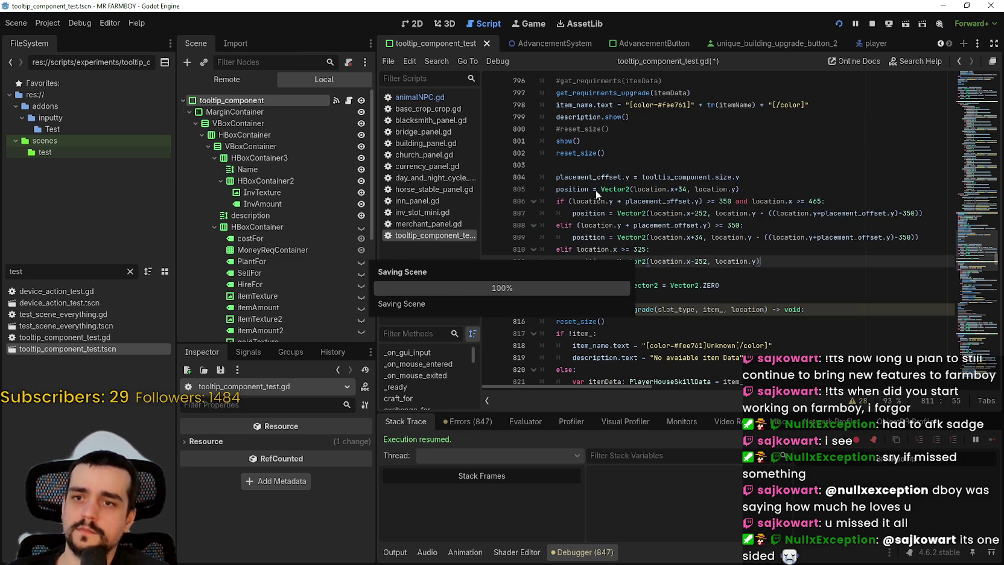
- Run the game to check the House Upgrade 1 tooltip, then stop it and return to the script
key("F5")
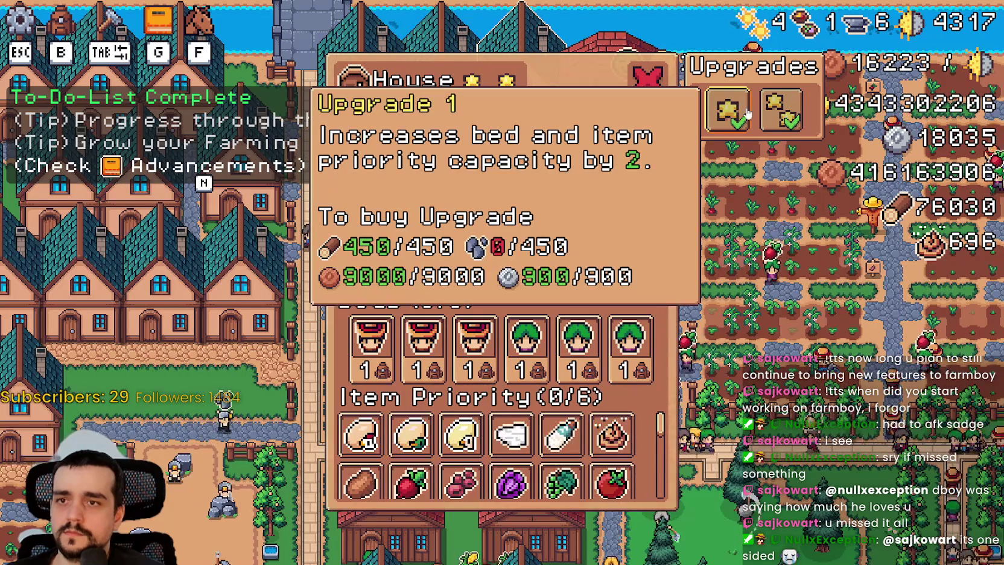
mouse_move(720, 111)
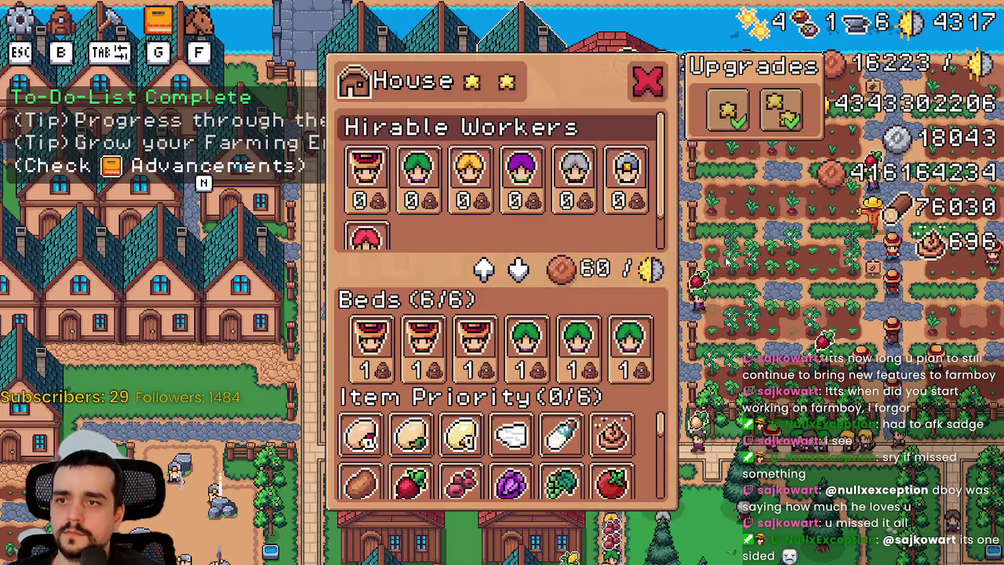
key("F8")
left_click(794, 284)
scroll(798, 298, "down", 4)
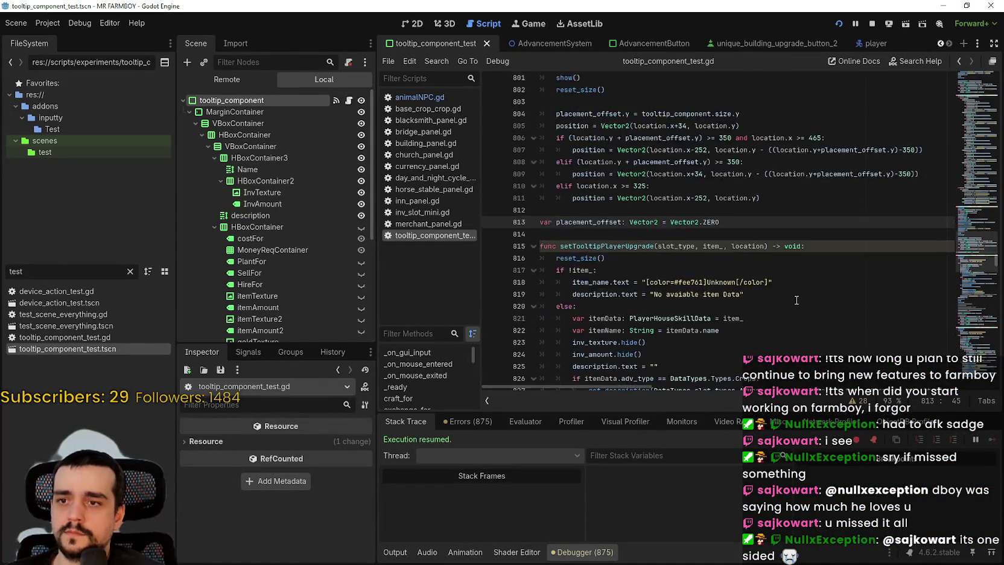
- Replace setTooltipPlayerUpgrade's old positioning code with the 34/-252/325 block and save
scroll(969, 264, "down", 10)
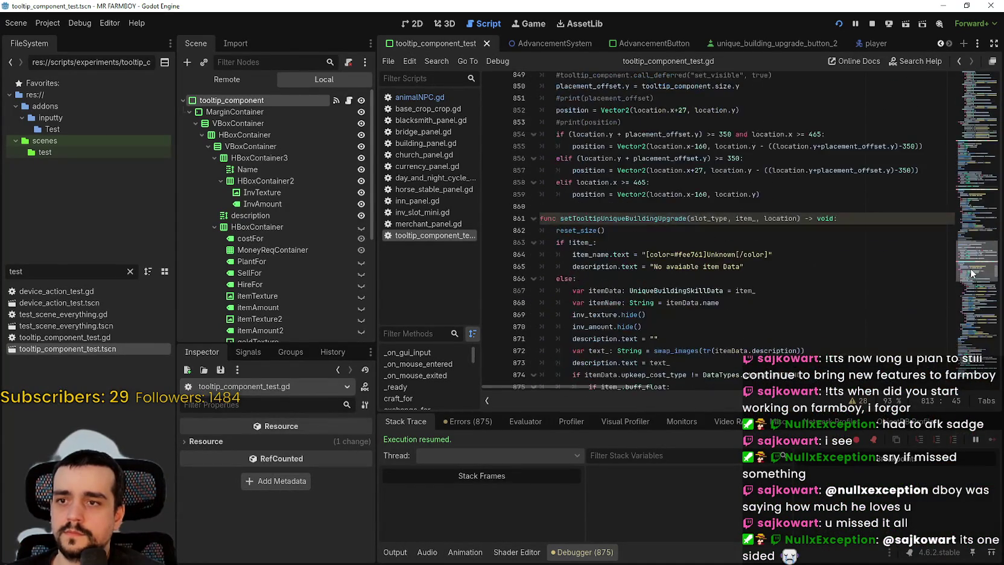
mouse_move(781, 307)
left_mouse_down()
mouse_move(573, 258)
mouse_move(523, 224)
left_mouse_up()
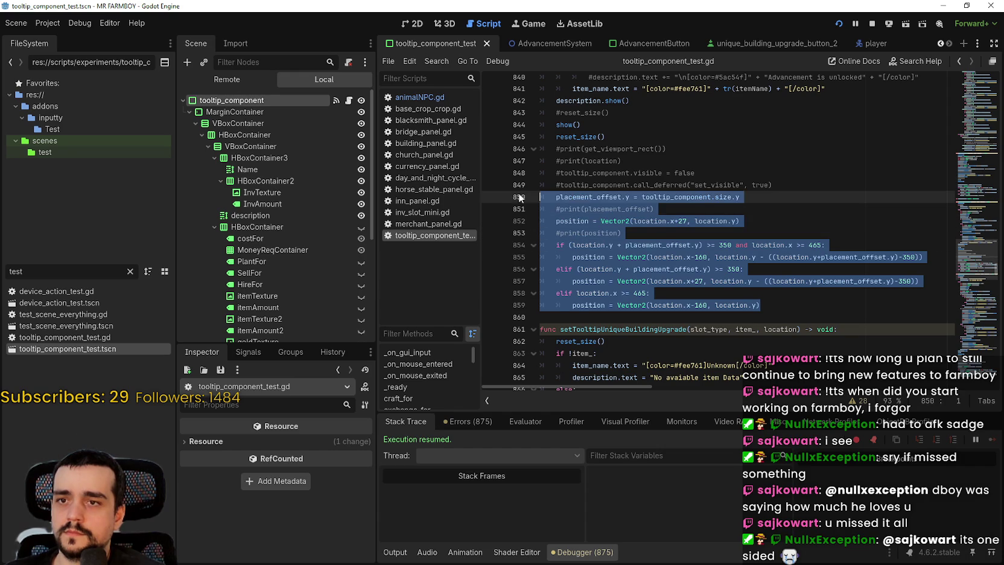
type("placement_offset.y = tooltip_component.size.y \tposition = Vector2(location.x+34, location.y) \tif (location.y + placement_offset.y) >= 350 and location.x >= 465: \t\tposition = Vector2(location.x-252, location.y - ((location.y+placement_offset.y)-350)) \telif (location.y + placement_offset.y) >= 350: \t\tposition = Vector2(location.x+34, location.y - ((location.y+placement_offset.y)-350)) \telif location.x >= 325: \t\tposition = Vector2(location.x-252, location.y)")
key("ctrl+s")
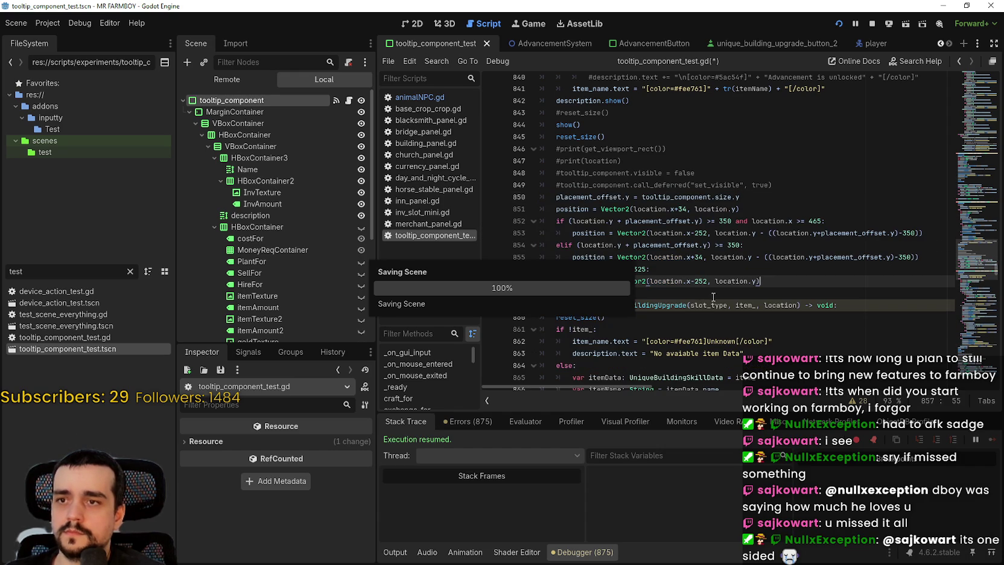
- Swap setTooltipUniqueBuildingUpgrade's 27/-160/465 positioning for the 34/-252/325 block and save
scroll(672, 261, "down", 12)
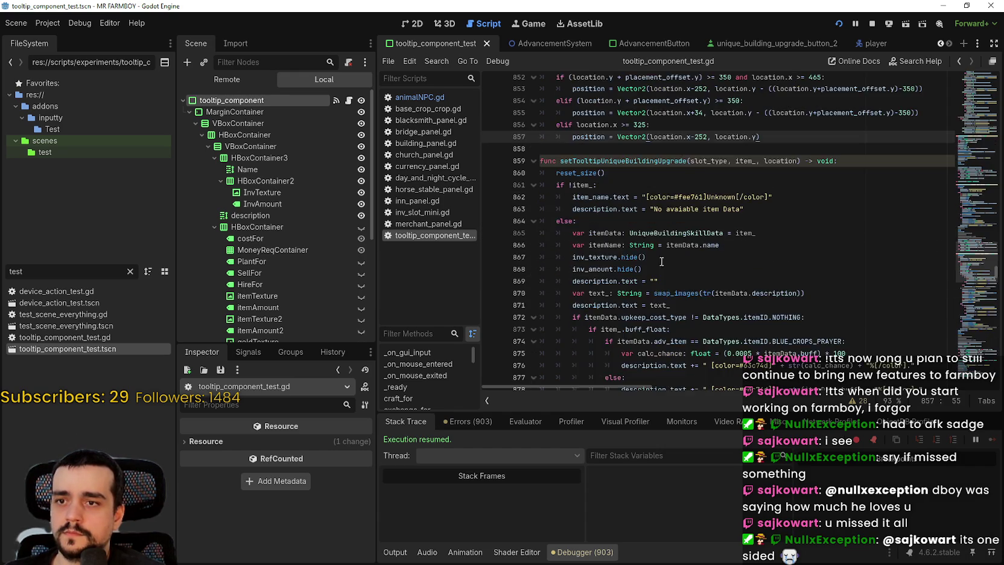
scroll(632, 258, "down", 8)
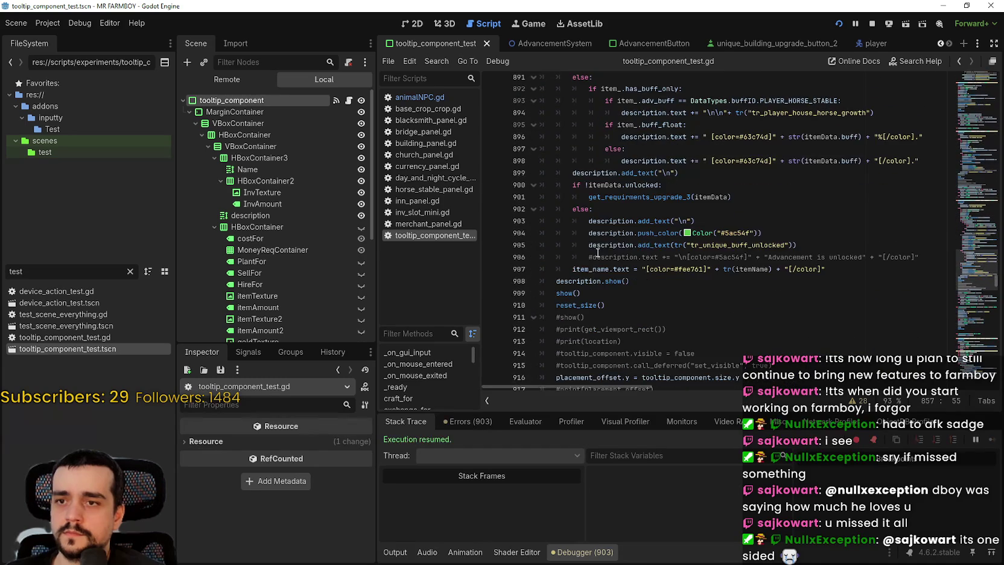
scroll(596, 264, "down", 2)
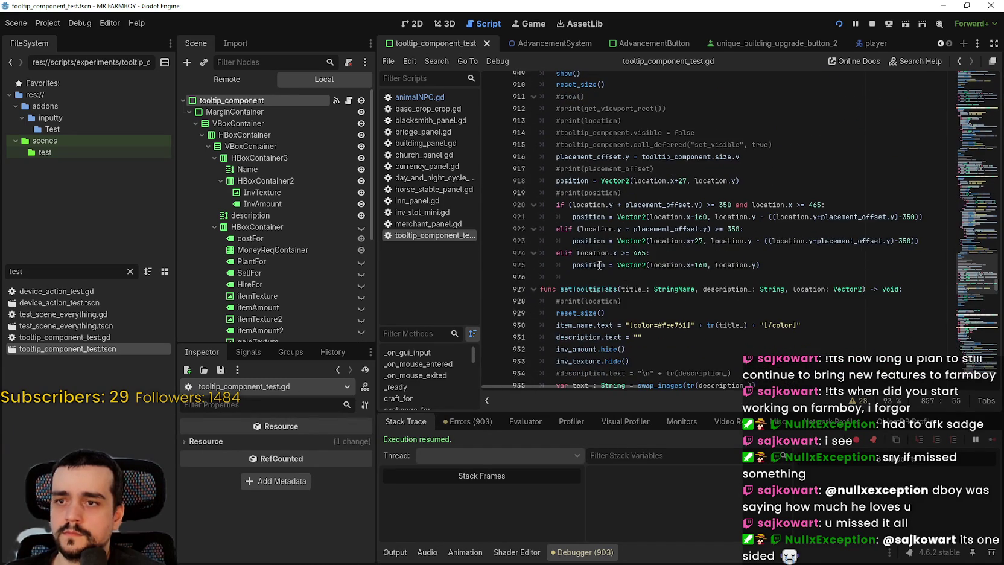
left_click_drag(762, 261, 531, 169)
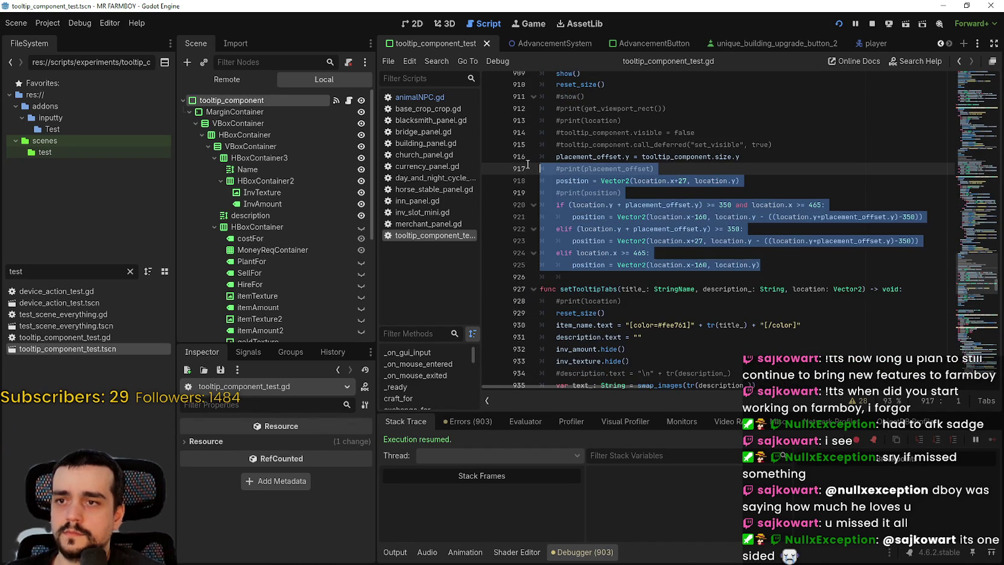
type("placement_offset.y = tooltip_component.size.y \tposition = Vector2(location.x+34, location.y) \tif (location.y + placement_offset.y) >= 350 and location.x >= 465: \t\tposition = Vector2(location.x-252, location.y - ((location.y+placement_offset.y)-350)) \telif (location.y + placement_offset.y) >= 350: \t\tposition = Vector2(location.x+34, location.y - ((location.y+placement_offset.y)-350)) \telif location.x >= 325: \t\tposition = Vector2(location.x-252, location.y)")
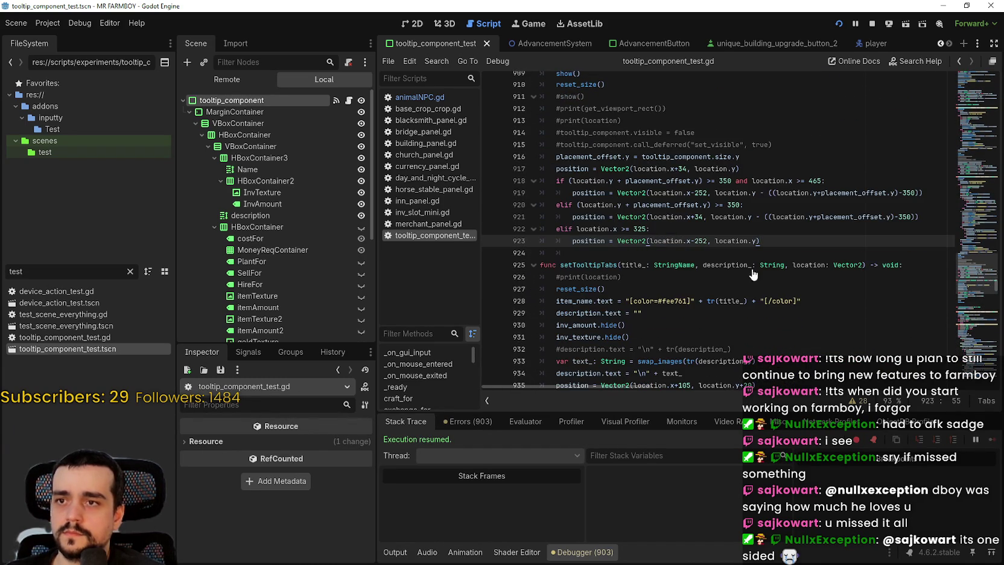
key("ctrl+s")
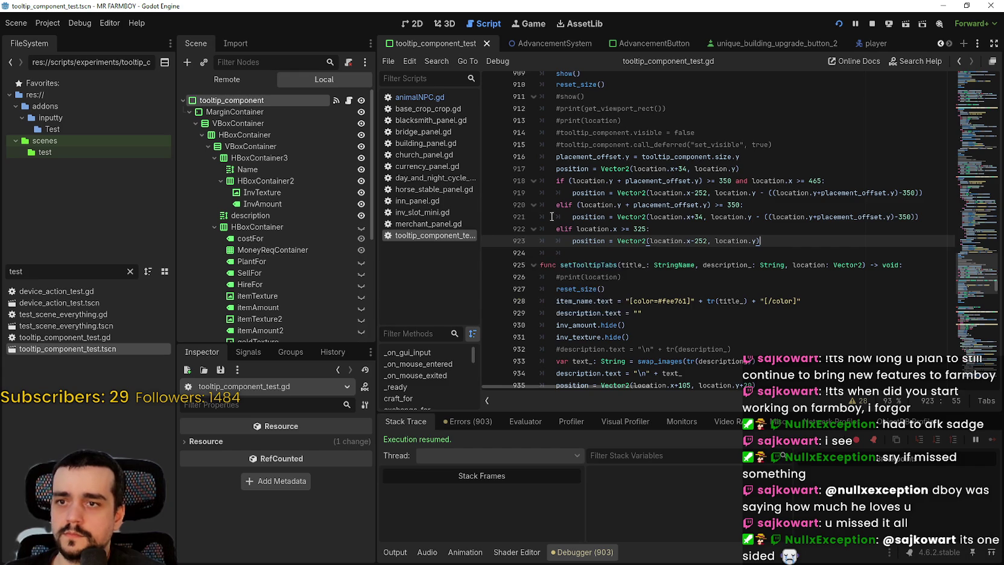
scroll(574, 226, "down", 9)
scroll(574, 225, "up", 1)
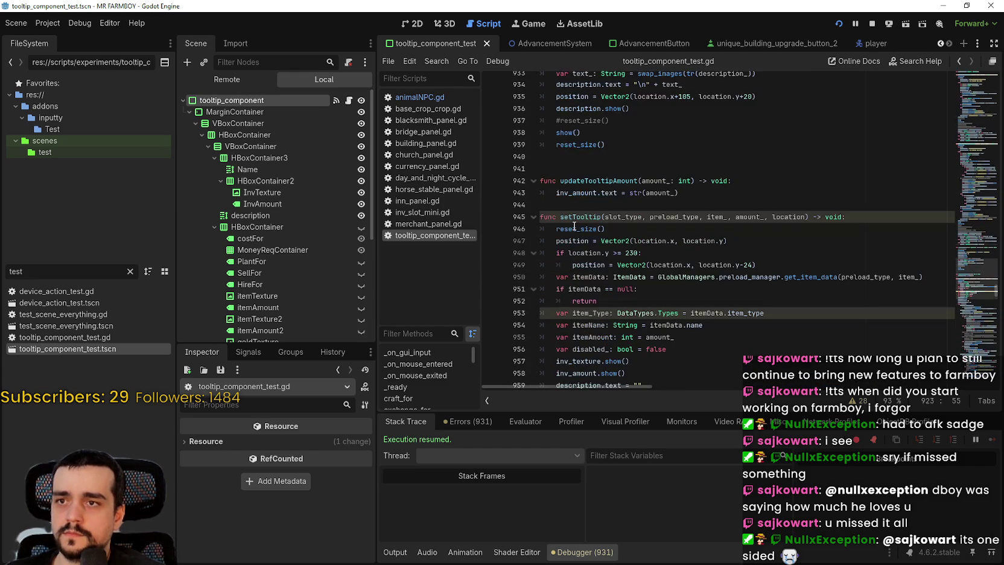
- Delete the commented-out block after description.show() and the two commented description lines
scroll(573, 225, "down", 4)
scroll(759, 275, "down", 13)
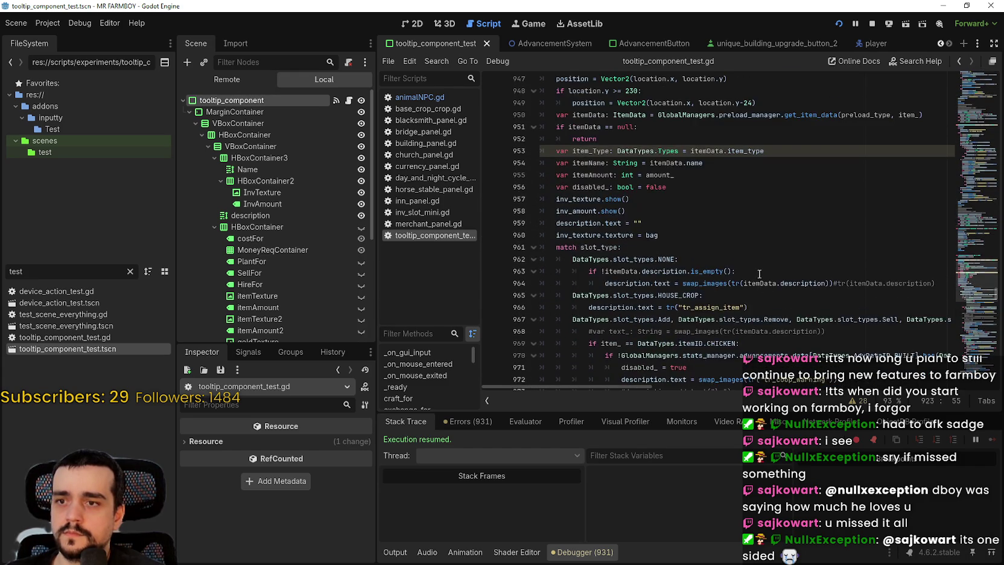
scroll(967, 281, "down", 15)
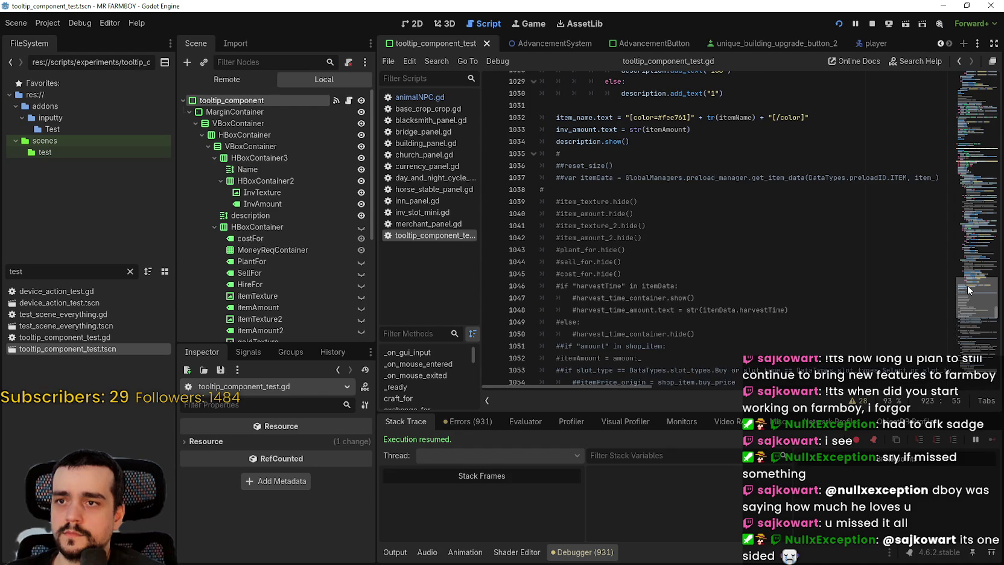
scroll(967, 285, "up", 1)
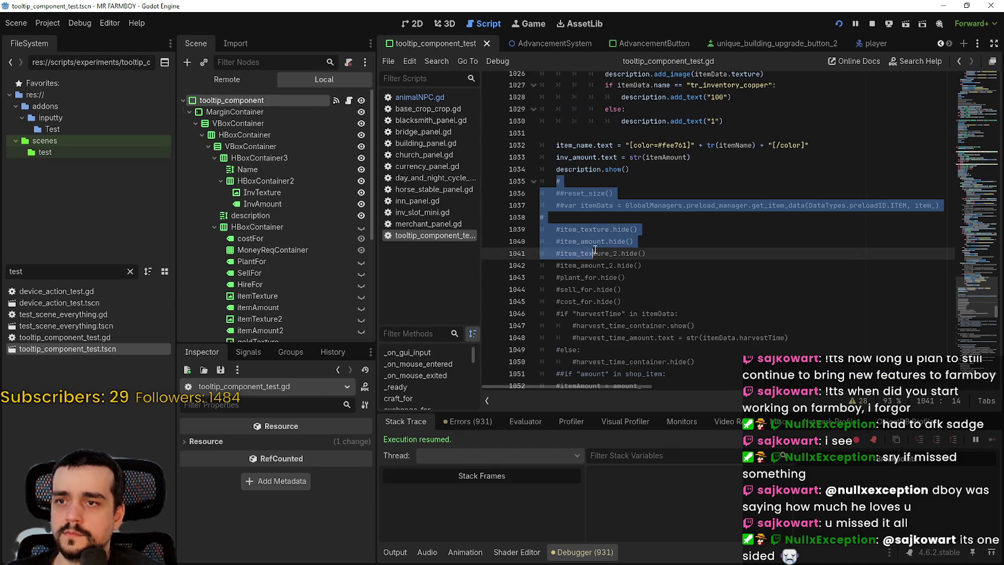
mouse_move(549, 176)
left_mouse_down()
mouse_move(603, 386)
mouse_move(640, 338)
mouse_move(678, 182)
mouse_move(672, 225)
left_mouse_up()
key("Delete")
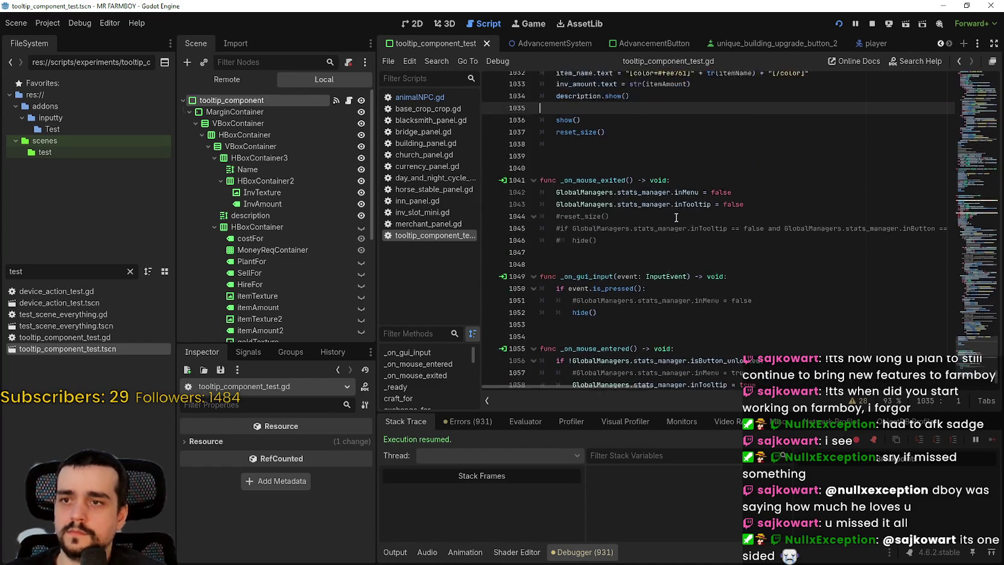
key("Return")
key("Return")
key("Tab")
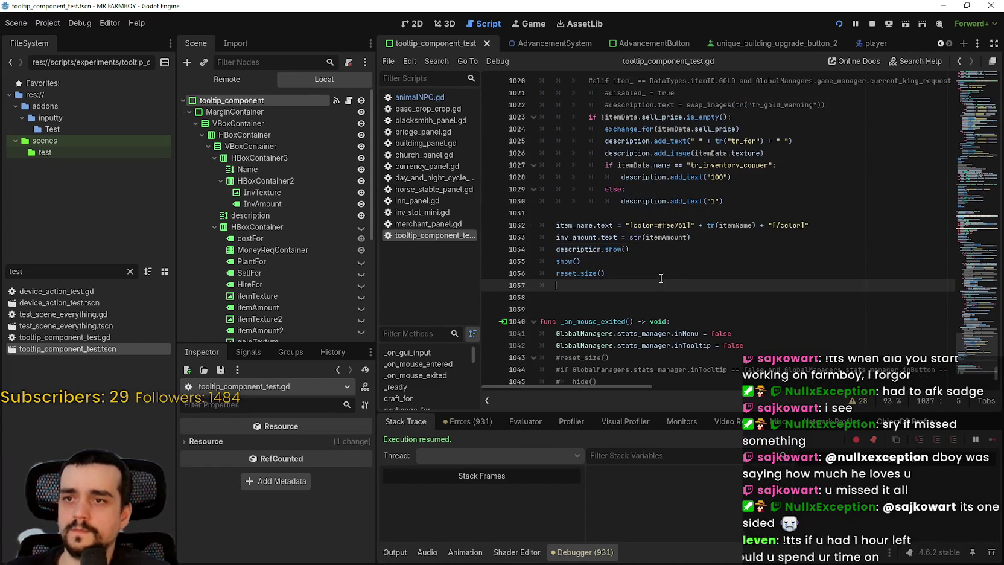
scroll(667, 256, "up", 2)
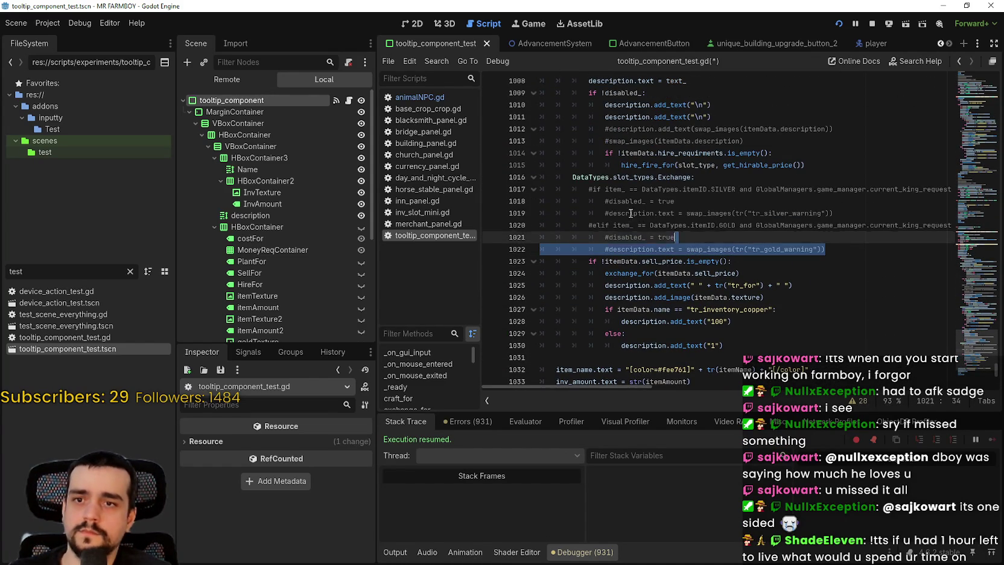
scroll(775, 205, "up", 2)
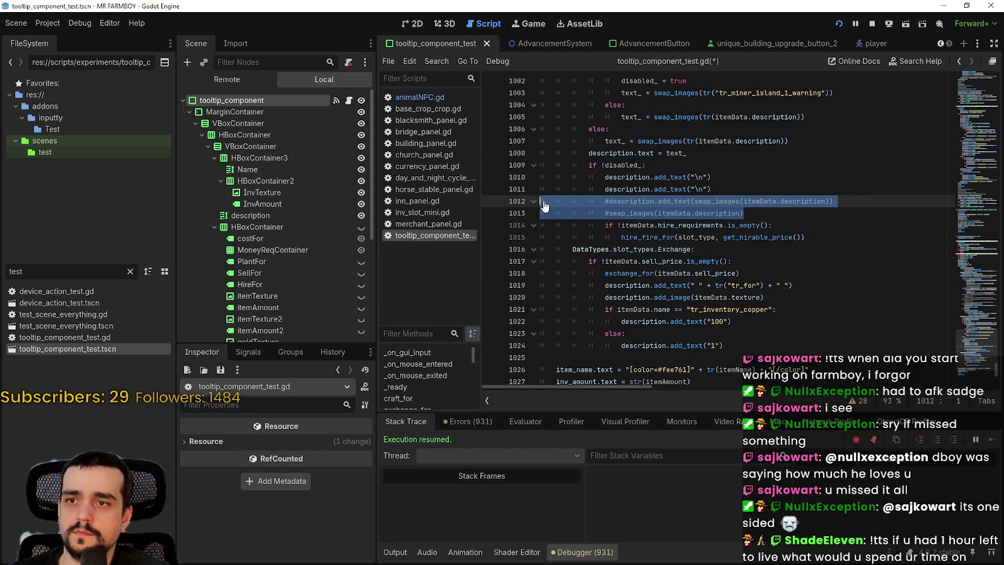
key("BackSpace")
key("BackSpace")
- Review the commented silver, gold and chicken warning checks and the item-data null check
scroll(626, 221, "up", 4)
scroll(626, 221, "up", 8)
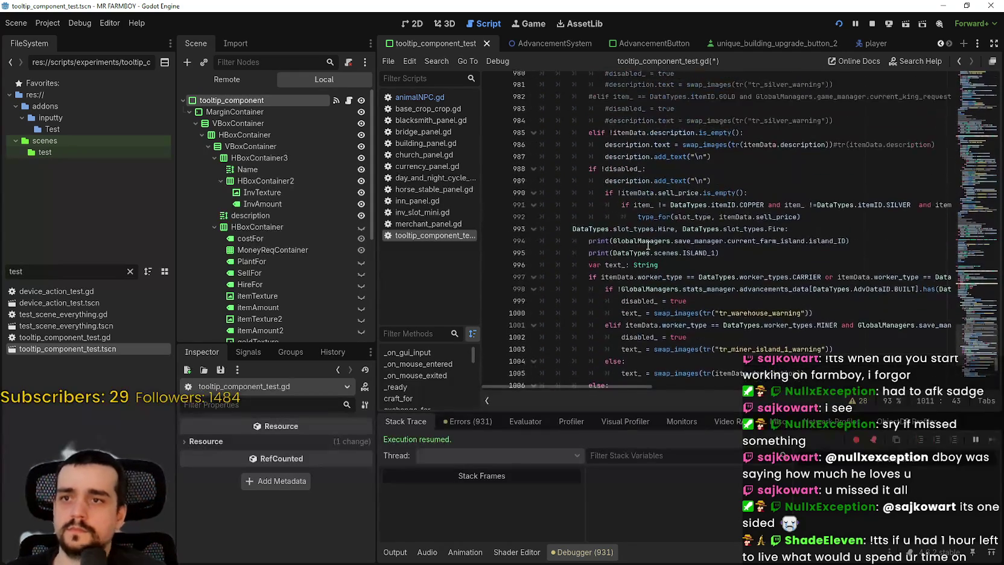
mouse_move(864, 302)
left_mouse_down()
mouse_move(784, 301)
mouse_move(603, 253)
mouse_move(525, 246)
left_mouse_up()
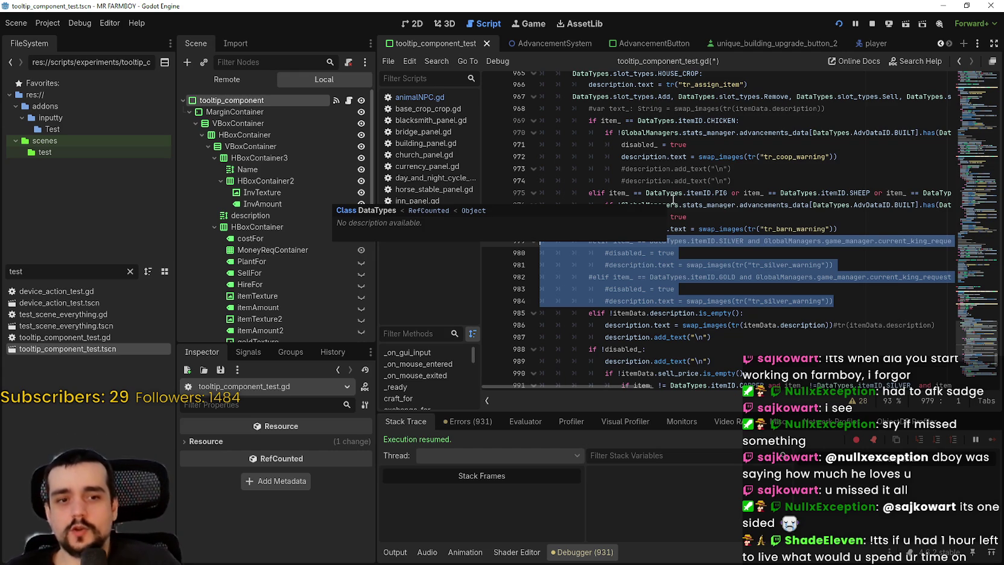
scroll(655, 216, "up", 2)
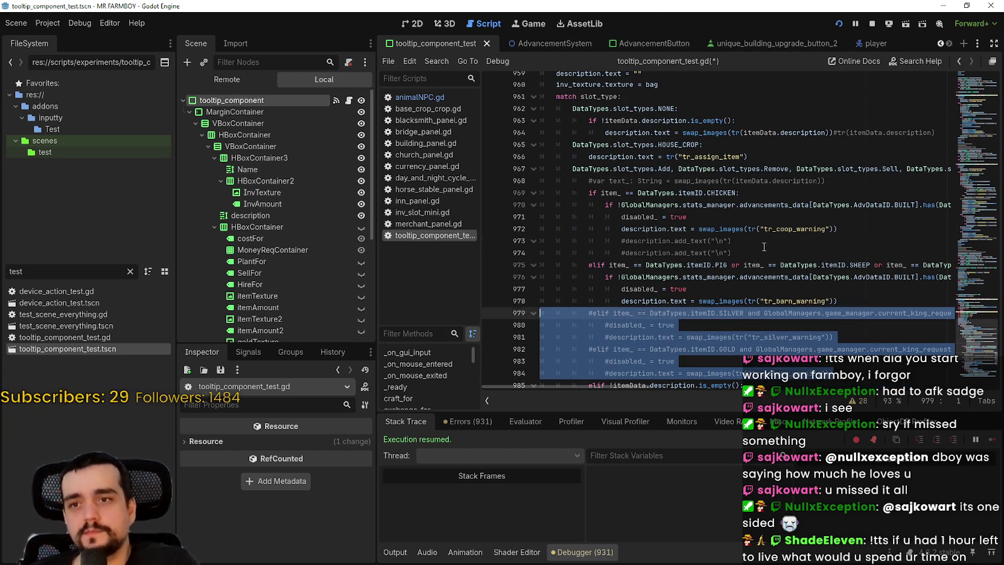
left_click(770, 240)
left_click(751, 252)
scroll(718, 266, "up", 2)
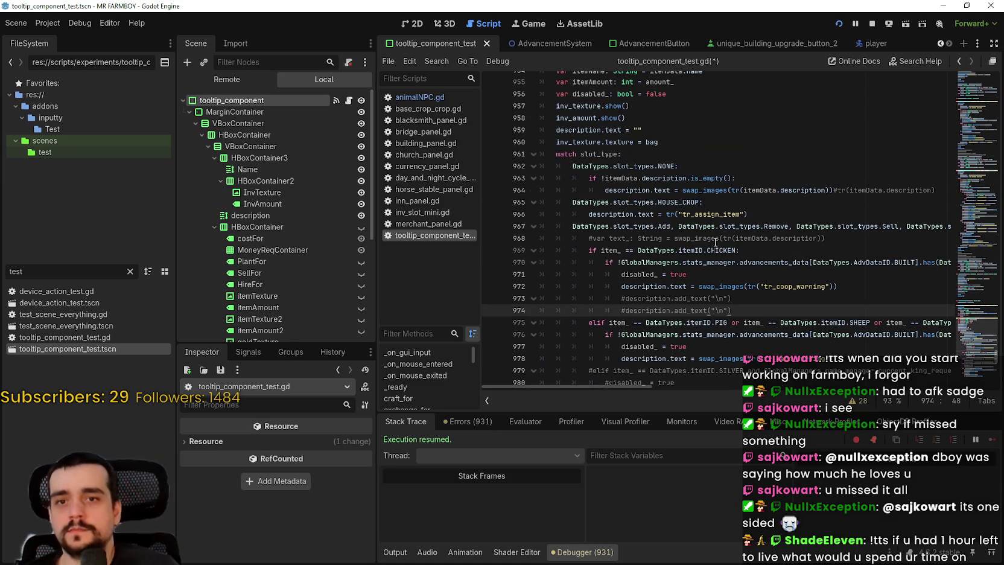
left_click(748, 249)
left_click(839, 229)
scroll(622, 247, "up", 5)
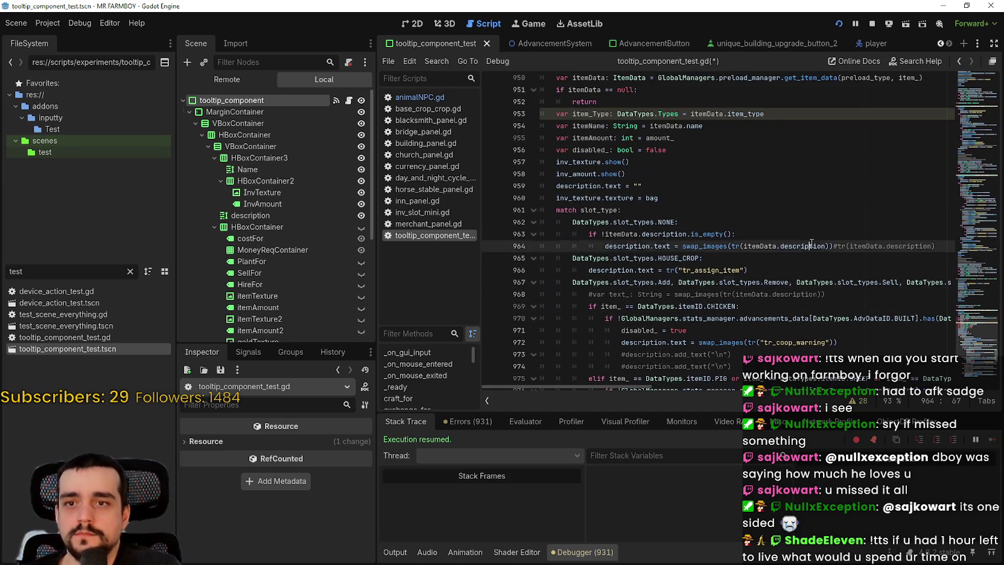
left_click(622, 247)
scroll(623, 247, "up", 2)
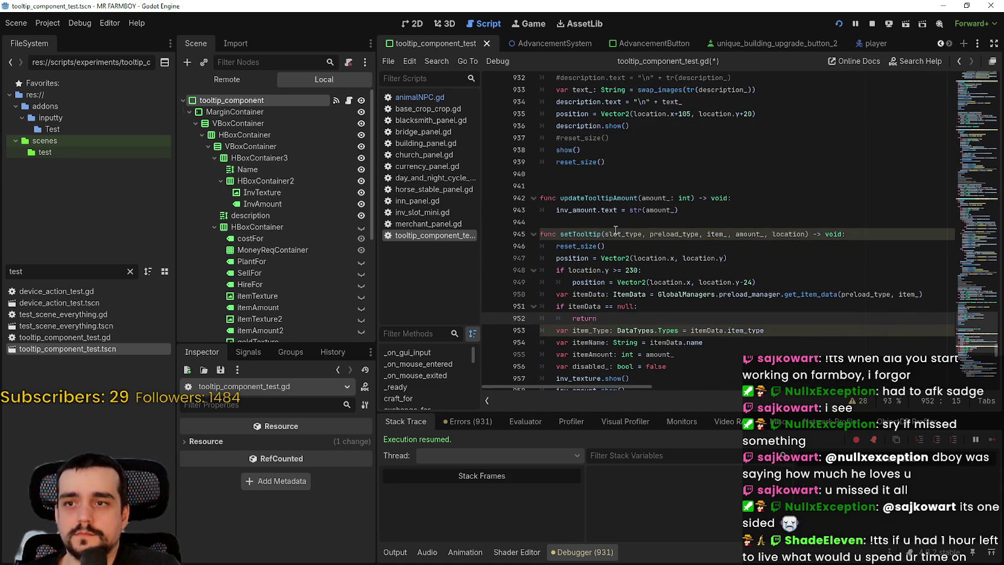
- Select setTooltip's header and positioning lines to inspect them
left_click(792, 295)
left_click(786, 282)
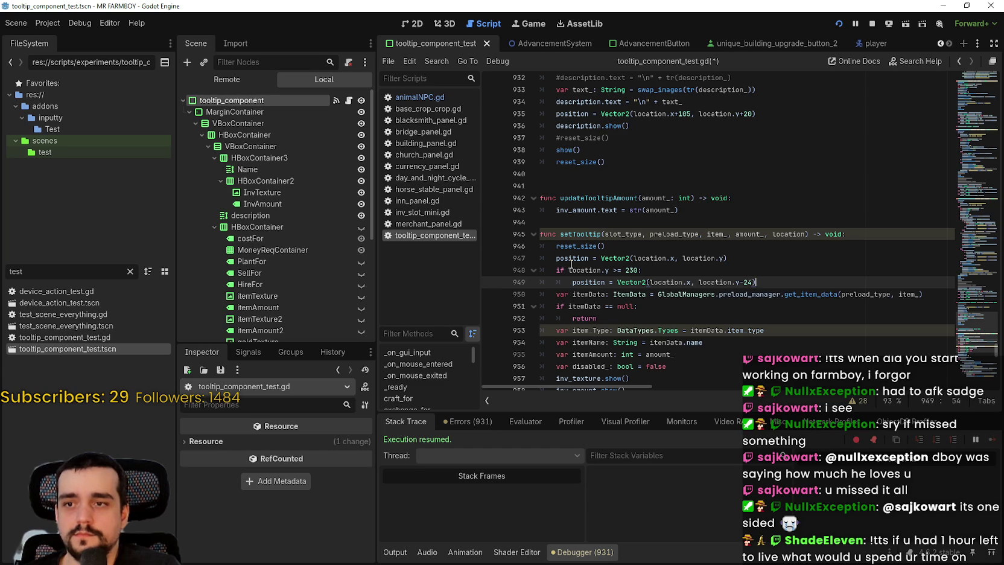
key("Up")
key("Home")
mouse_move(603, 222)
left_mouse_down()
mouse_move(634, 235)
mouse_move(648, 292)
left_mouse_up()
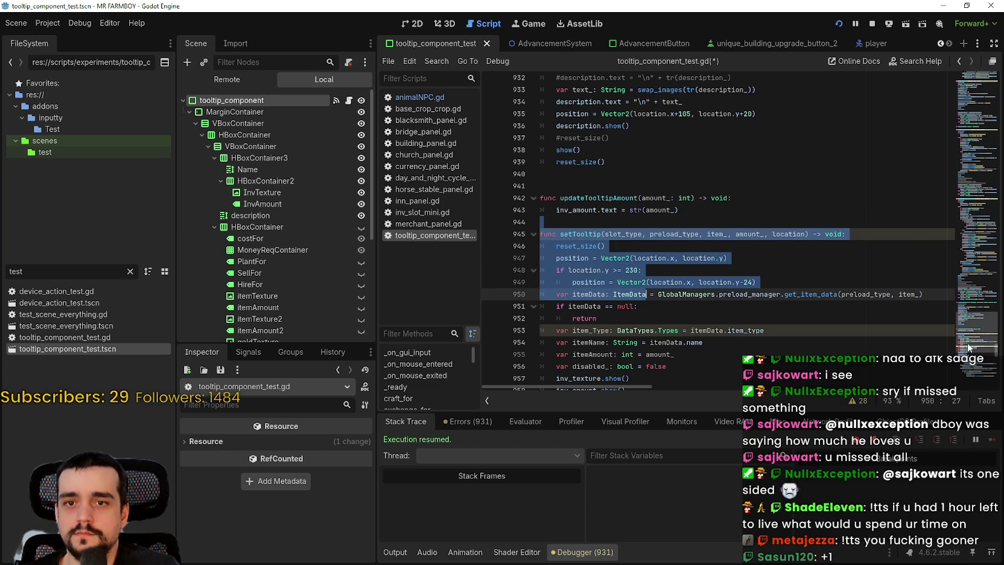
scroll(968, 340, "down", 3)
scroll(967, 337, "down", 8)
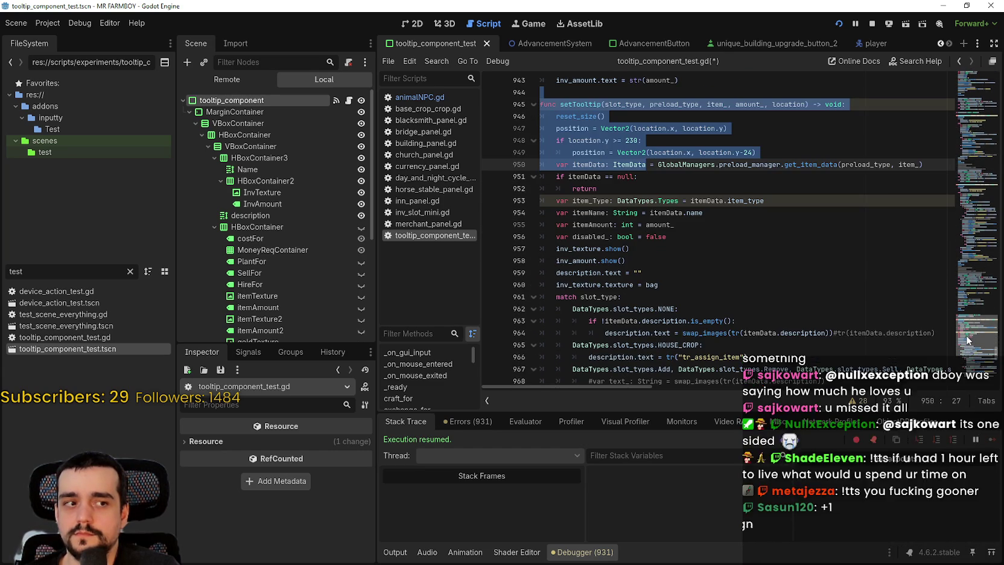
left_click_drag(965, 346, 965, 260)
scroll(965, 261, "up", 2)
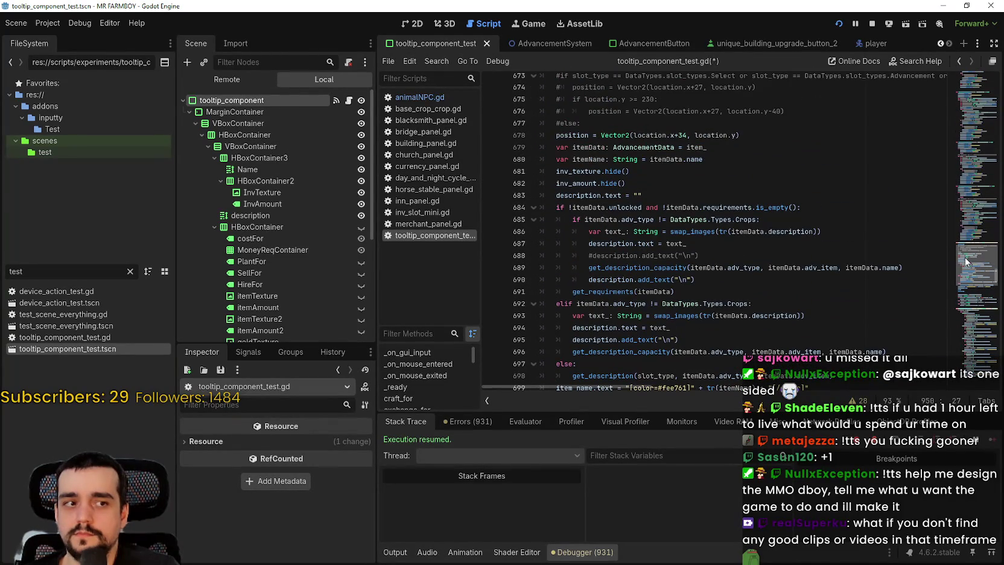
- Save the cleaned tooltip script and return to the setTooltipAdv function
left_click(767, 244)
scroll(763, 248, "up", 4)
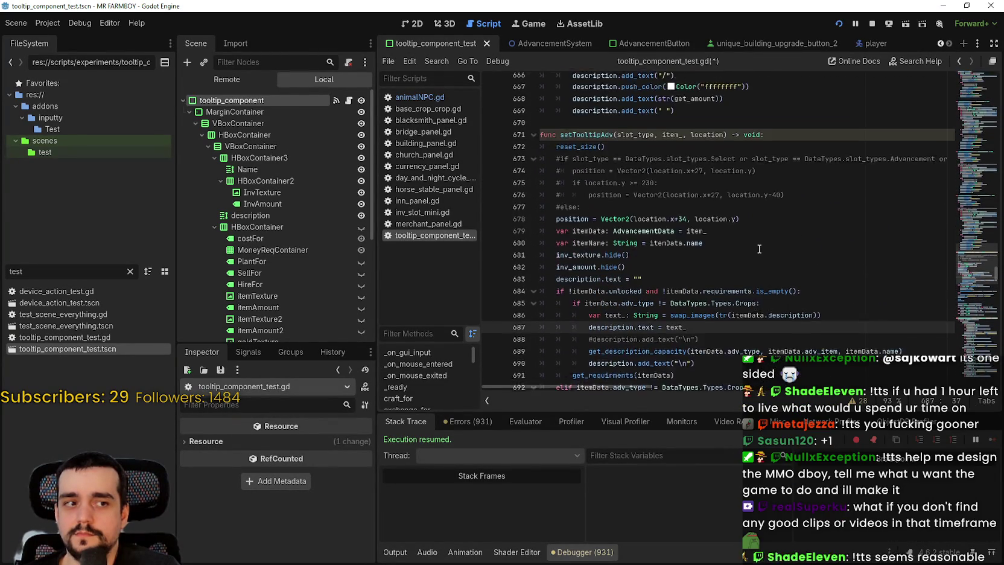
key("ctrl+s")
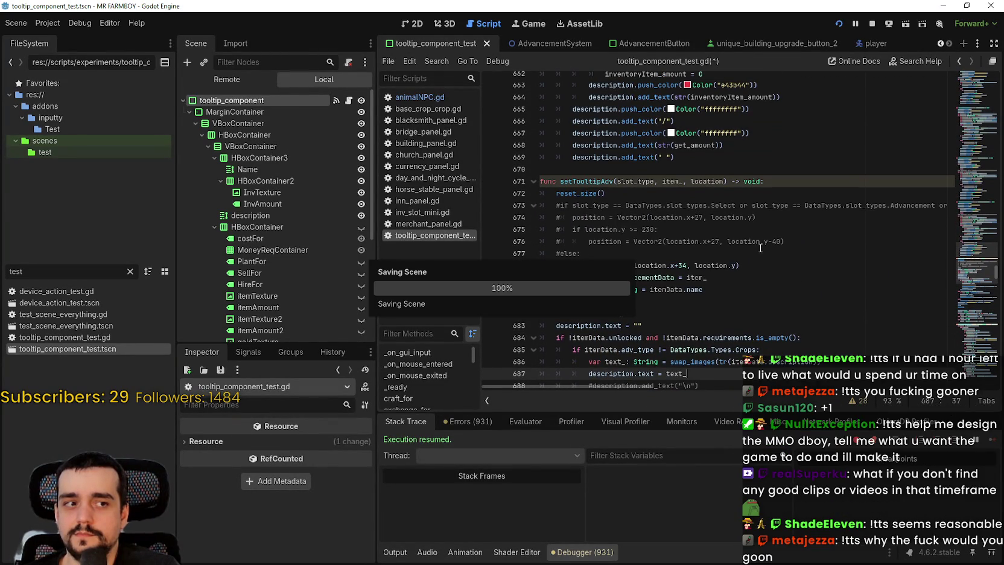
scroll(761, 248, "up", 2)
left_click(735, 255)
scroll(734, 256, "up", 2)
left_click(751, 289)
scroll(751, 288, "down", 4)
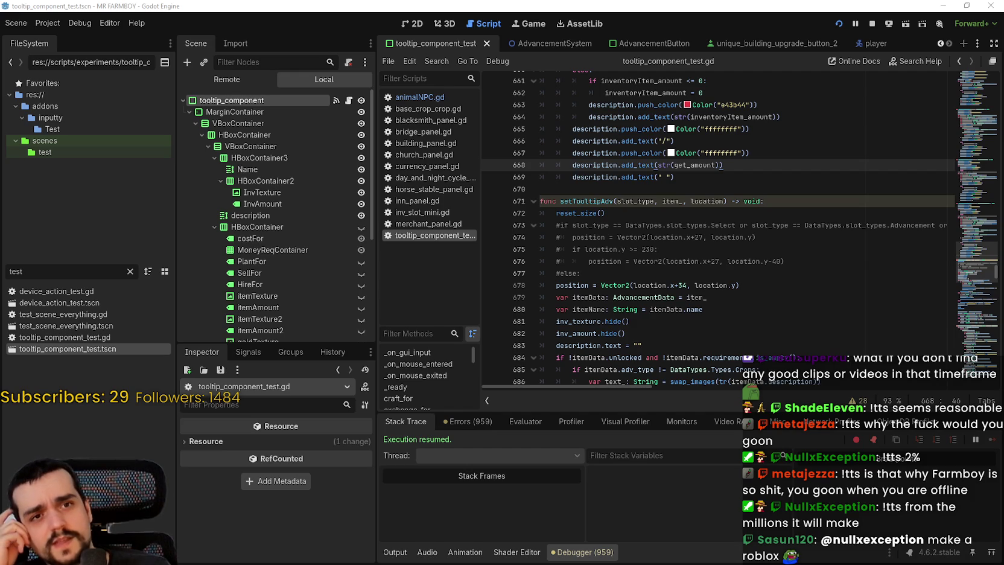
left_click(649, 273)
left_click_drag(650, 274, 546, 223)
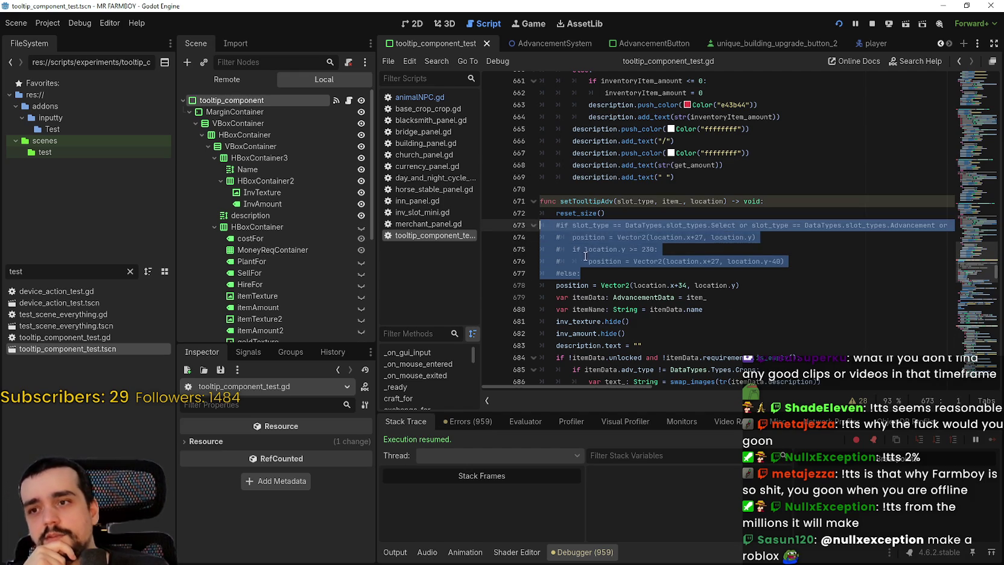
left_click(625, 284)
mouse_move(605, 276)
left_mouse_down()
mouse_move(546, 227)
mouse_move(523, 224)
left_mouse_up()
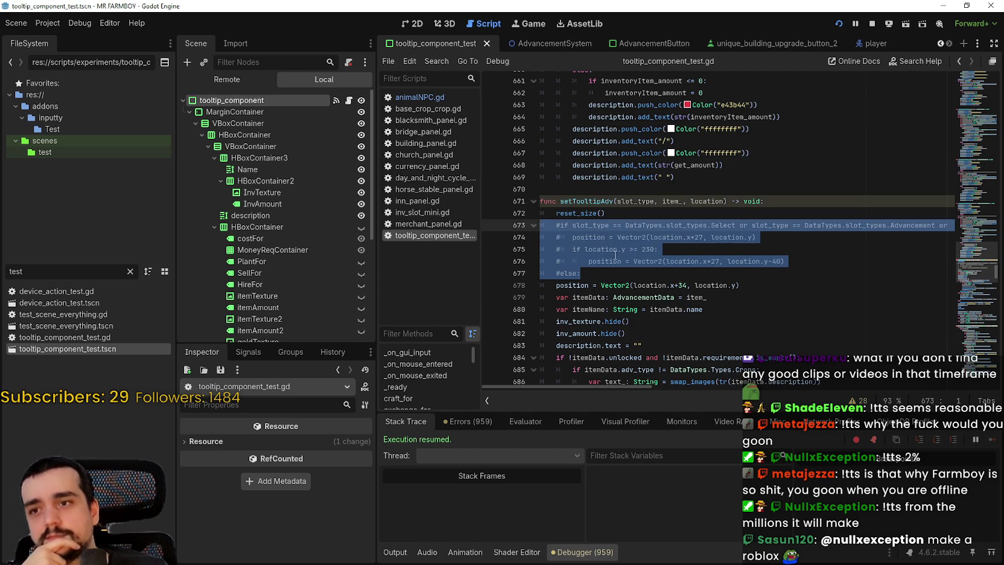
left_click(621, 273)
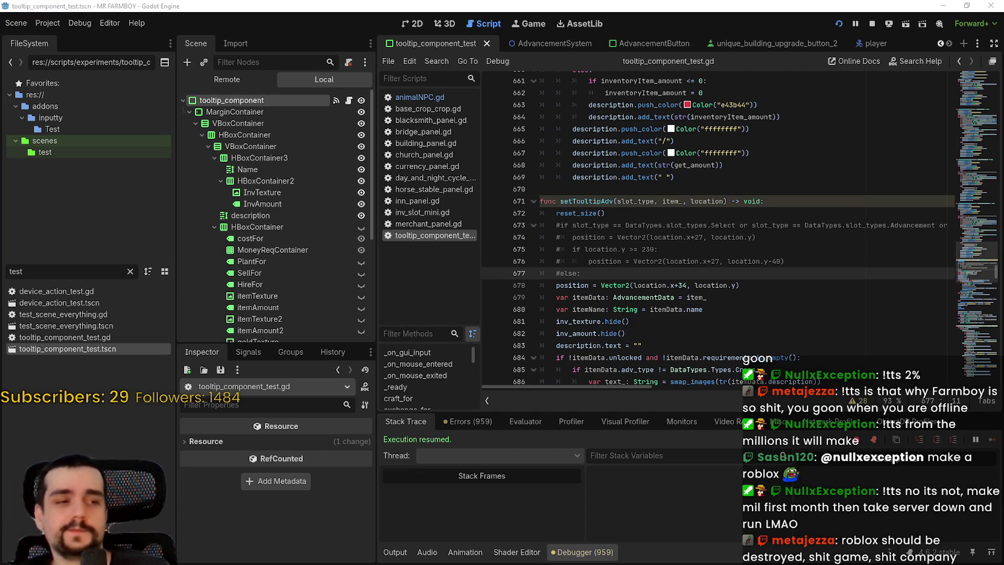
- In the running Mr Farmboy game, check the House worker, priority item and upgrade tooltips
left_click(750, 249)
scroll(718, 241, "down", 1)
key("alt+Tab")
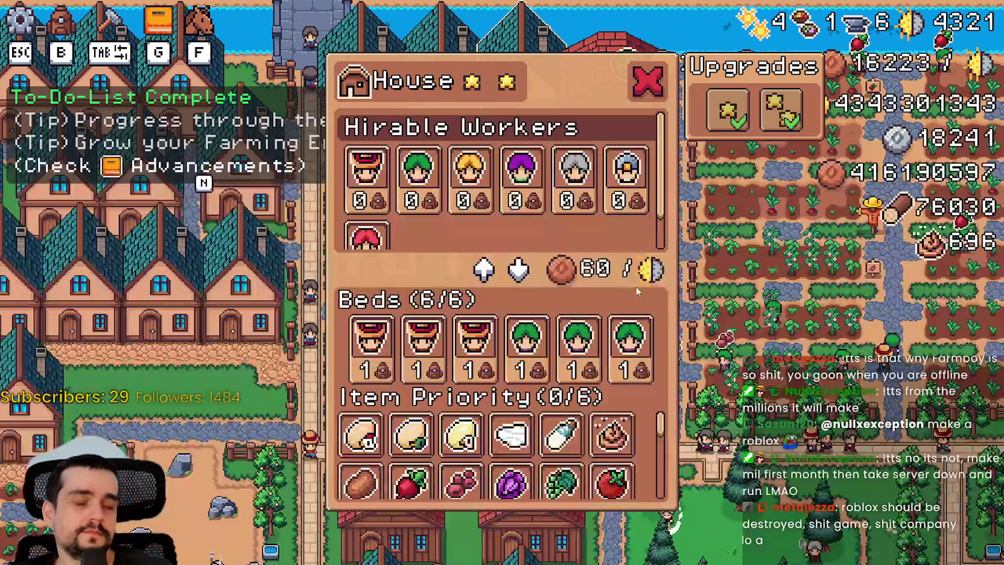
mouse_move(628, 357)
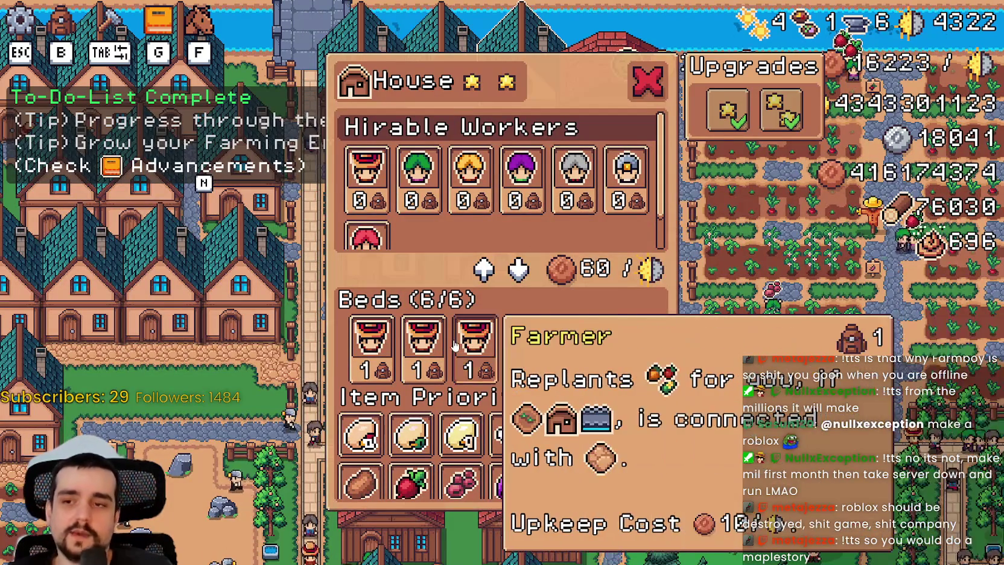
scroll(611, 435, "down", 1)
scroll(603, 438, "down", 3)
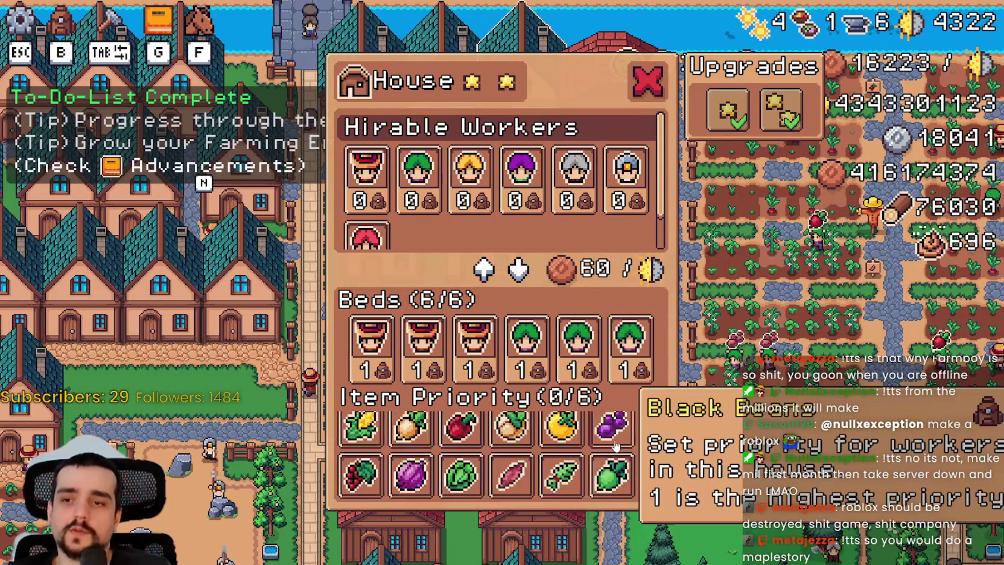
left_click_drag(663, 462, 662, 394)
scroll(622, 217, "down", 1)
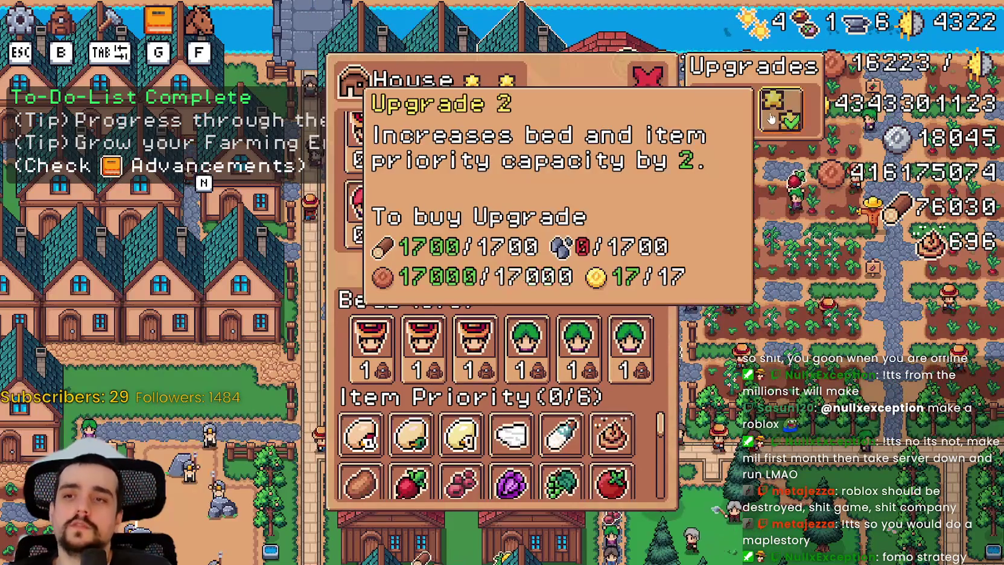
- Close the House panel, open the Warehouse and check its inventory slot tooltips
key("Escape")
left_click(627, 166)
mouse_move(535, 173)
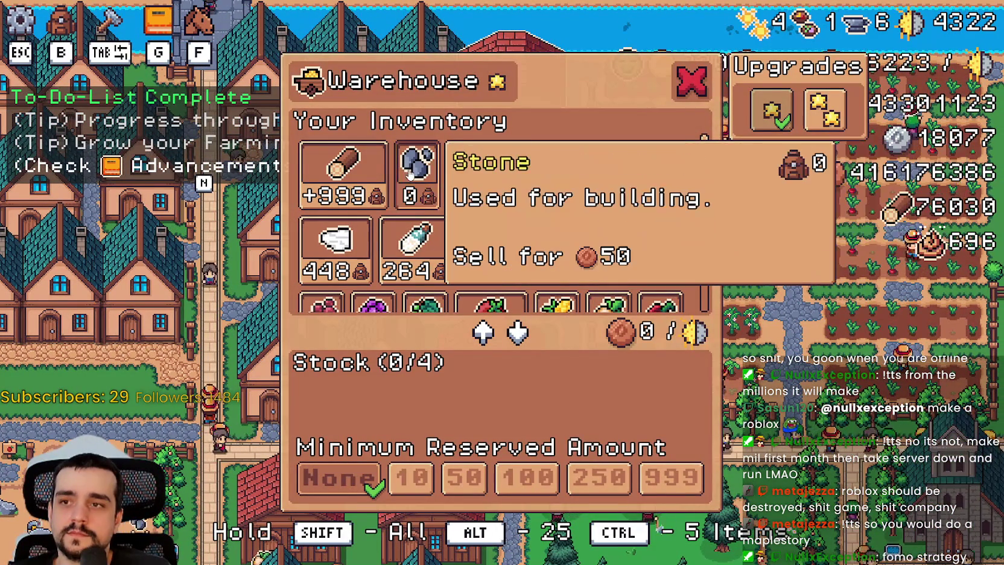
mouse_move(347, 179)
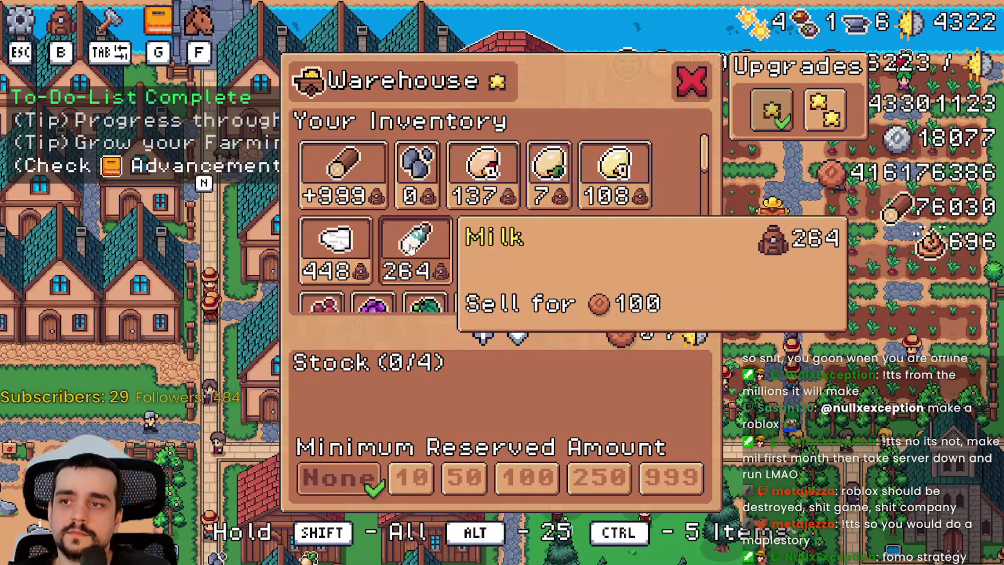
mouse_move(574, 248)
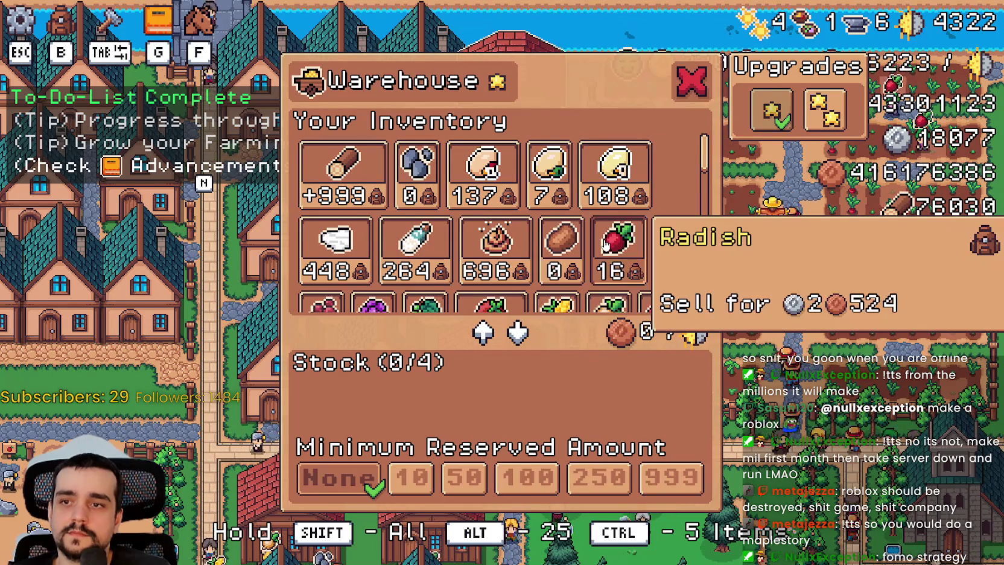
key("alt+Tab")
- Jump from a setTooltip reference to the setTooltip definition
scroll(620, 213, "up", 5)
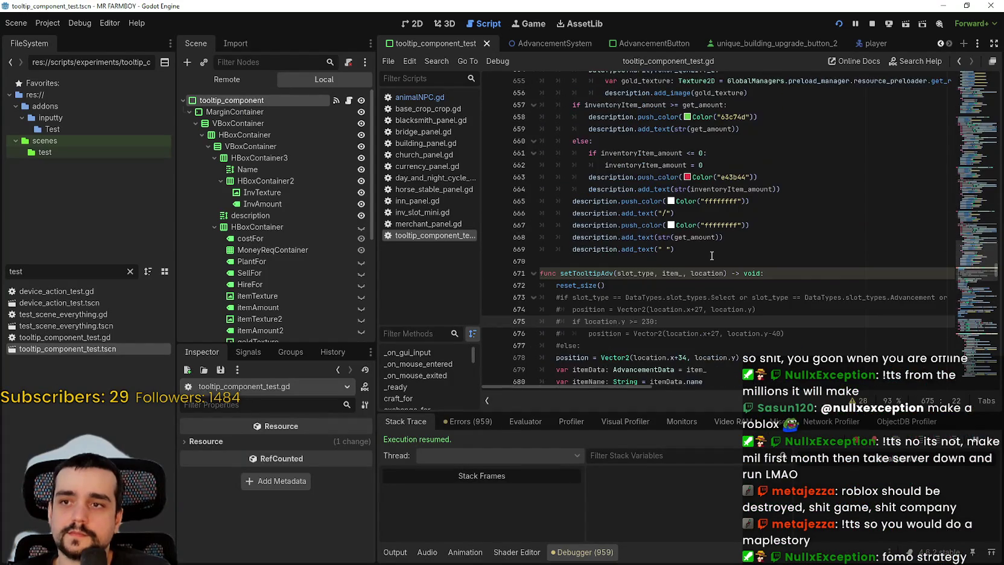
left_click_drag(987, 266, 976, 162)
scroll(976, 161, "up", 20)
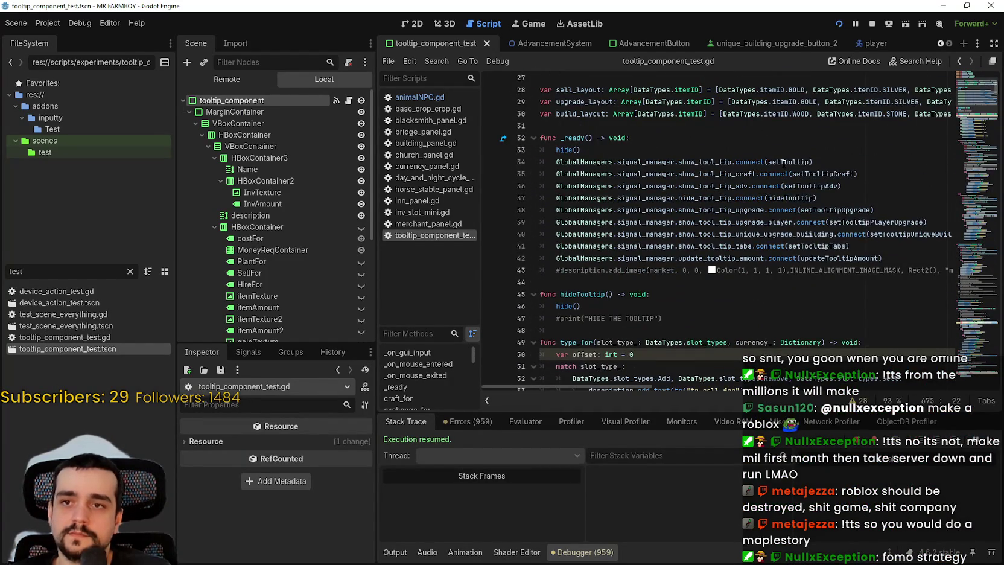
right_click(783, 163)
left_click(839, 333)
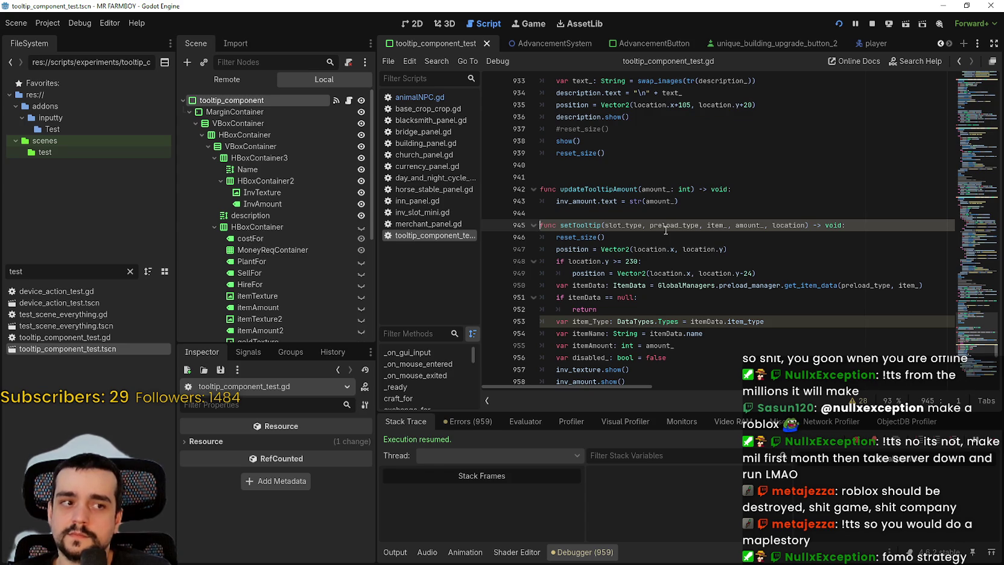
left_click(665, 232)
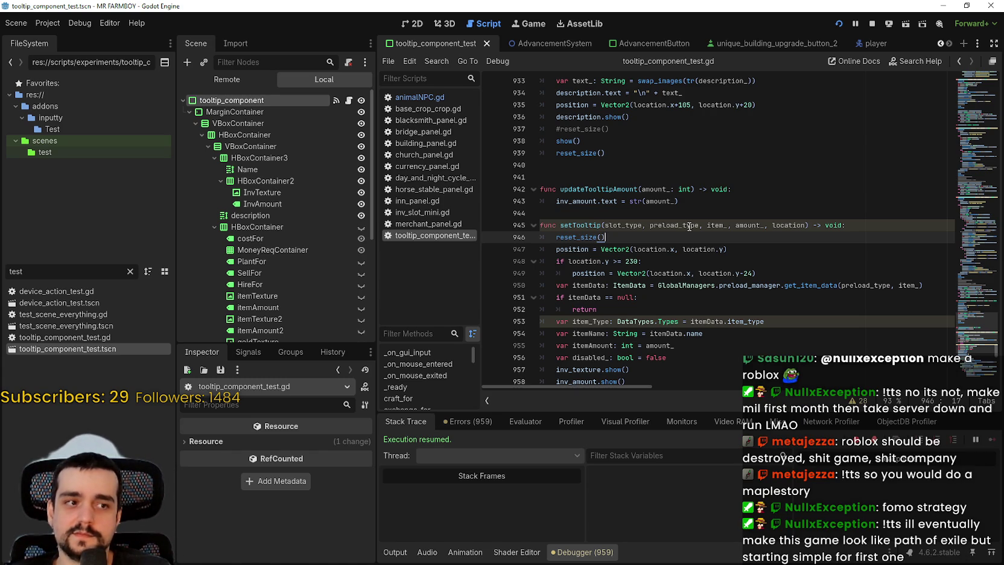
- Comment out setTooltip's old position and y-offset lines with Ctrl+K
scroll(689, 226, "down", 2)
left_click(555, 177)
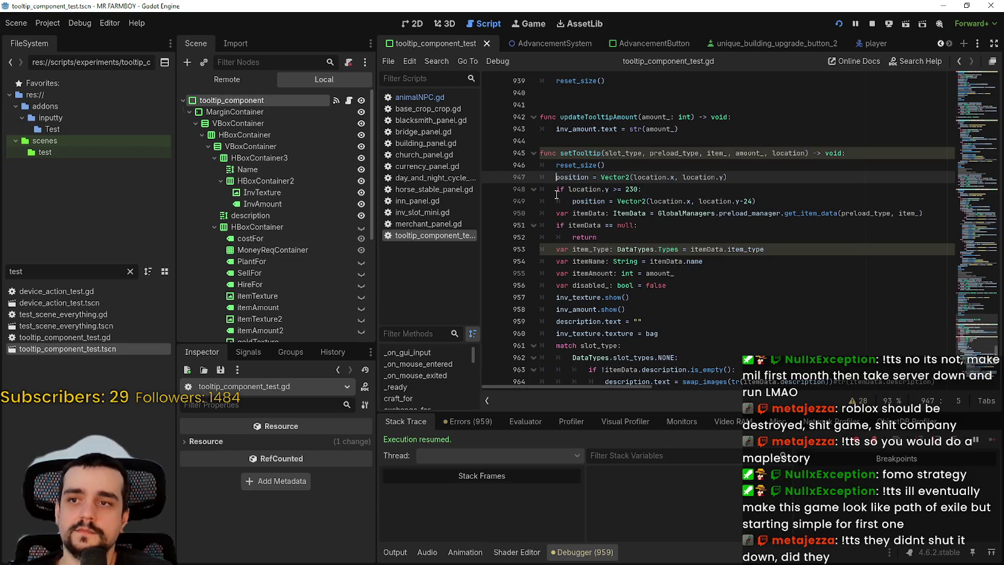
key("ctrl+k")
left_click(555, 189)
left_click(558, 202)
key("ctrl+k")
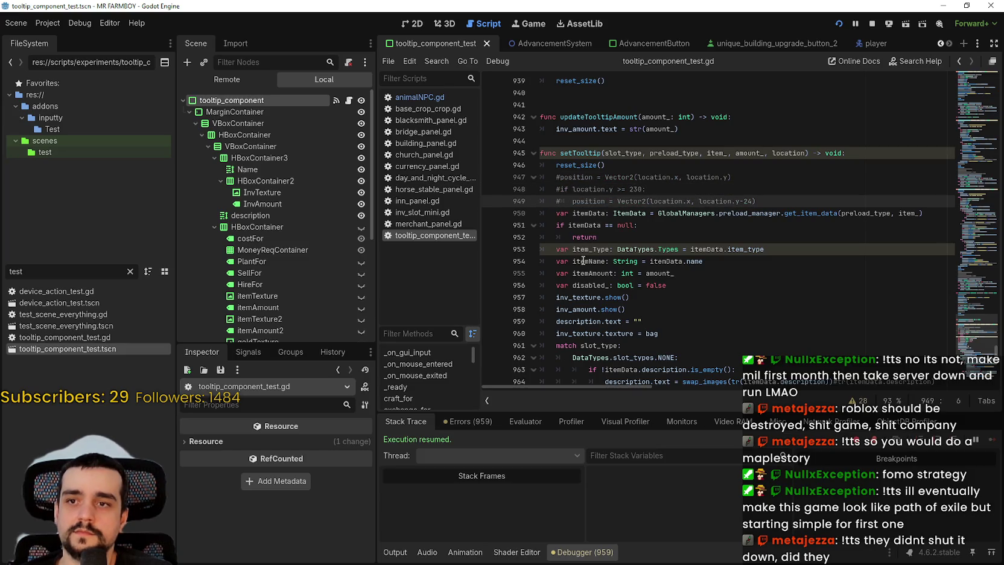
double_click(573, 165)
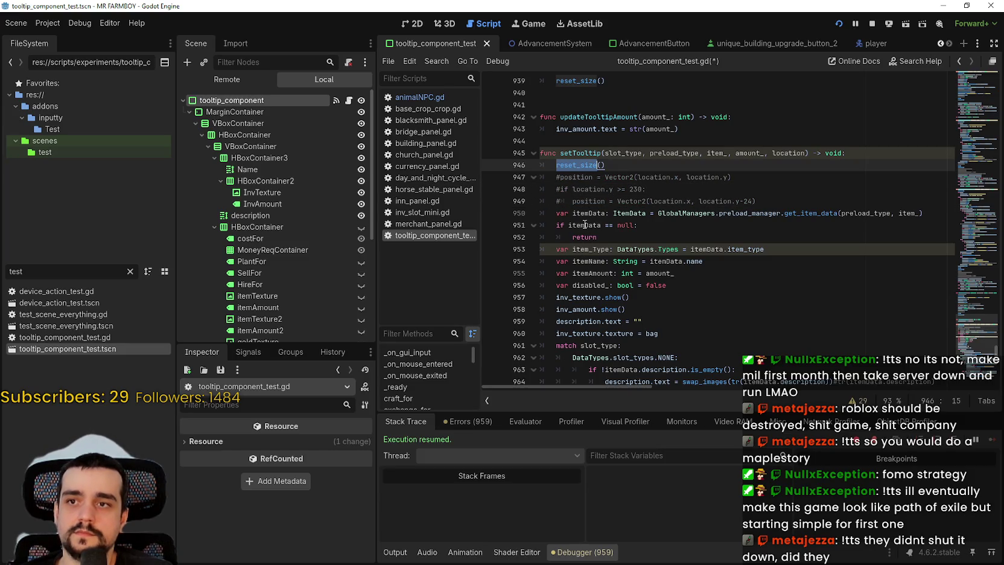
left_click(573, 201)
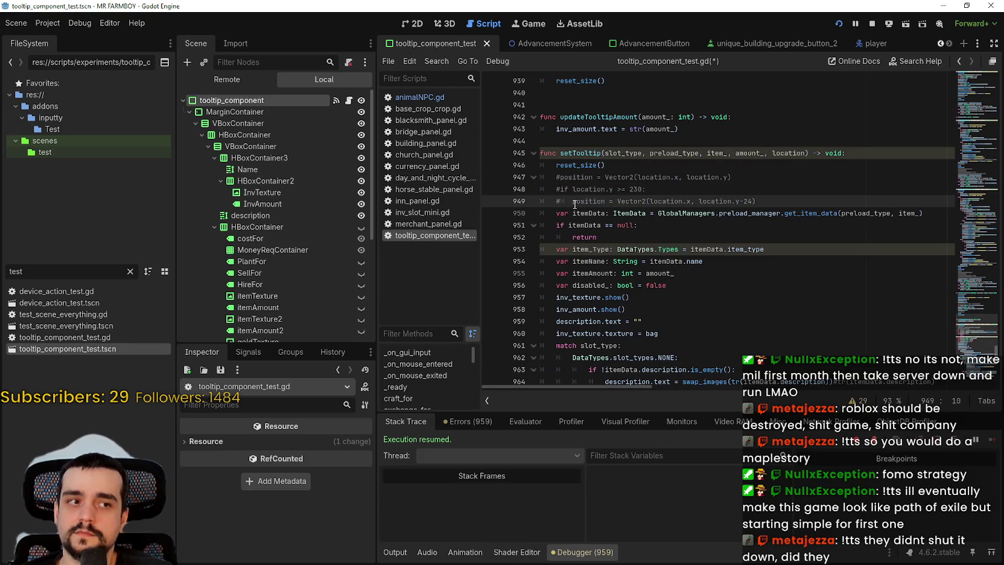
key("alt+Tab")
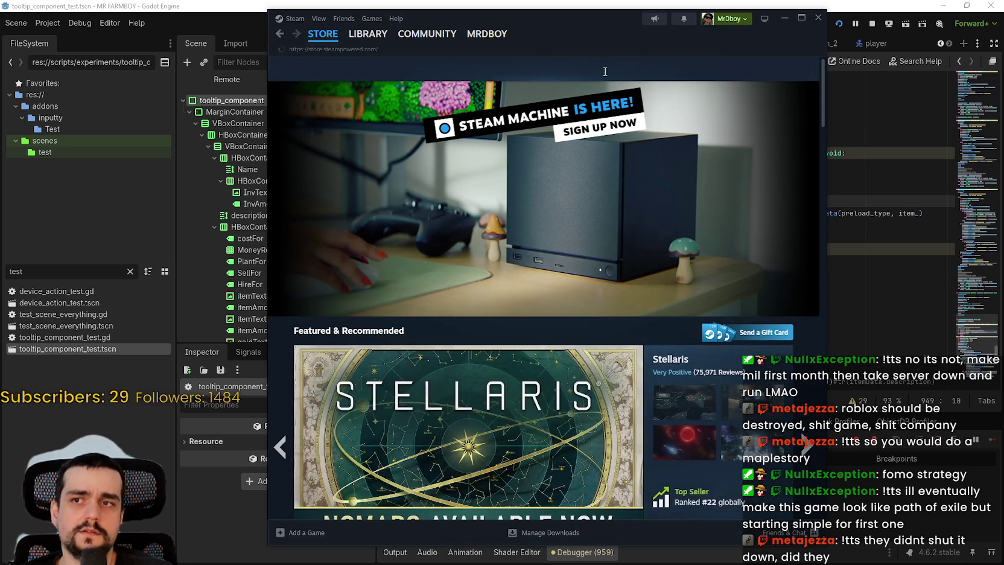
- Search the Steam Store for 'MapleStory 2'
left_click(599, 70)
type("nma")
key("BackSpace")
key("BackSpace")
key("BackSpace")
type("maple sto")
key("BackSpace")
key("BackSpace")
key("BackSpace")
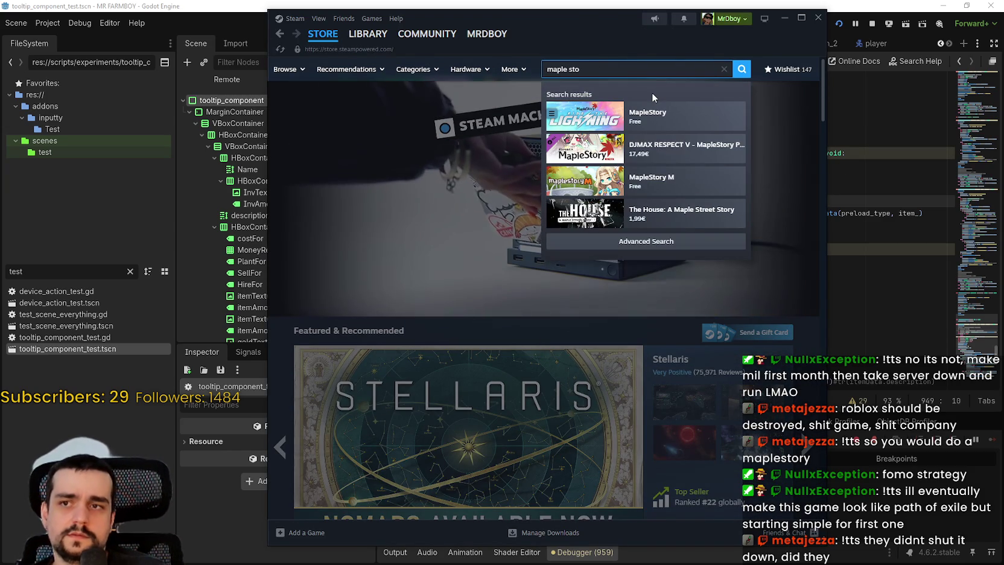
type("Story")
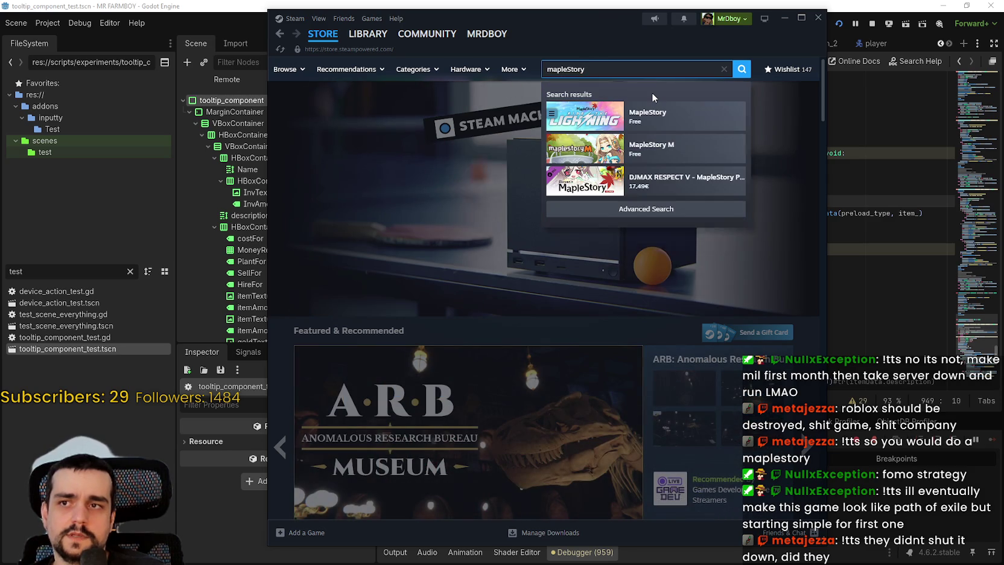
type(" 2")
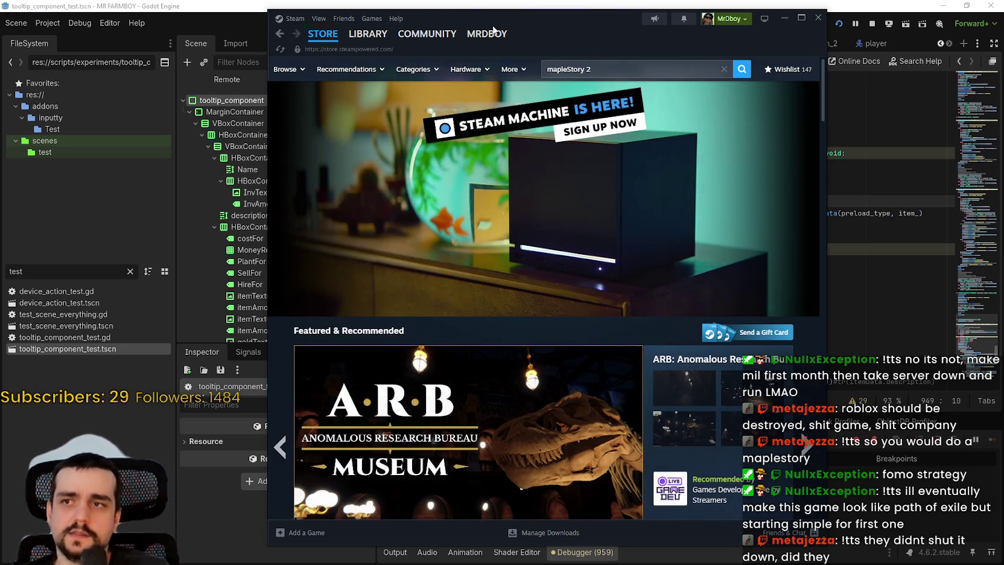
- Find MapleStory 2 in the library by searching 'Maple' and open its community hub
left_click(368, 34)
left_click(324, 105)
type("Maple")
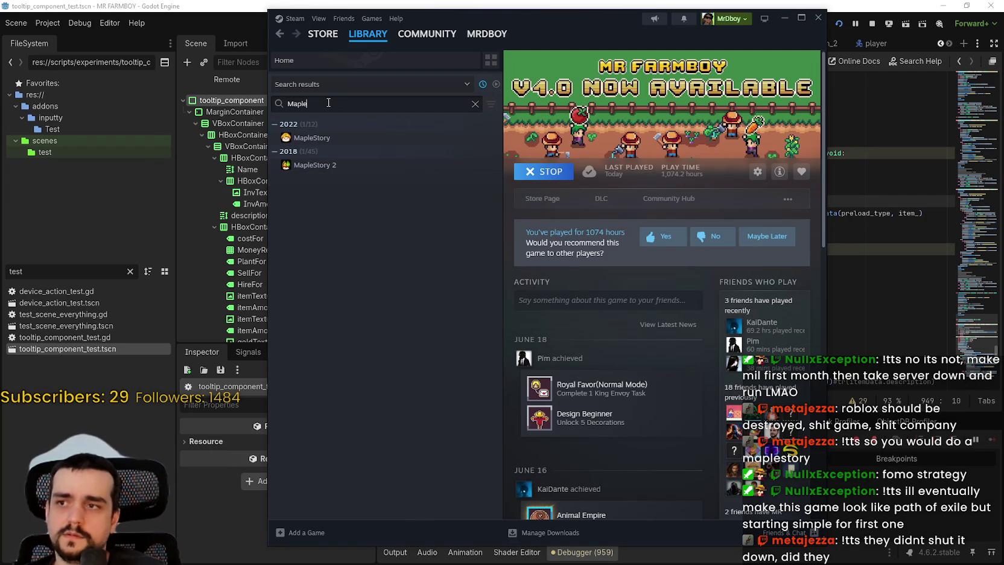
left_click(392, 165)
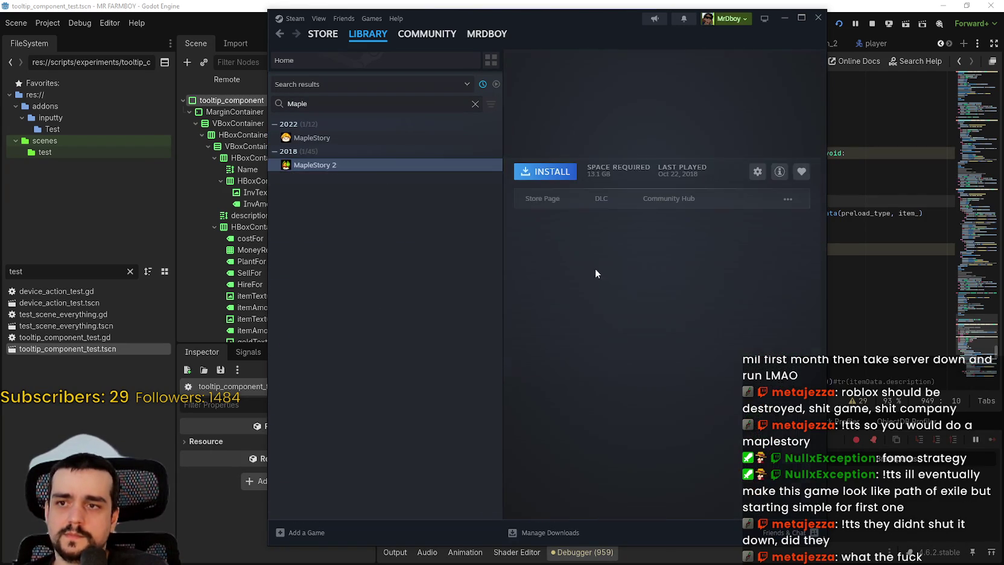
left_click(556, 202)
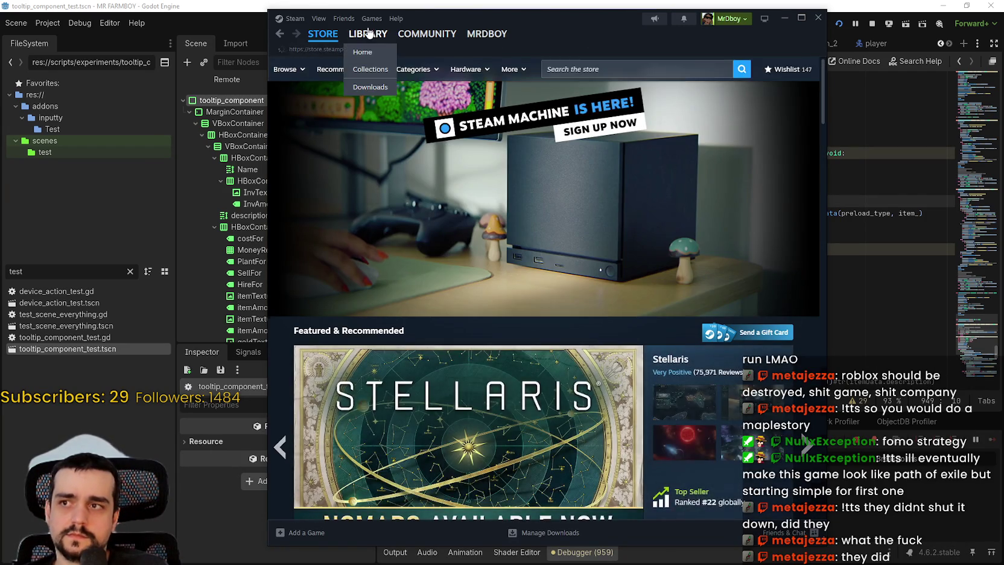
left_click(368, 33)
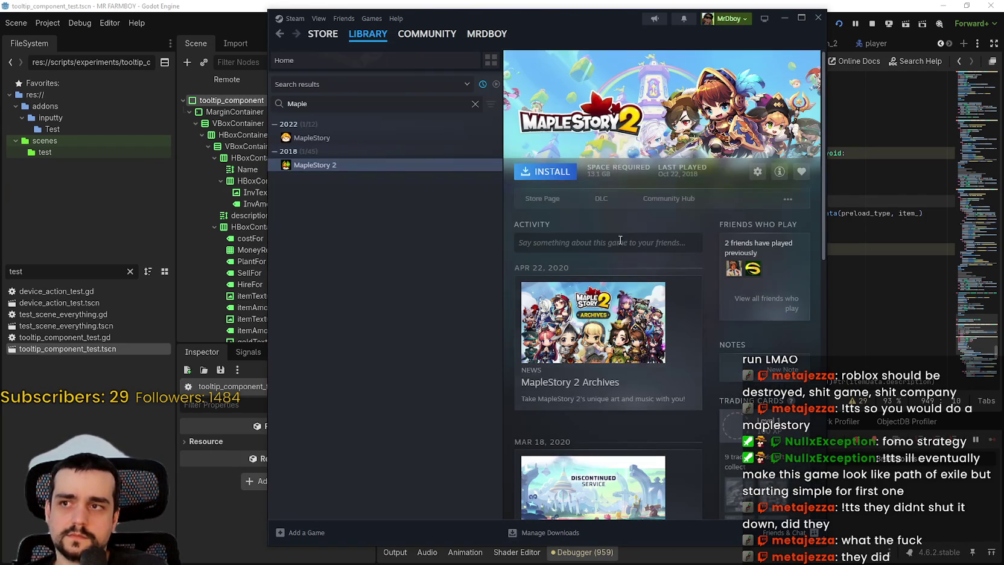
left_click(658, 199)
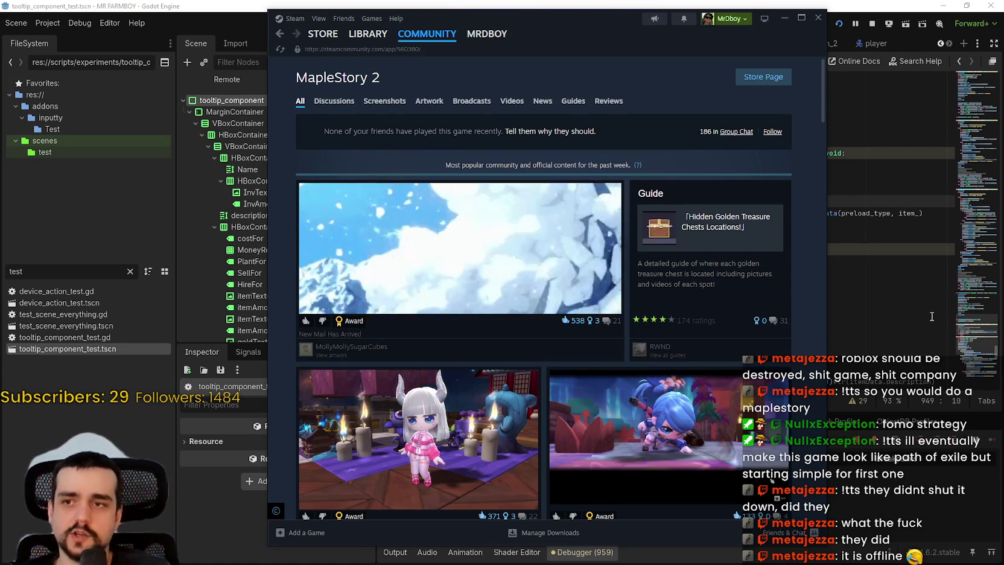
- Scroll through MapleStory 2's Community Hub feed
scroll(682, 395, "down", 5)
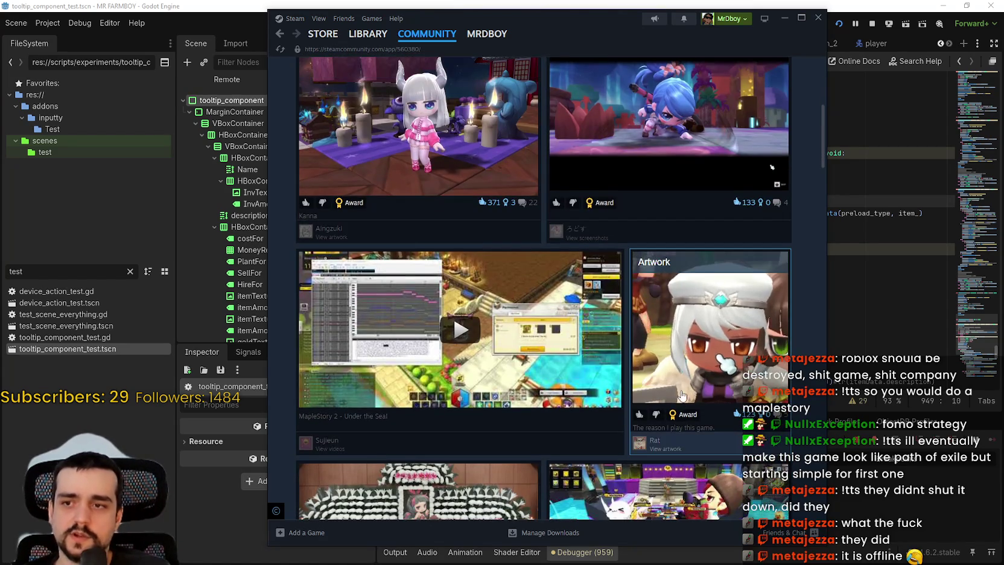
scroll(681, 395, "down", 7)
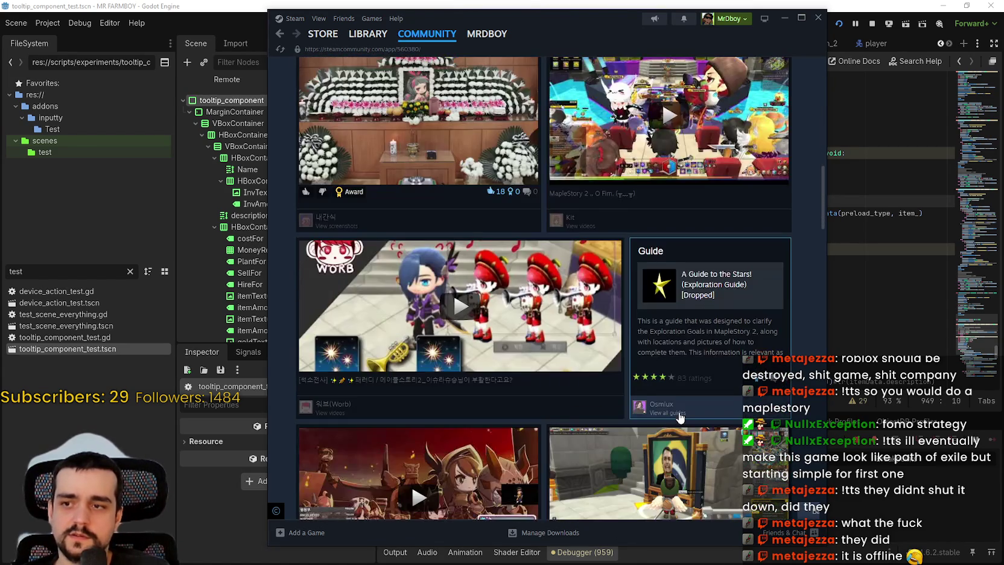
scroll(680, 417, "down", 3)
scroll(680, 417, "down", 3)
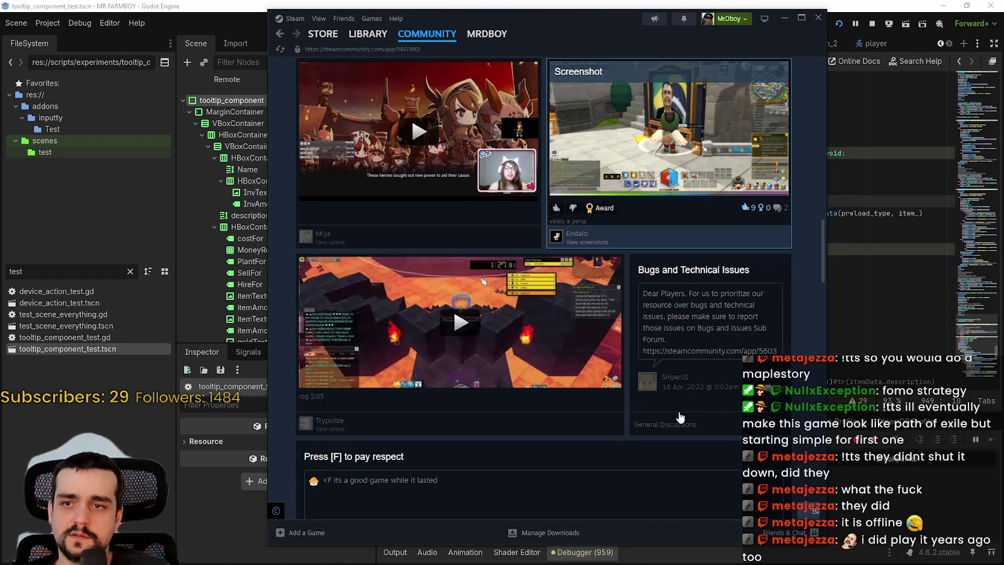
scroll(676, 413, "down", 3)
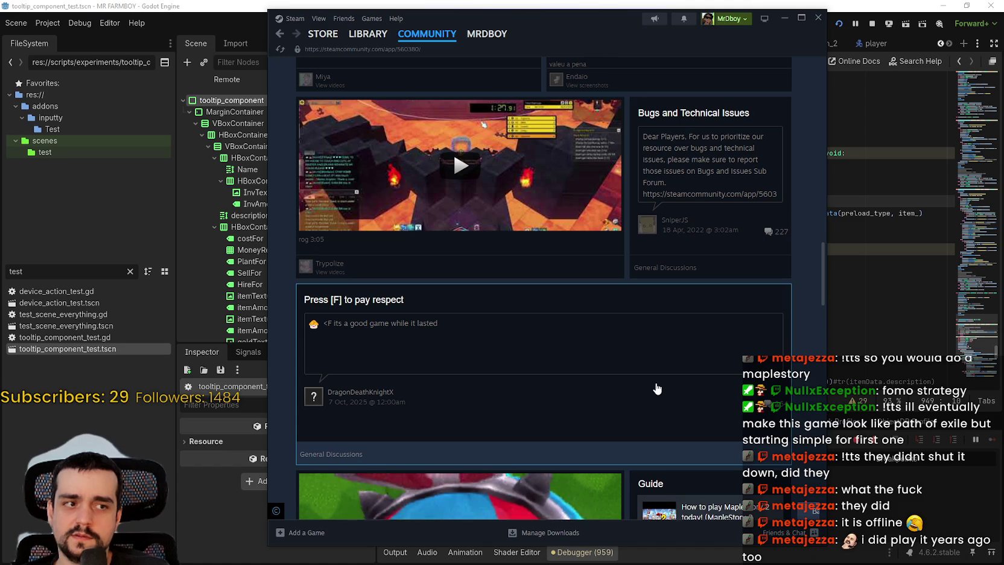
scroll(657, 388, "down", 1)
scroll(657, 388, "down", 6)
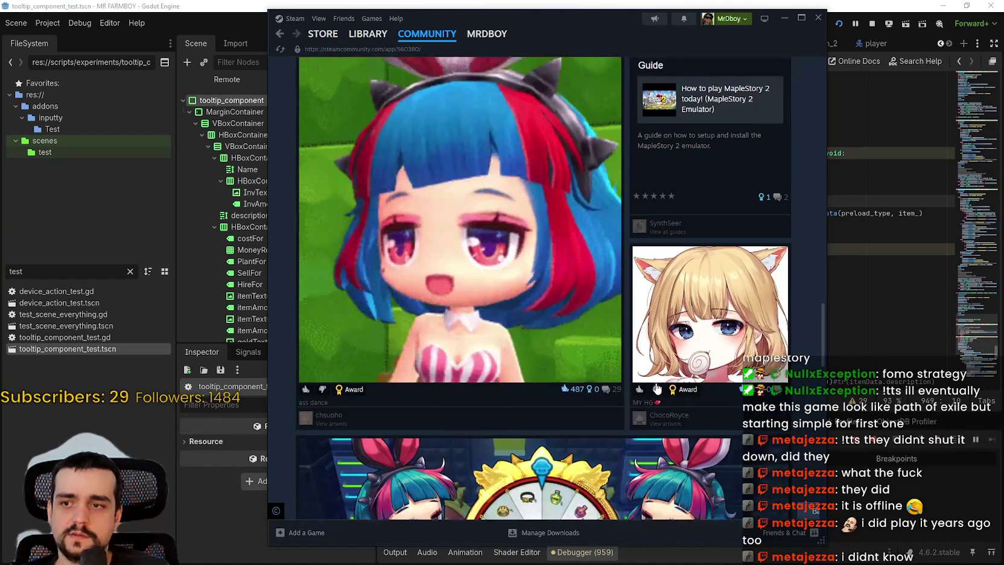
scroll(657, 388, "down", 6)
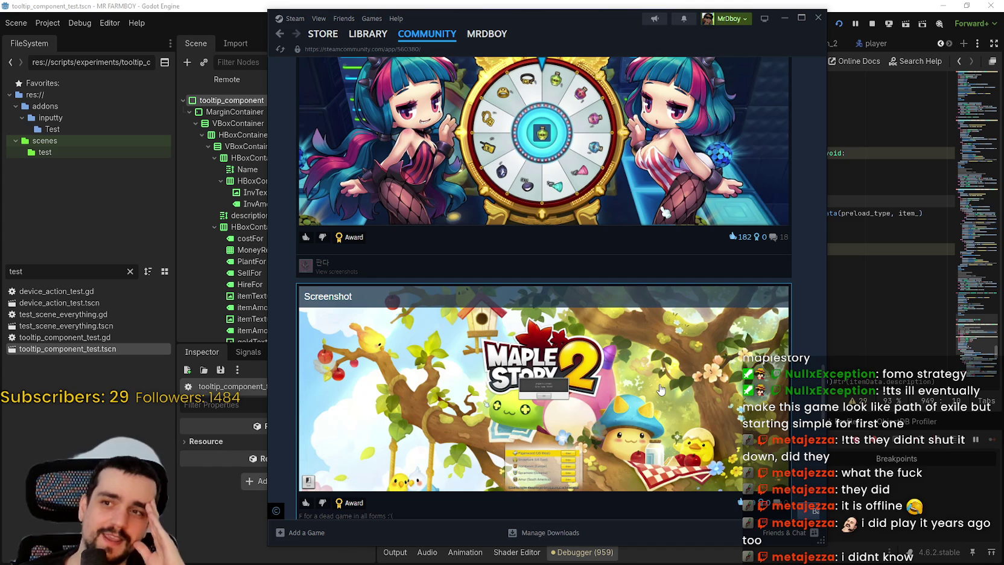
scroll(661, 389, "down", 6)
scroll(664, 393, "down", 4)
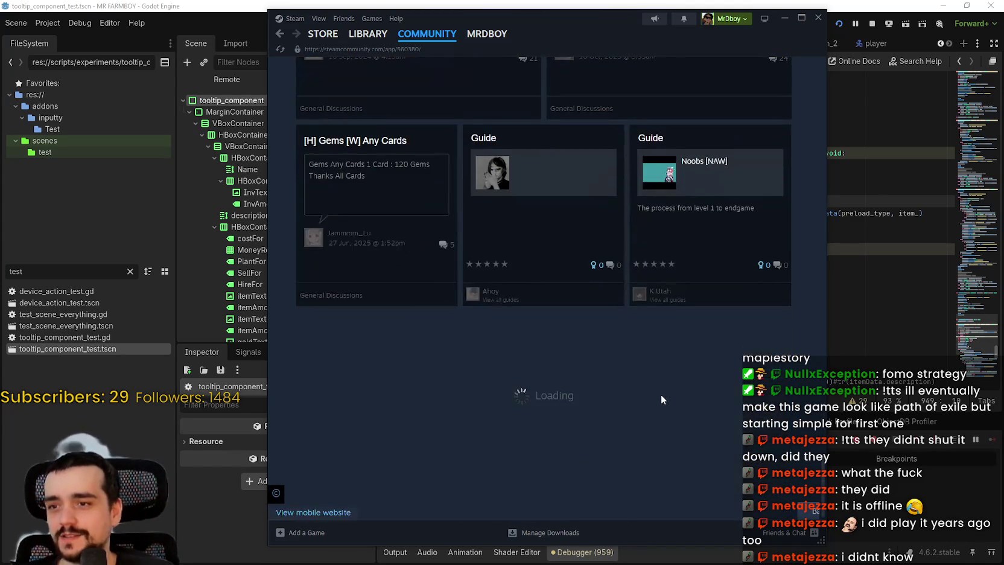
scroll(670, 392, "up", 15)
scroll(679, 401, "down", 10)
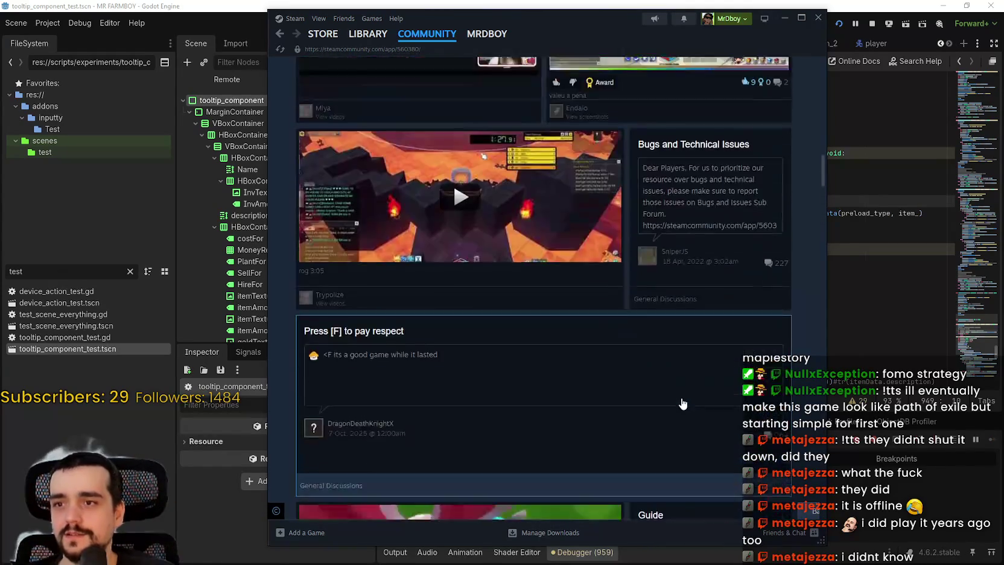
scroll(677, 403, "up", 6)
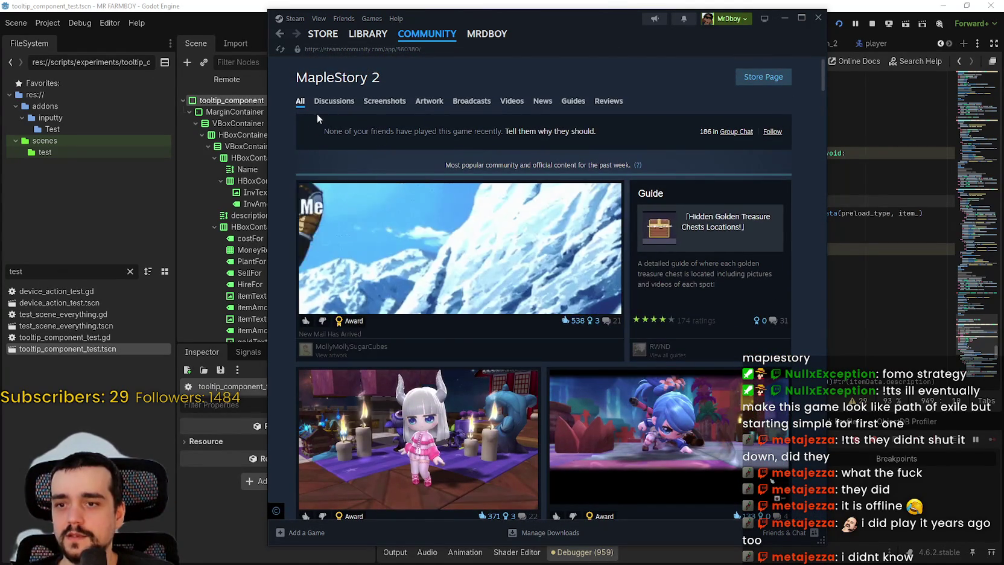
- Read the Game Shutdown Notice in General Discussions, then open MapleStory's library page
left_click(329, 102)
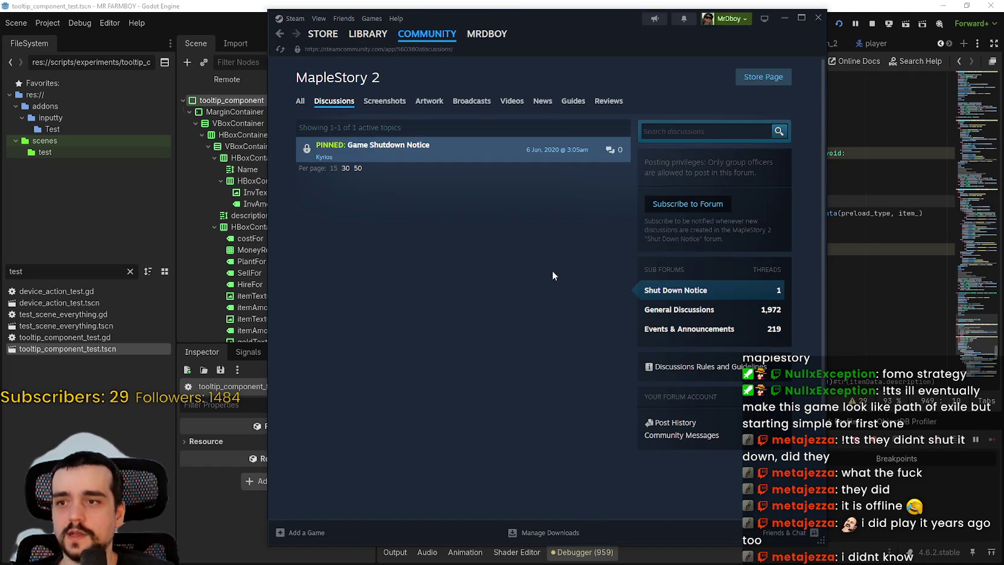
left_click(672, 309)
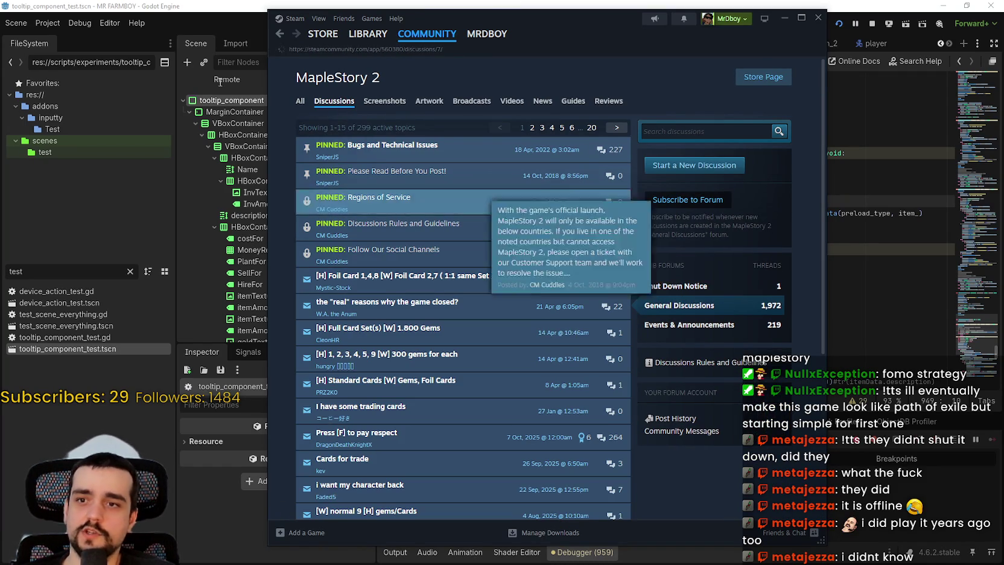
left_click(382, 151)
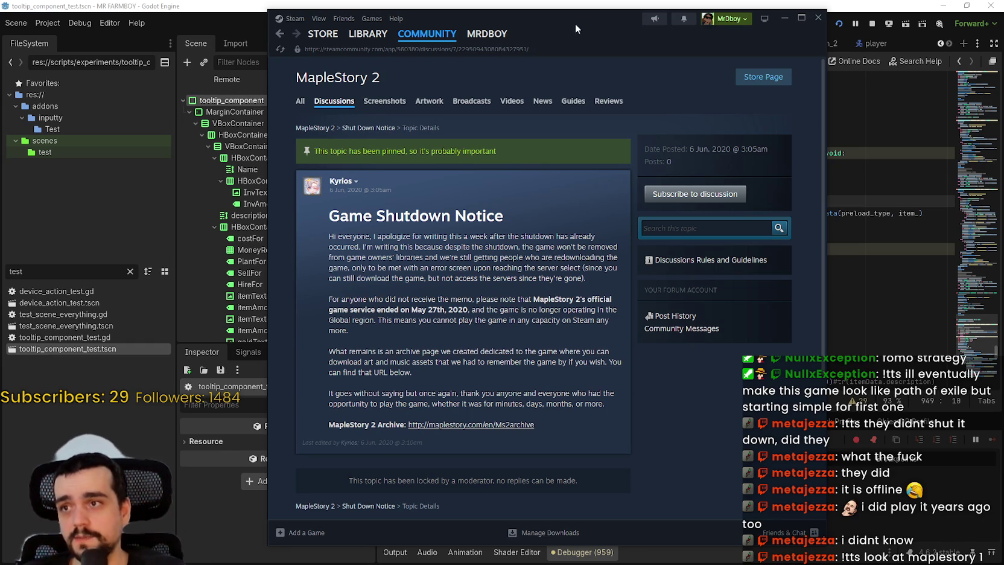
left_click(356, 38)
left_click(312, 138)
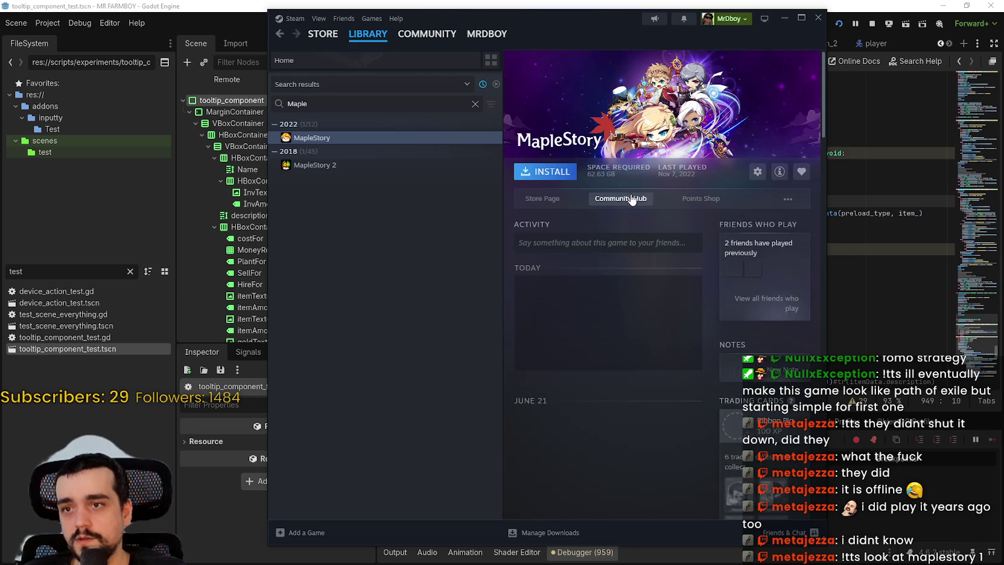
- Open MapleStory's community hub, view the Miracle Summer 2026 event post, then go to the store page
left_click(630, 198)
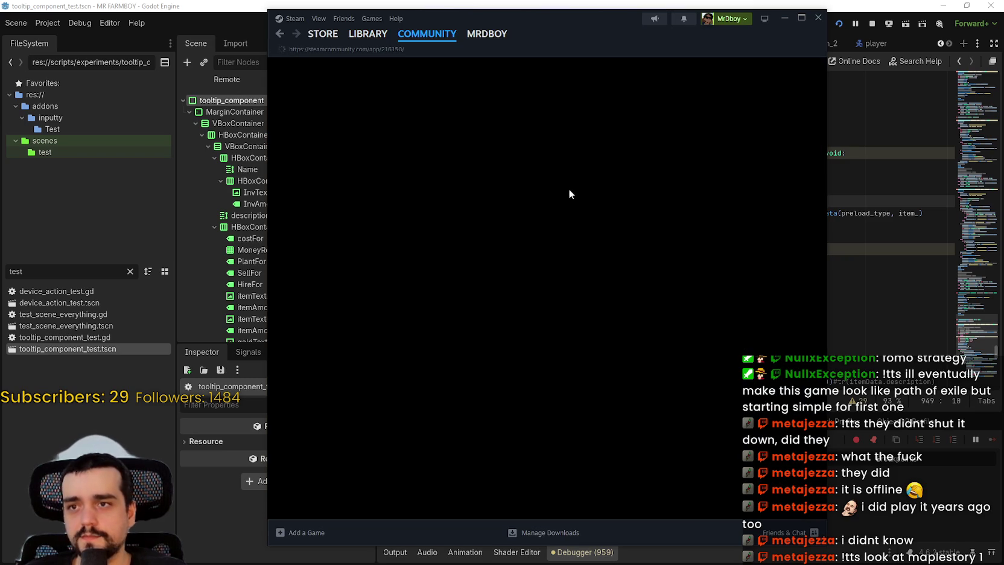
mouse_move(373, 42)
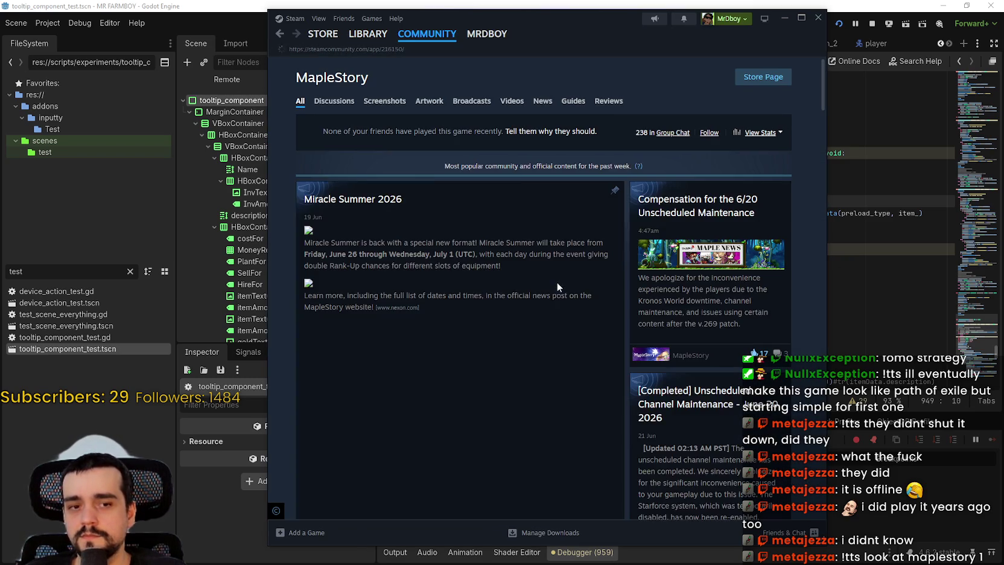
scroll(551, 320, "down", 2)
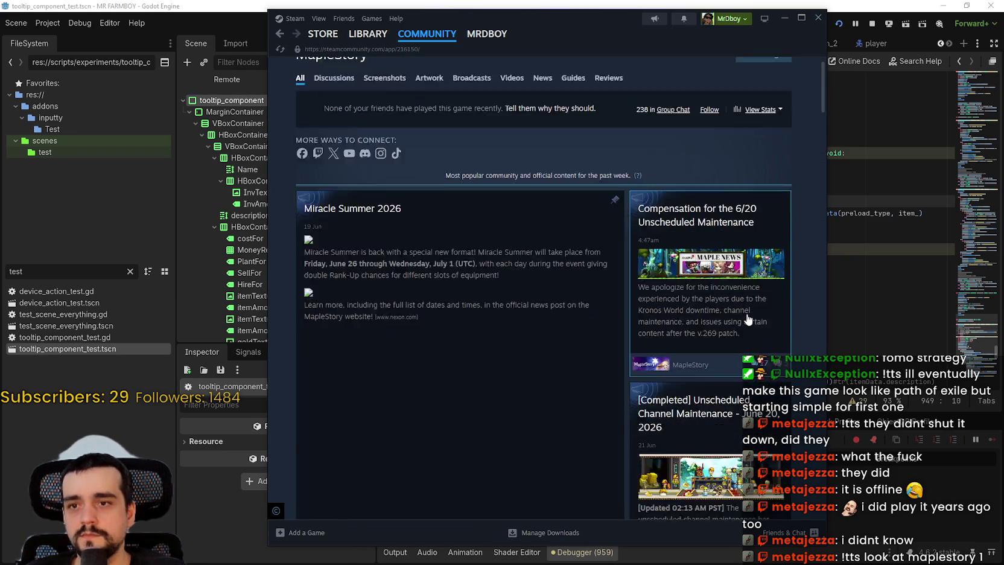
left_click(551, 319)
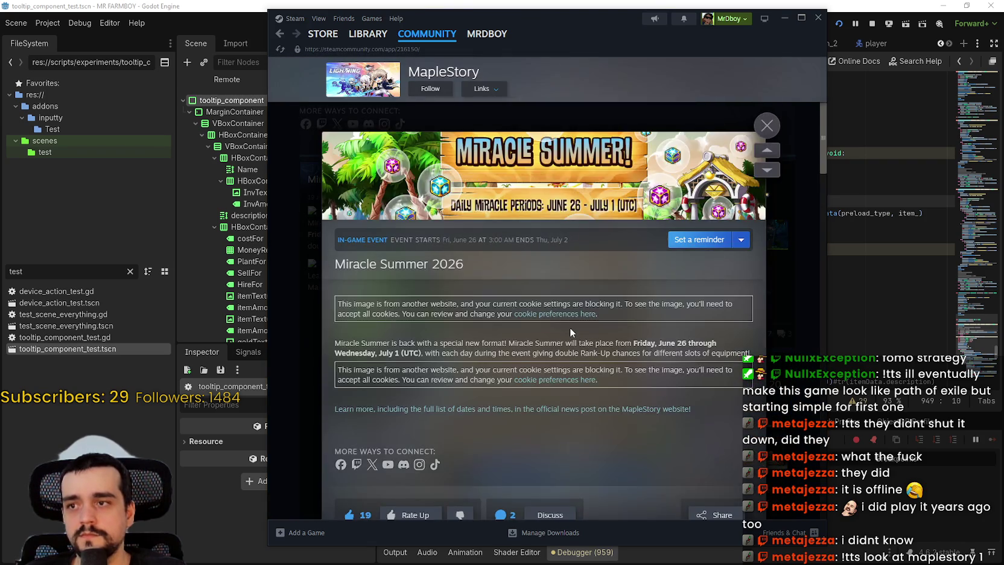
scroll(570, 327, "down", 5)
scroll(629, 339, "down", 3)
left_click(767, 125)
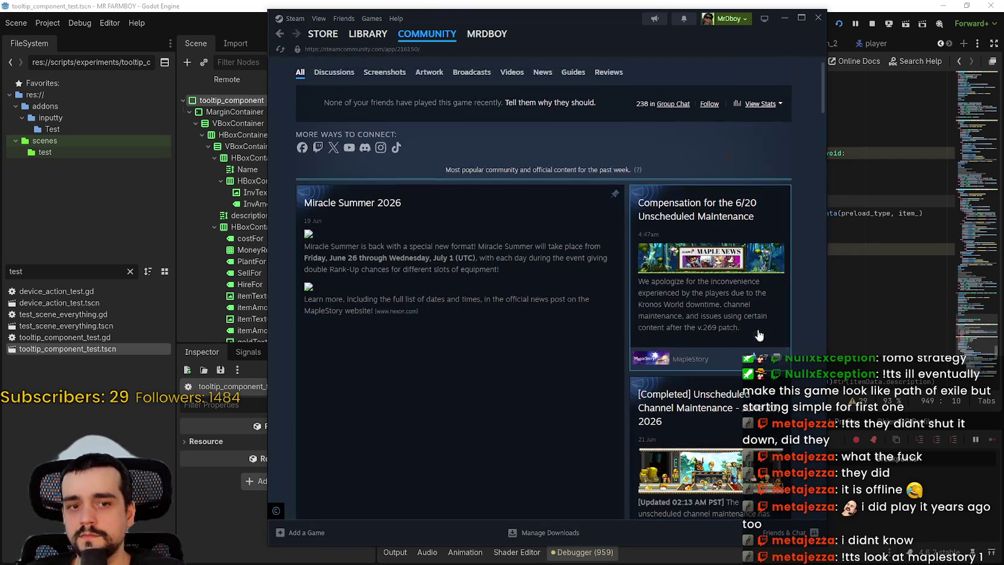
left_click(767, 76)
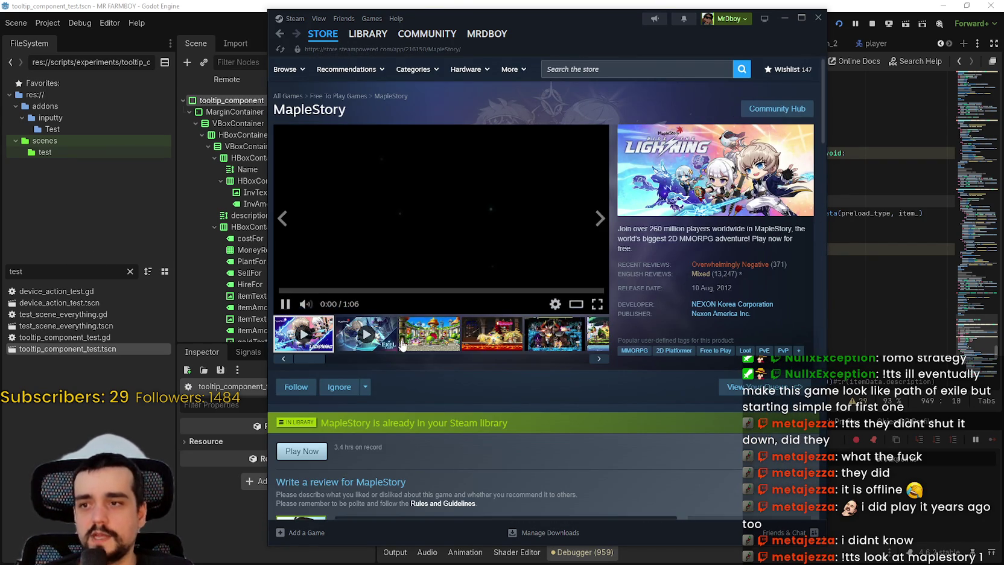
- View the third screenshot, highlight MapleStory's generative AI disclosure, and scroll to the review graphs
left_click(403, 344)
mouse_move(727, 270)
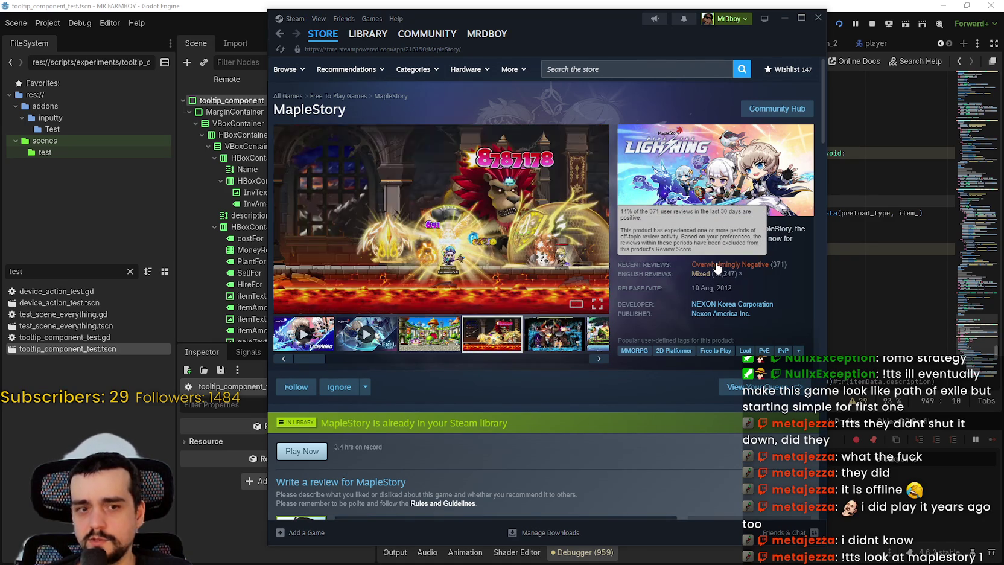
scroll(389, 389, "down", 10)
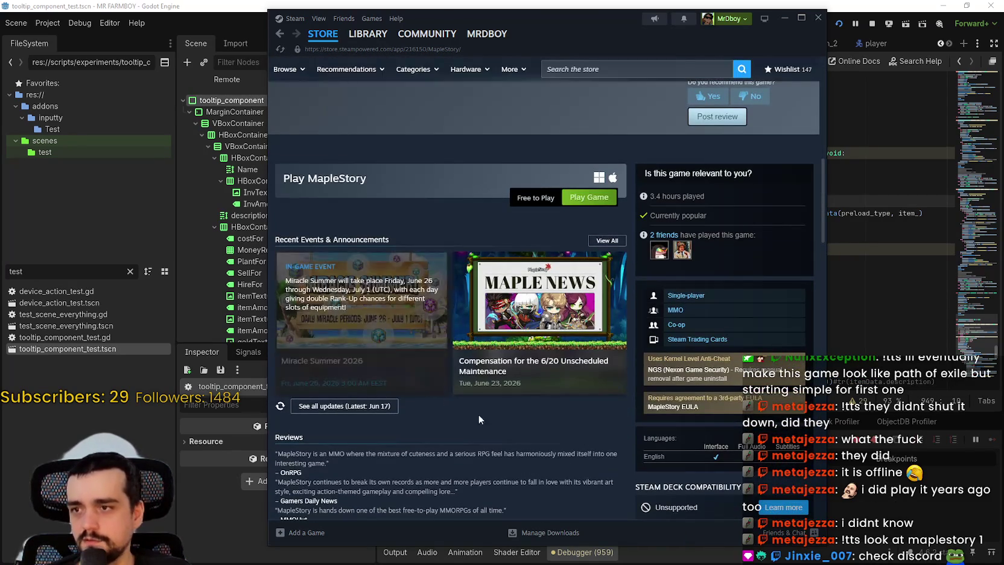
scroll(583, 441, "down", 5)
scroll(580, 433, "down", 10)
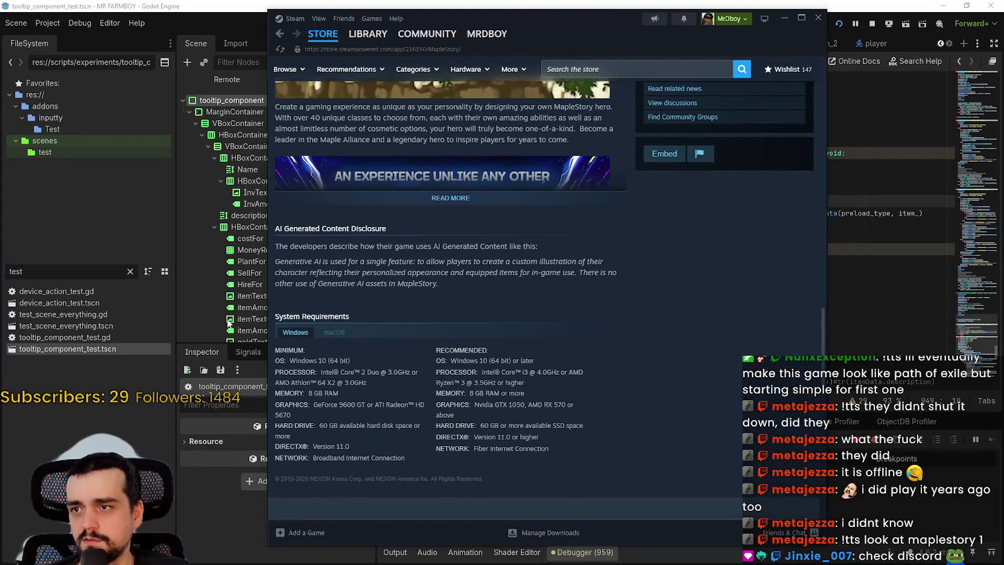
left_click_drag(298, 248, 515, 243)
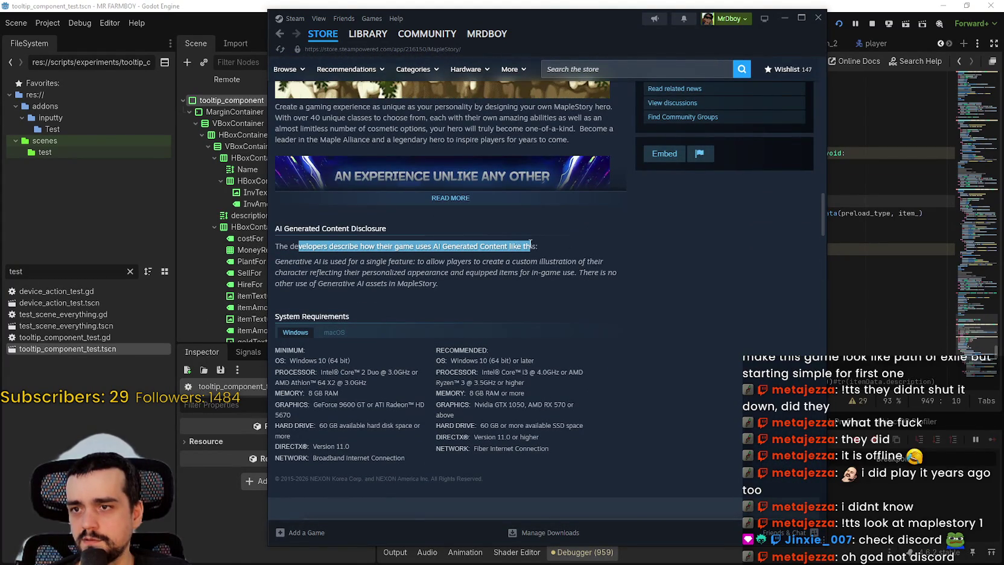
mouse_move(288, 262)
left_mouse_down()
mouse_move(400, 264)
mouse_move(287, 261)
left_mouse_up()
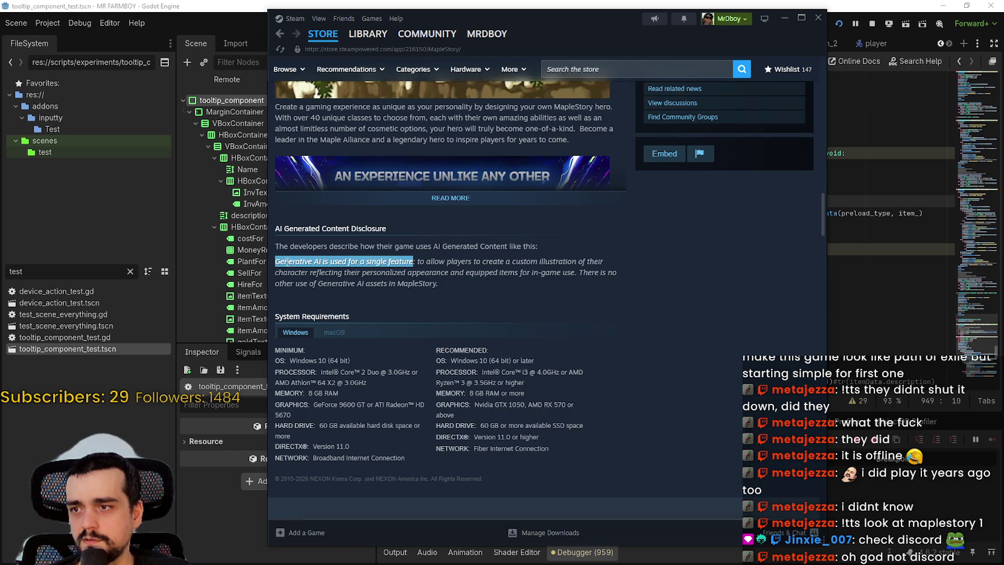
mouse_move(420, 261)
left_mouse_down()
mouse_move(577, 263)
mouse_move(302, 273)
mouse_move(343, 273)
left_mouse_up()
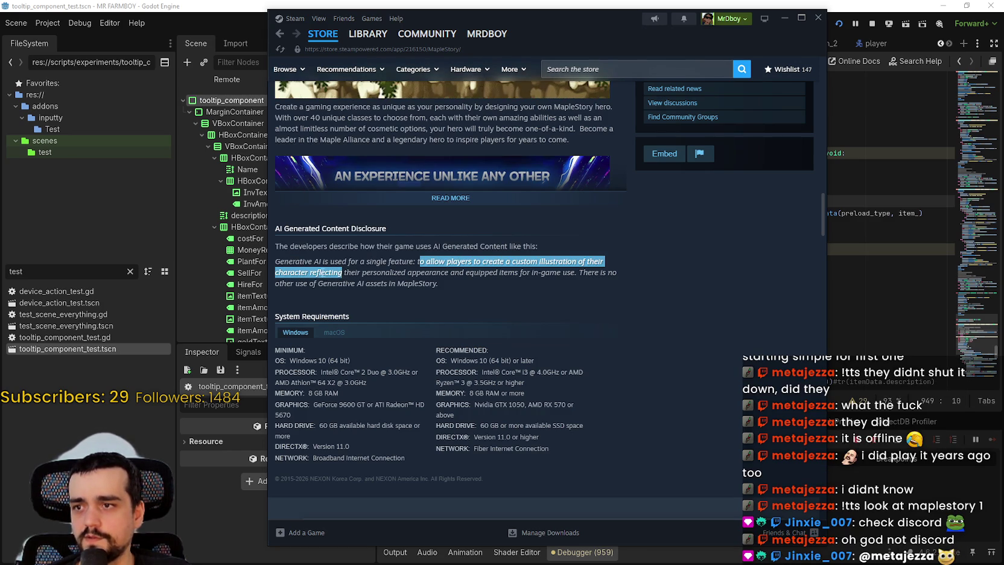
left_click(370, 265)
mouse_move(412, 272)
left_mouse_down()
mouse_move(625, 277)
mouse_move(615, 279)
left_mouse_up()
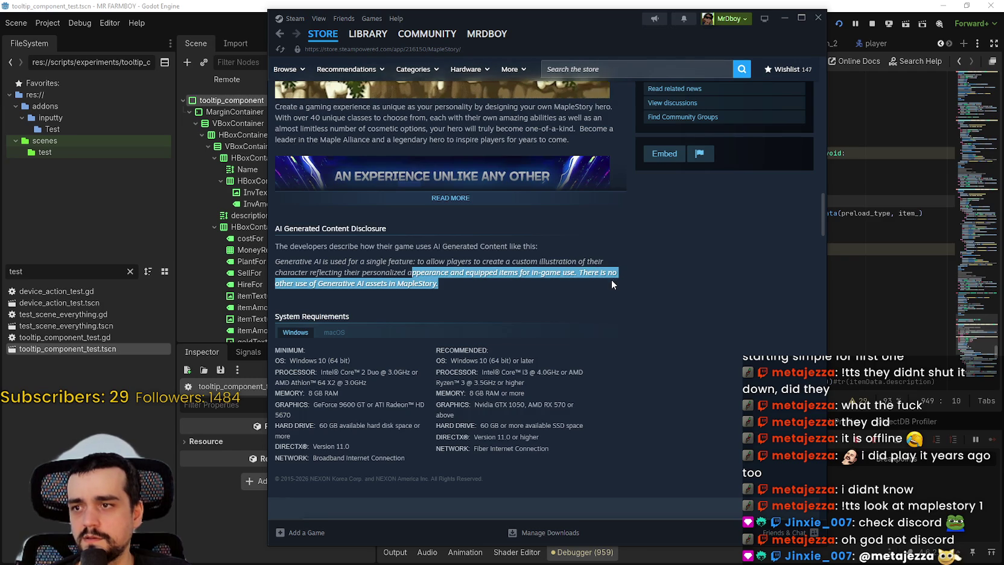
scroll(611, 284, "down", 10)
scroll(610, 353, "down", 5)
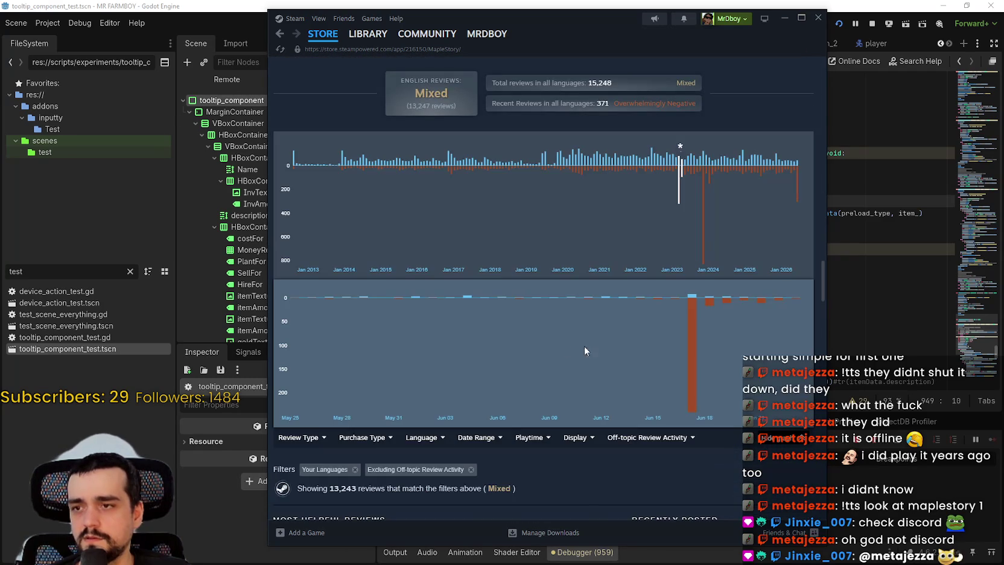
- Expand the most helpful MapleStory review and highlight its opening
mouse_move(692, 342)
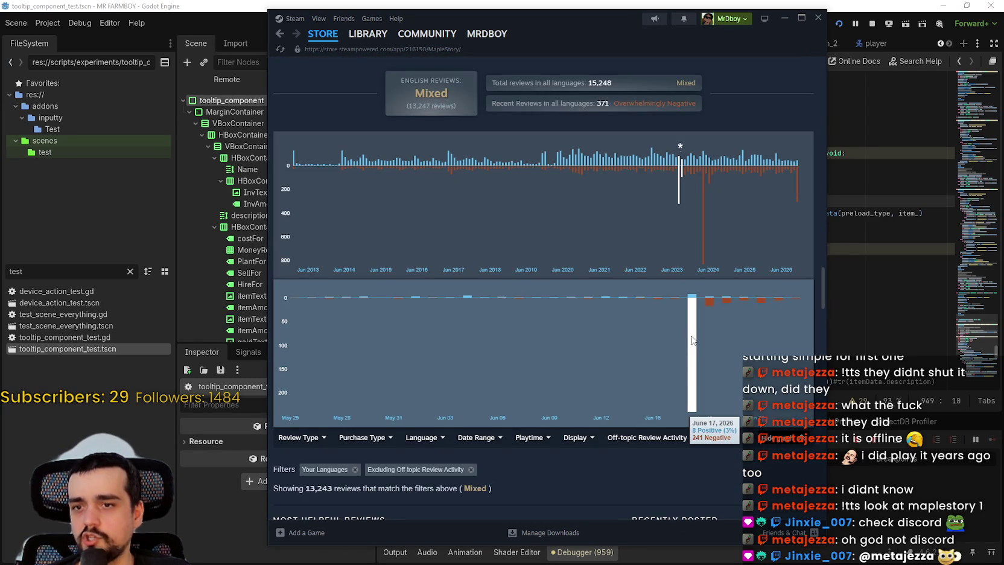
scroll(420, 341, "down", 5)
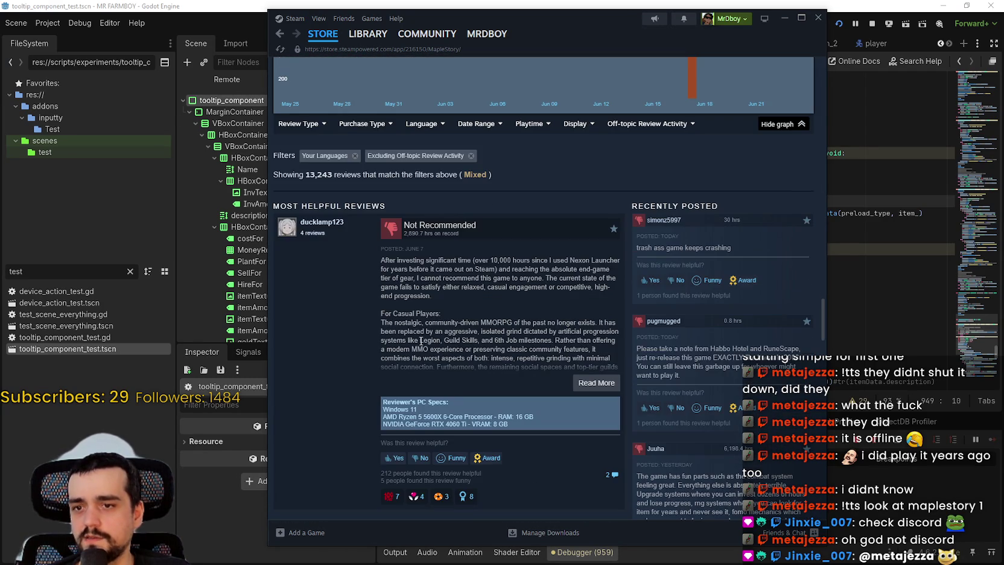
left_click(584, 383)
mouse_move(385, 264)
left_mouse_down()
mouse_move(596, 268)
mouse_move(602, 304)
mouse_move(567, 376)
mouse_move(519, 385)
left_mouse_up()
- Highlight recent reviews on crashing, 'Good game' and Nexon greed, then return to the store front
scroll(612, 285, "down", 1)
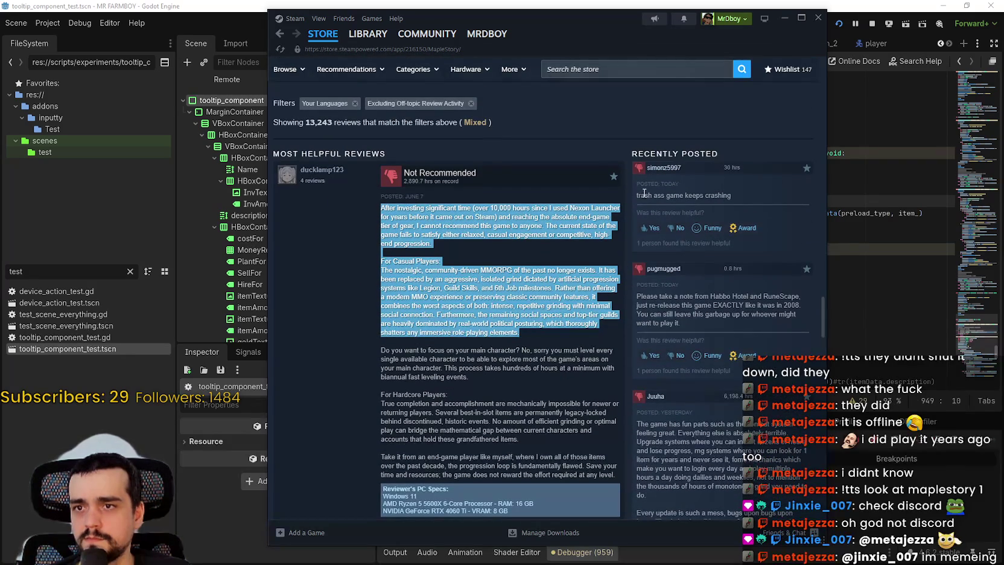
double_click(645, 194)
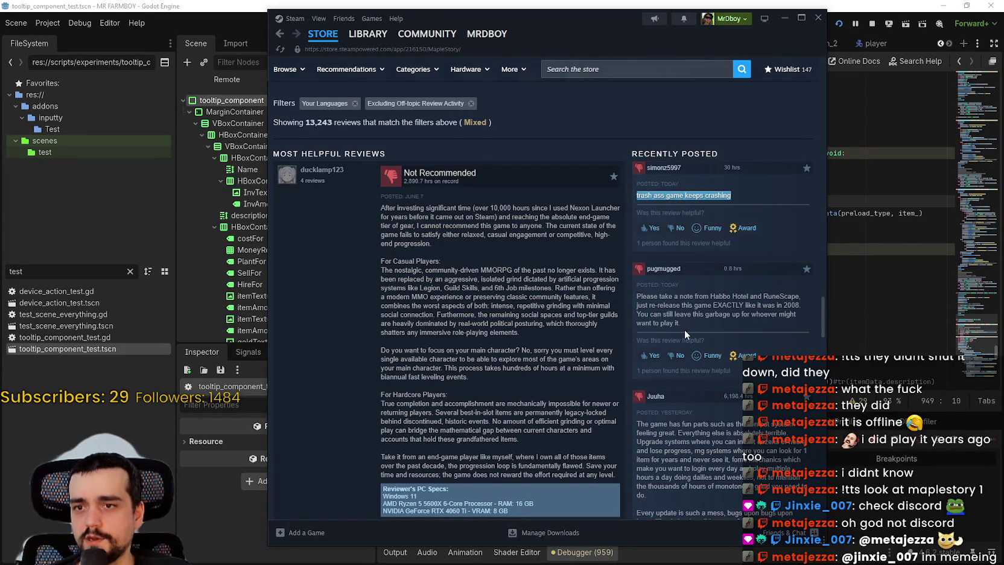
mouse_move(641, 296)
left_mouse_down()
mouse_move(781, 305)
mouse_move(800, 296)
mouse_move(799, 319)
left_mouse_up()
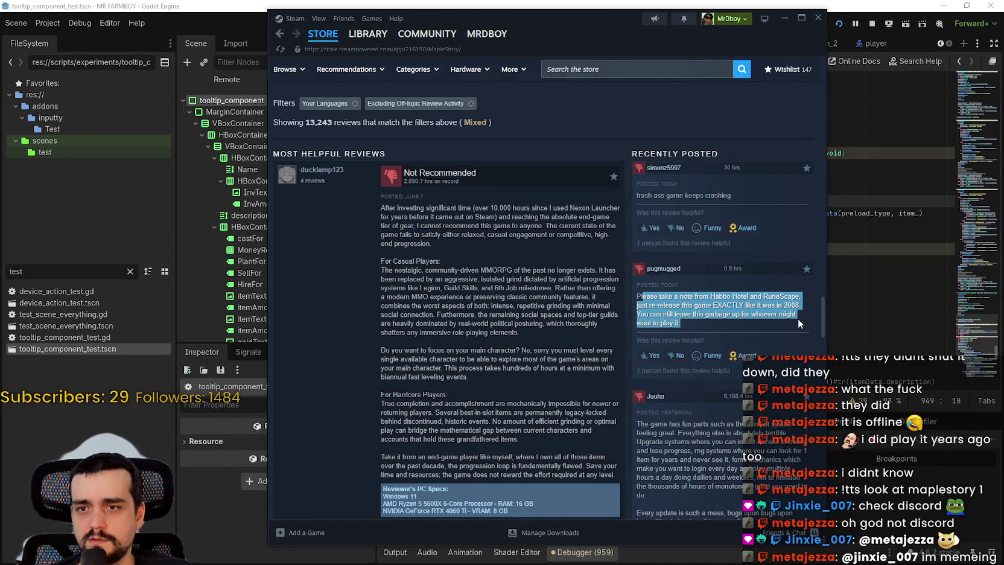
scroll(717, 295, "down", 3)
mouse_move(641, 267)
left_mouse_down()
mouse_move(718, 302)
mouse_move(716, 338)
left_mouse_up()
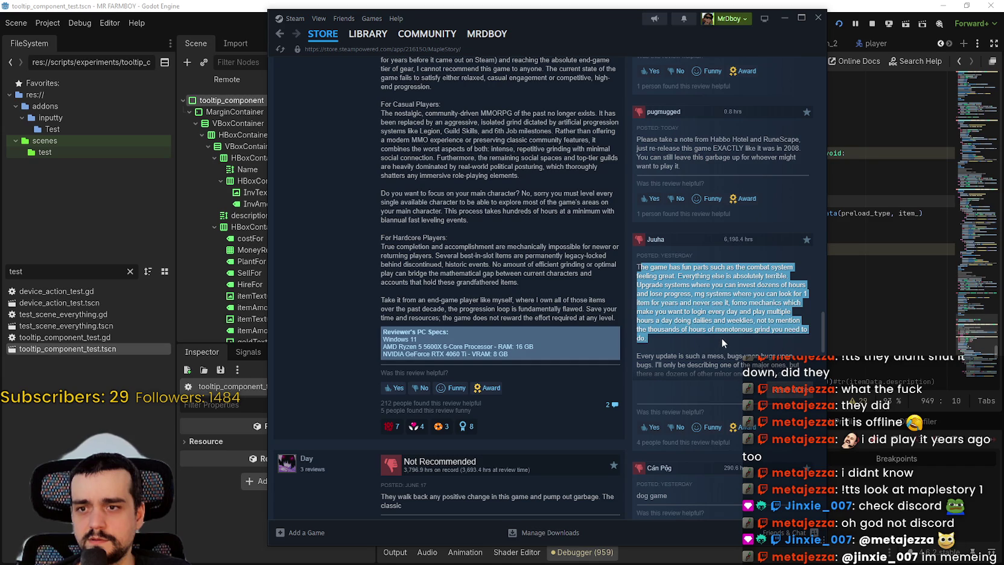
scroll(721, 339, "down", 4)
scroll(709, 371, "down", 7)
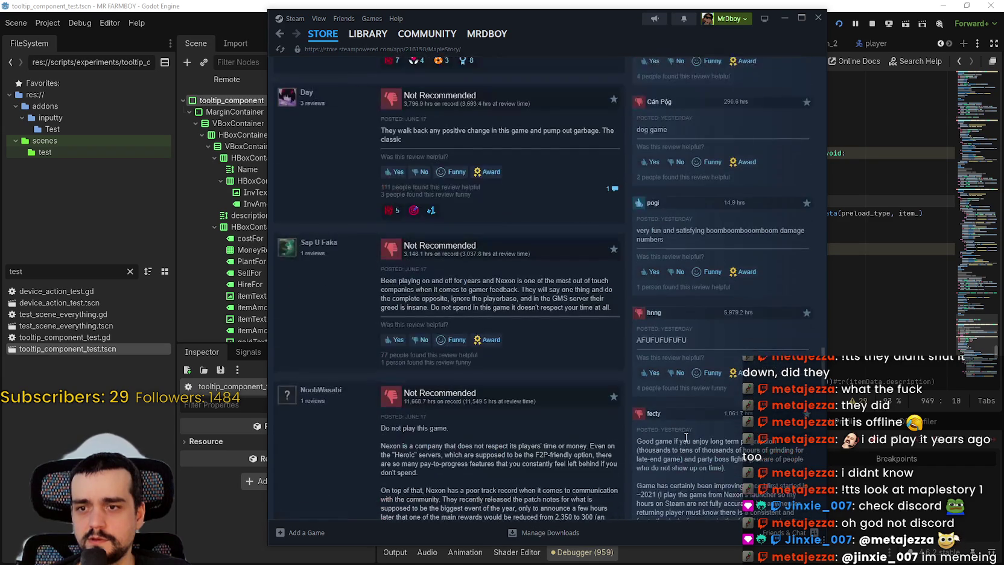
mouse_move(671, 232)
left_mouse_down()
mouse_move(736, 301)
mouse_move(687, 329)
left_mouse_up()
scroll(688, 330, "down", 3)
left_click_drag(644, 296, 666, 311)
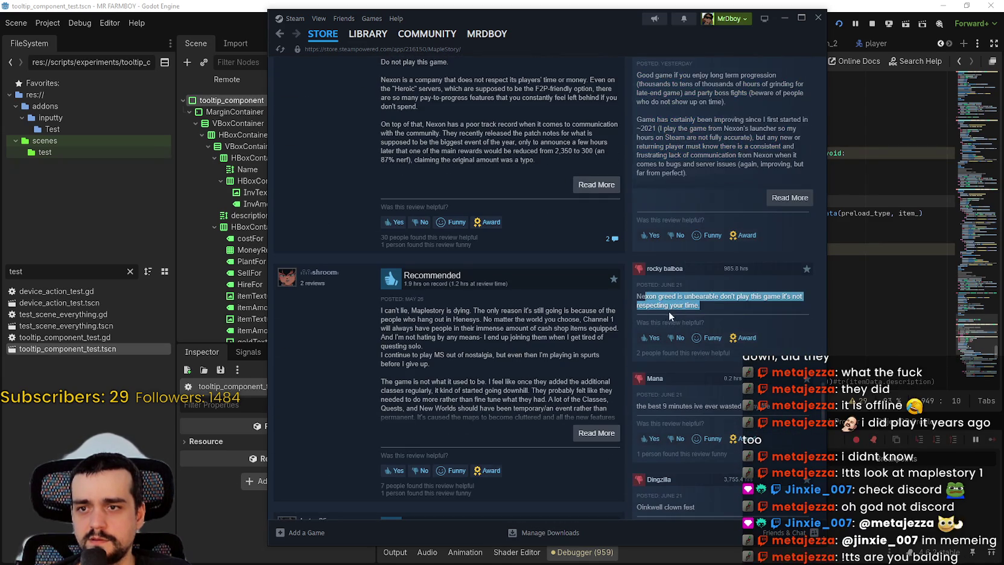
scroll(721, 311, "down", 5)
mouse_move(324, 37)
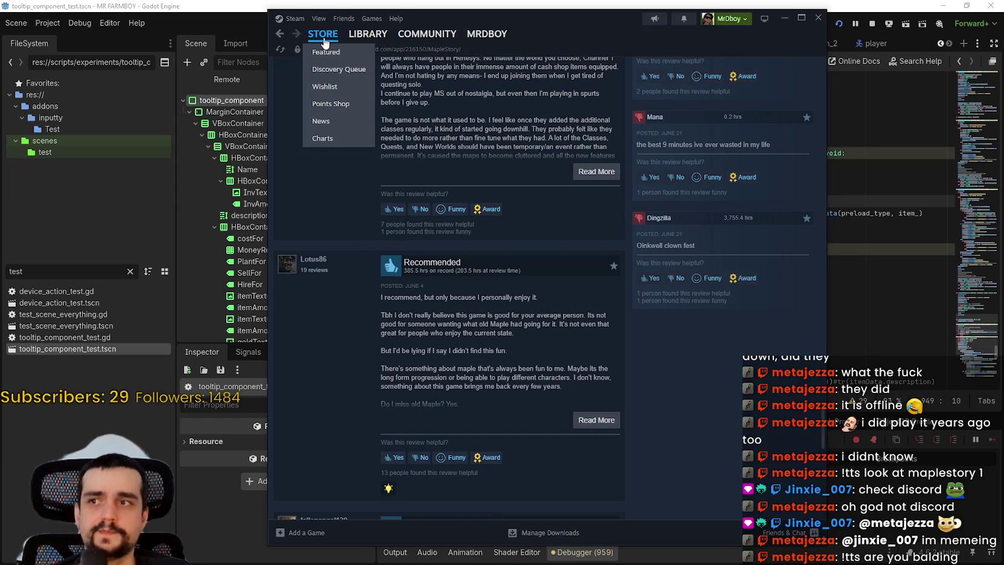
left_click(324, 37)
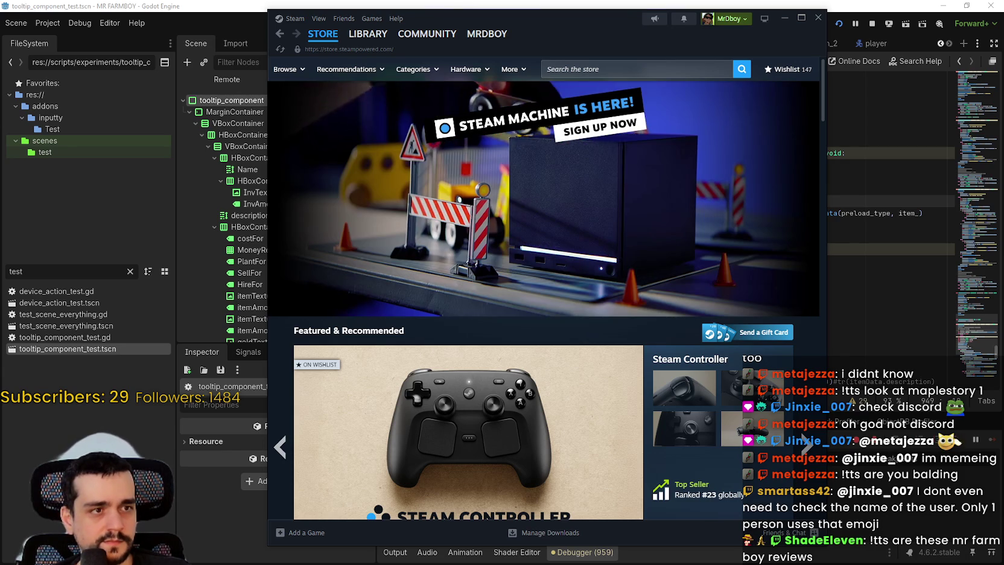
- Bring Discord forward and play the #stream-chat video in fullscreen
left_click_drag(423, 46, 449, 22)
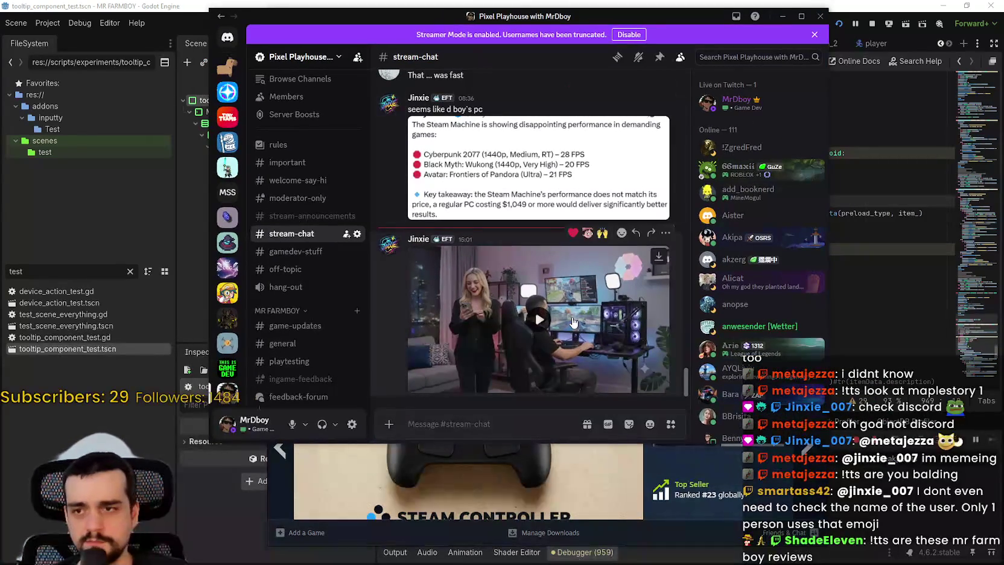
left_click(656, 381)
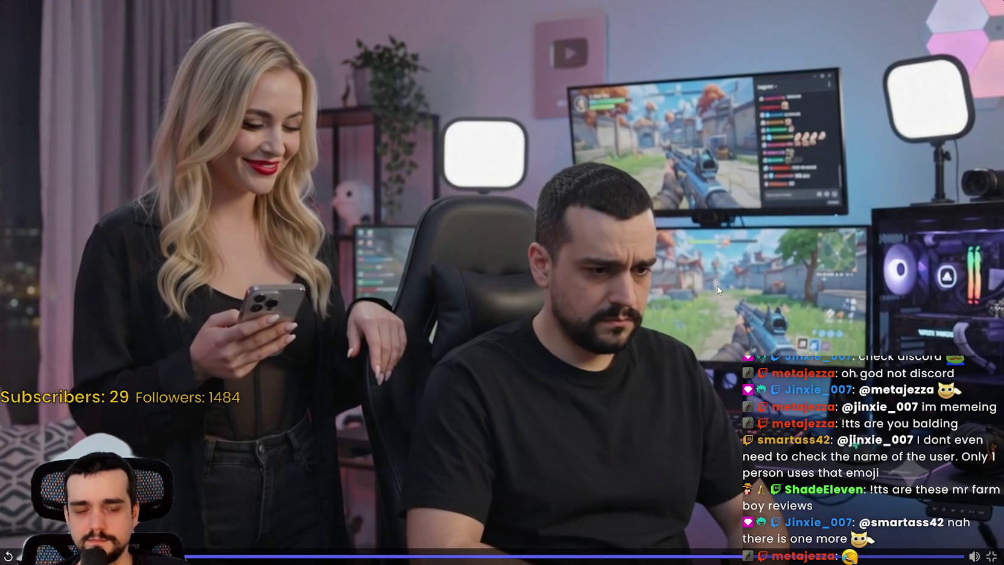
- Replay the shared Discord video, then pause it and step it forward
left_click(635, 255)
left_click(680, 311)
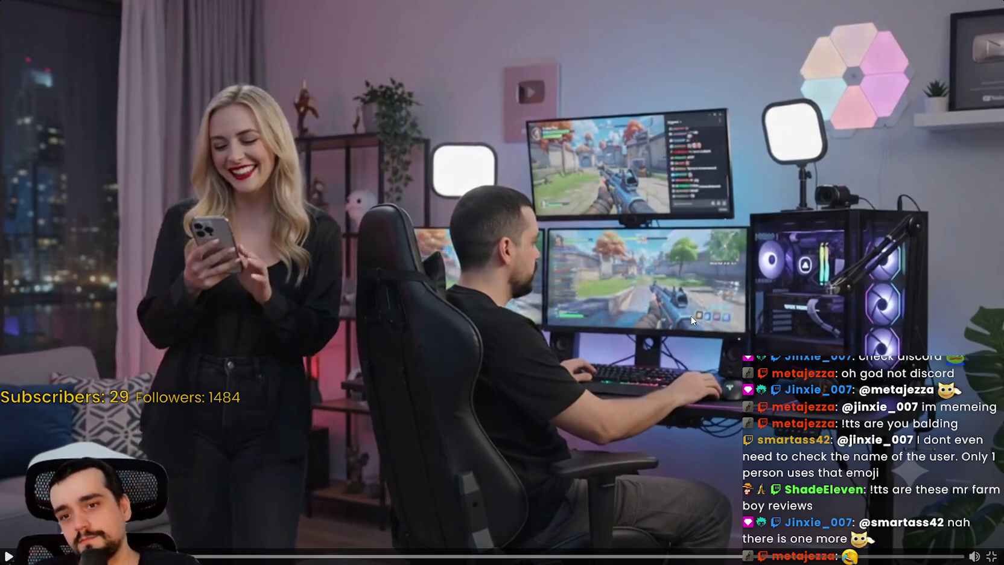
left_click(691, 250)
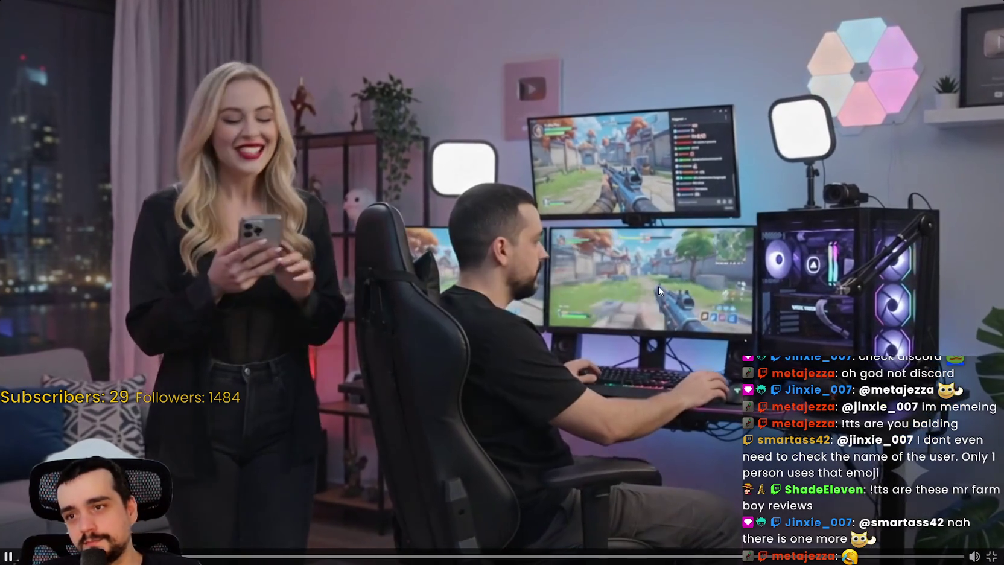
left_click(623, 306)
key("Right")
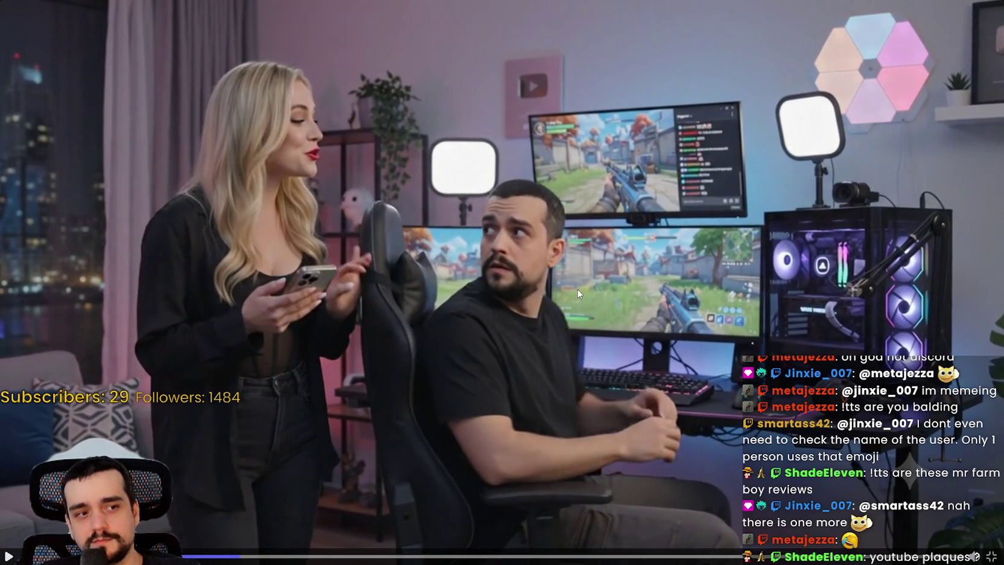
- Resume the video, rewind it a few seconds, and exit fullscreen at 0:05
left_click(577, 288)
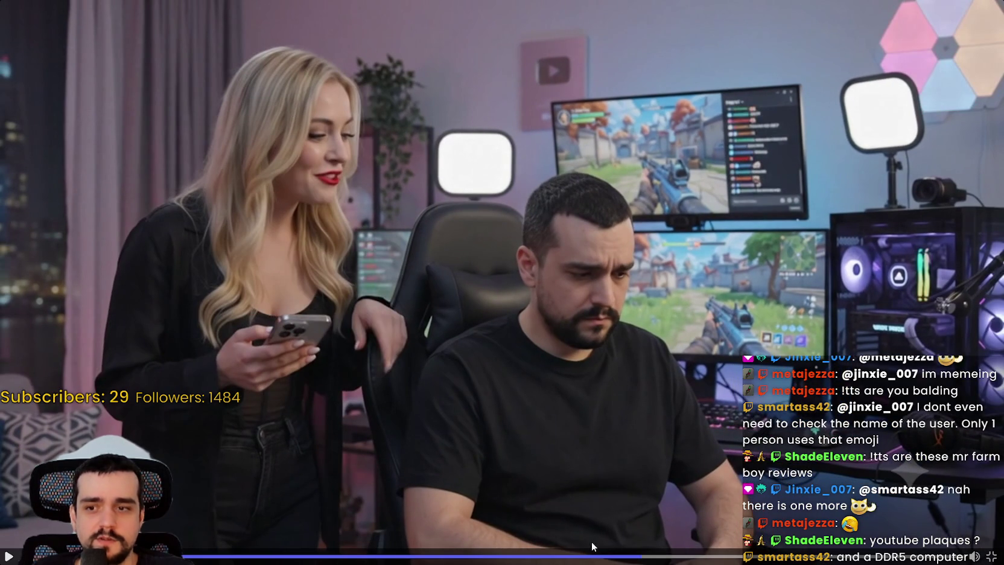
left_click_drag(592, 546, 529, 545)
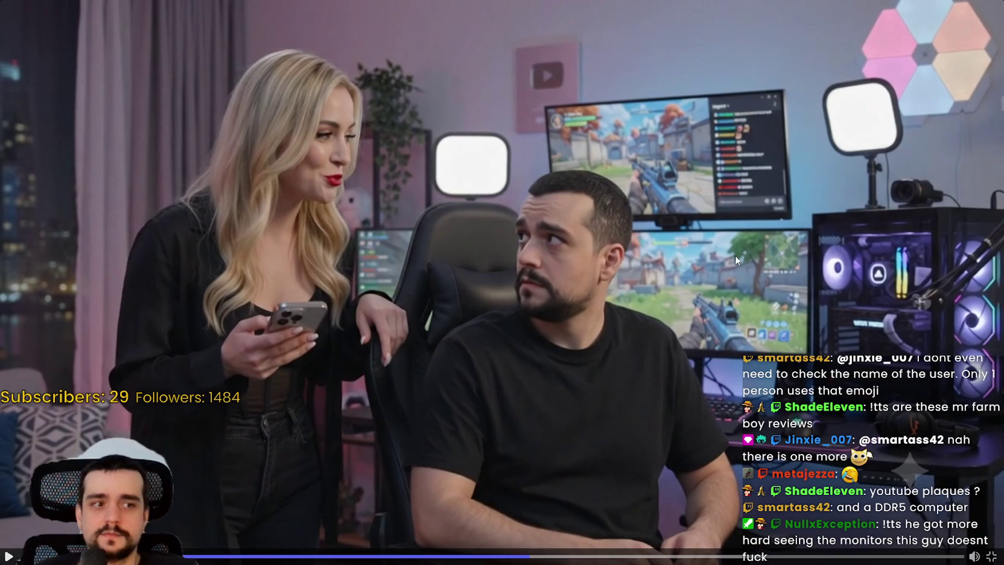
key("Escape")
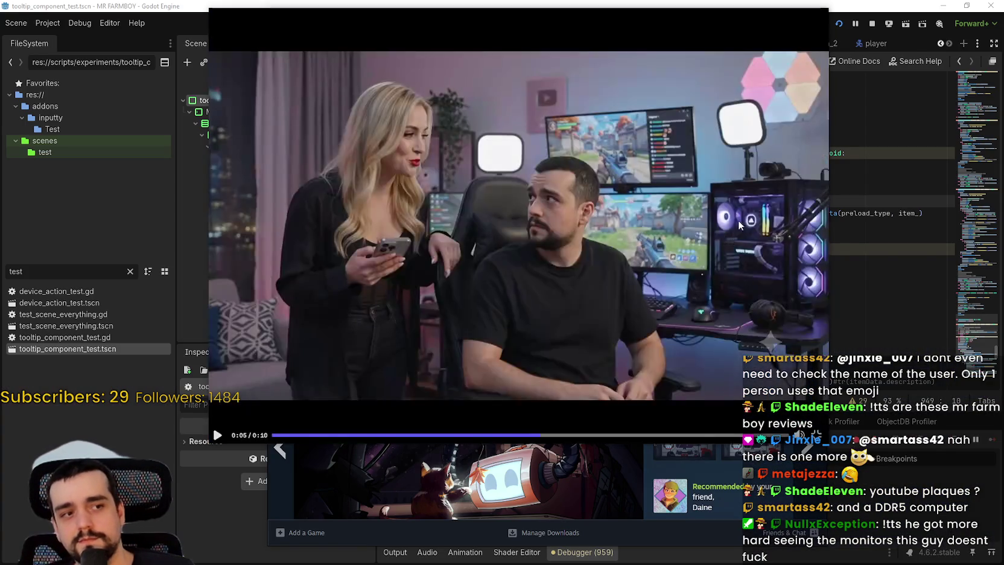
- Return to the Godot editor and place the caret at line 961 of tooltip_component_test.gd
key("alt+Tab")
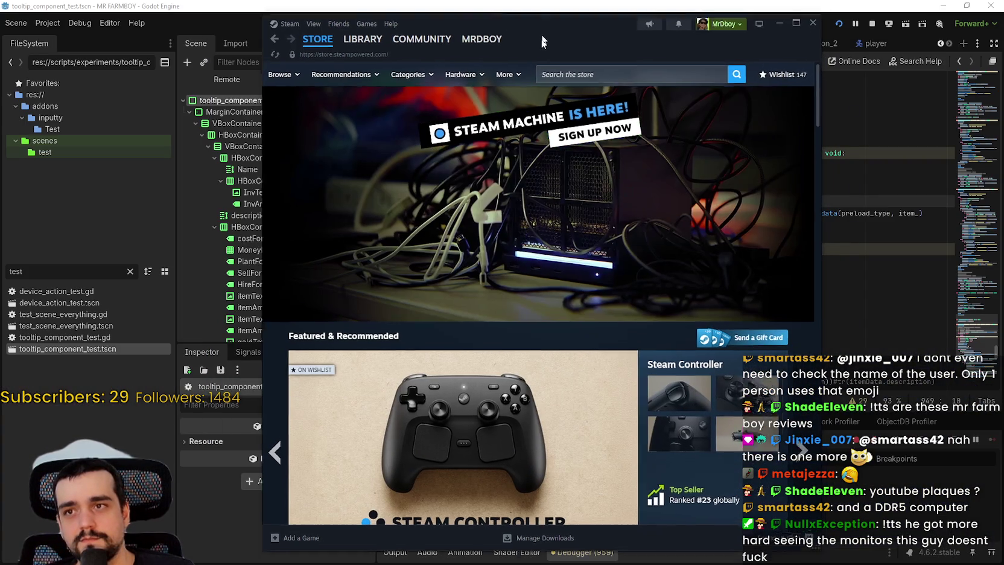
left_click(555, 4)
left_click(688, 233)
scroll(688, 233, "down", 3)
left_click(688, 233)
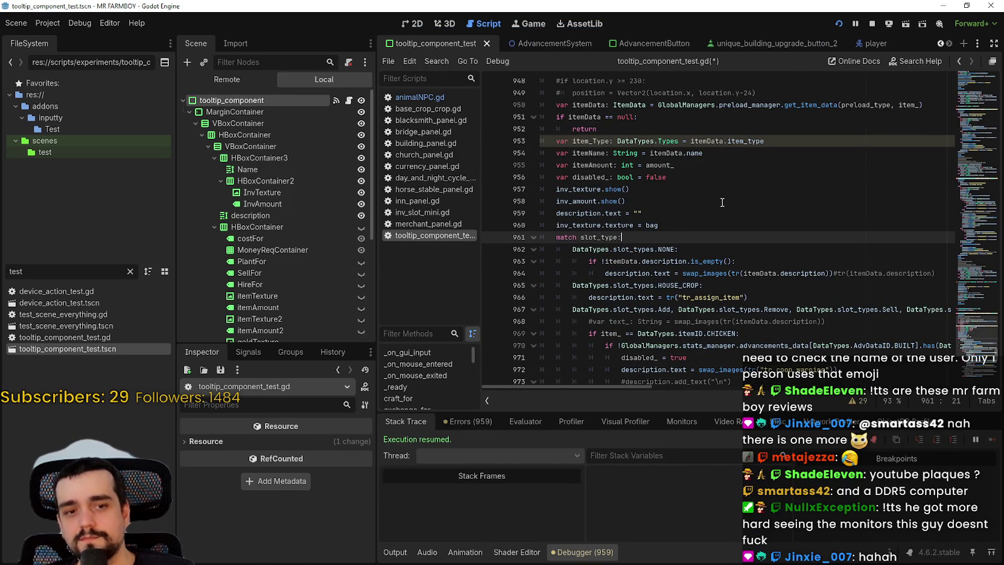
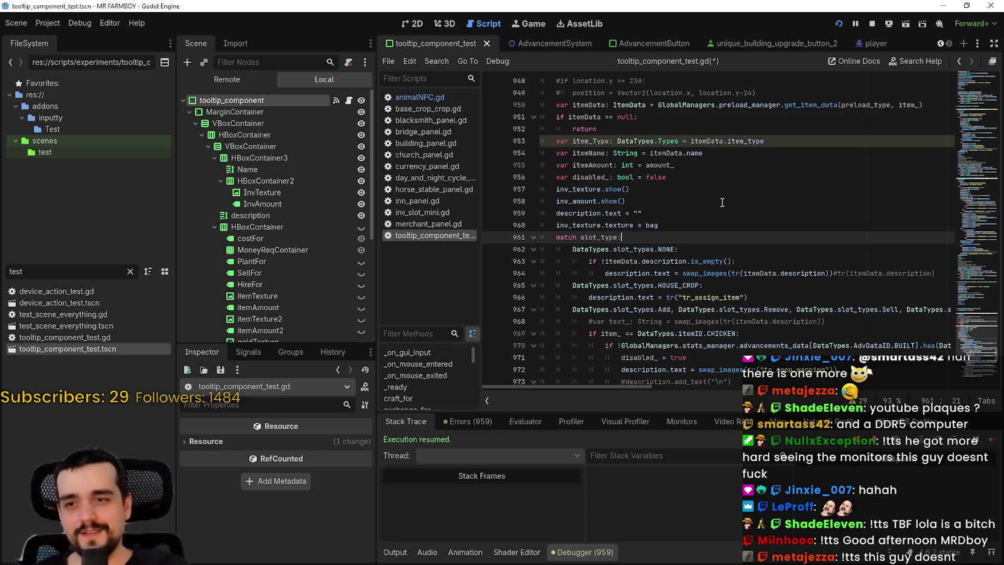
- Scroll down to the empty line 1029 after reset_size() in setTooltip
scroll(654, 234, "down", 2)
left_click(657, 236)
scroll(654, 235, "up", 3)
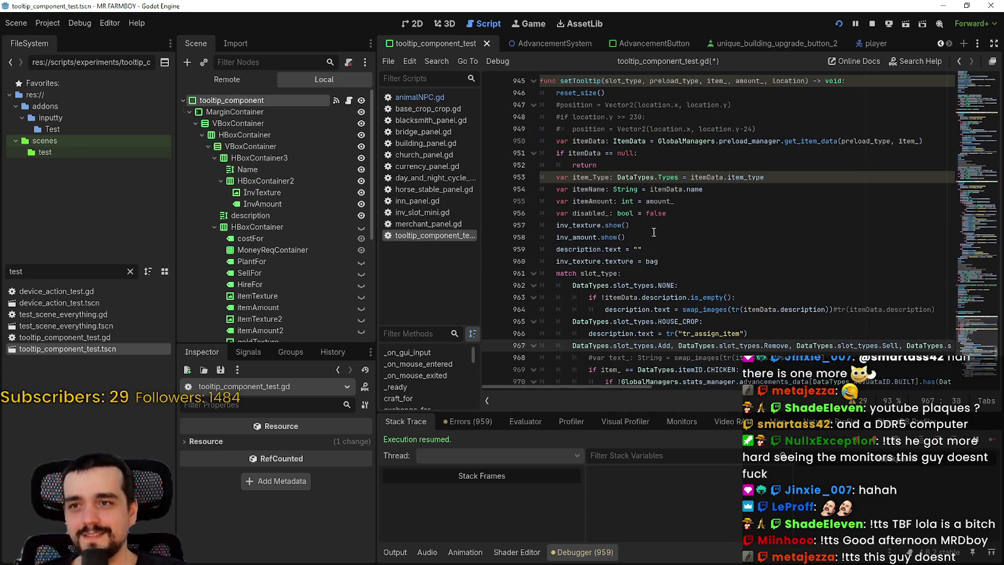
scroll(642, 253, "down", 8)
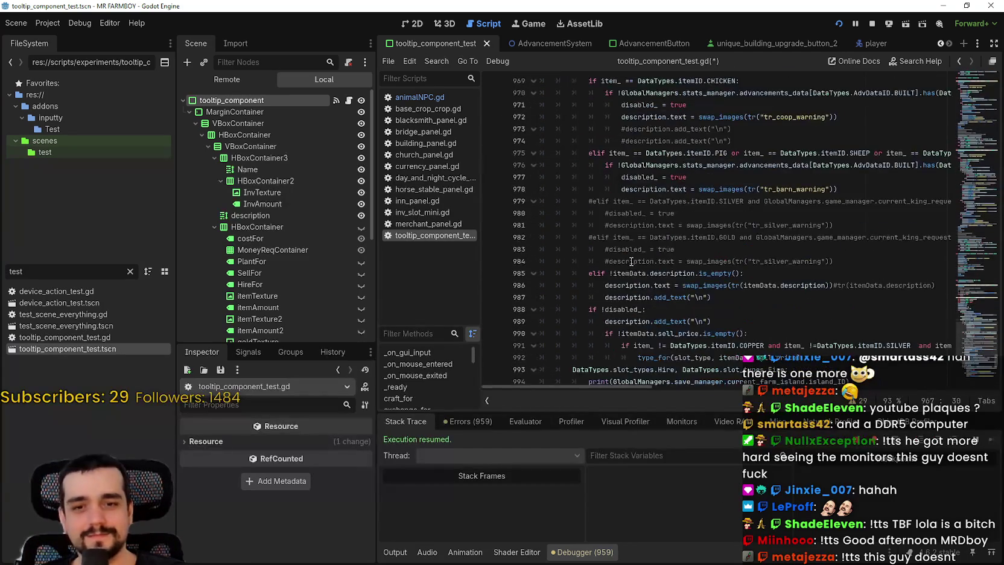
scroll(642, 273, "down", 3)
left_click(626, 223)
scroll(626, 221, "down", 2)
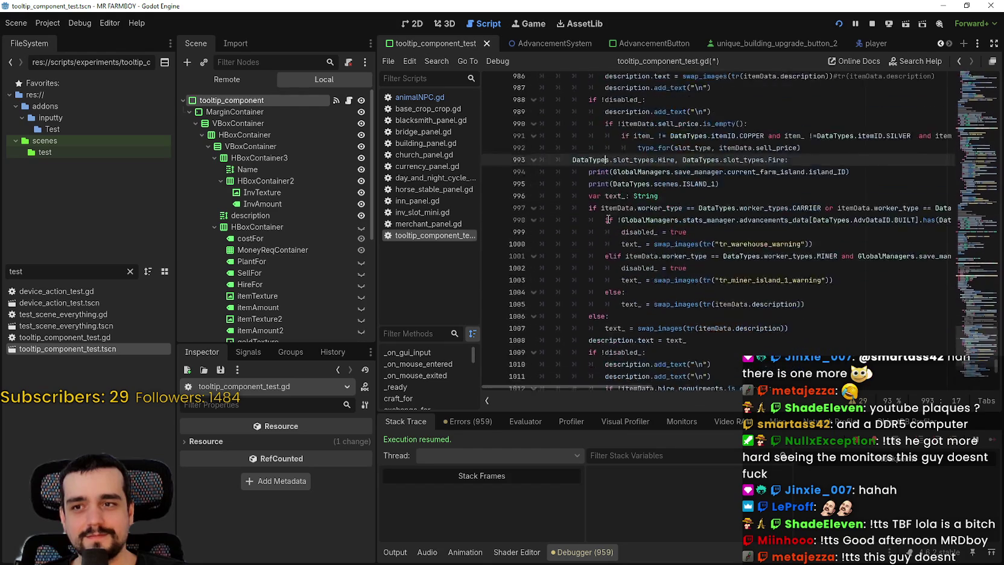
left_click(609, 177)
scroll(607, 225, "down", 6)
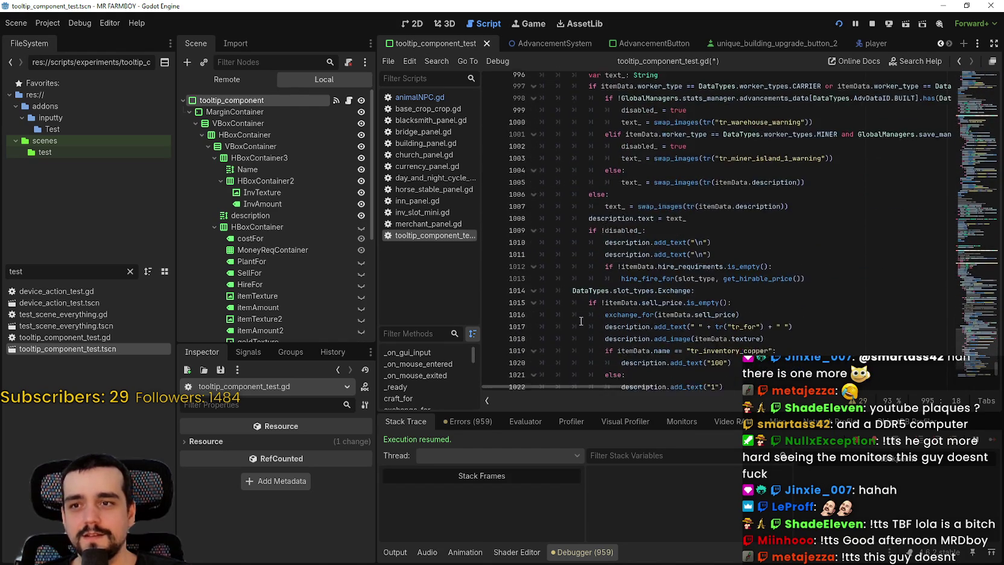
left_click(594, 291)
scroll(595, 291, "down", 3)
left_click(590, 247)
- Replace line 1029's indentation with the eight-line placement_offset positioning block, save, and bring up the game
left_click_drag(561, 250, 518, 243)
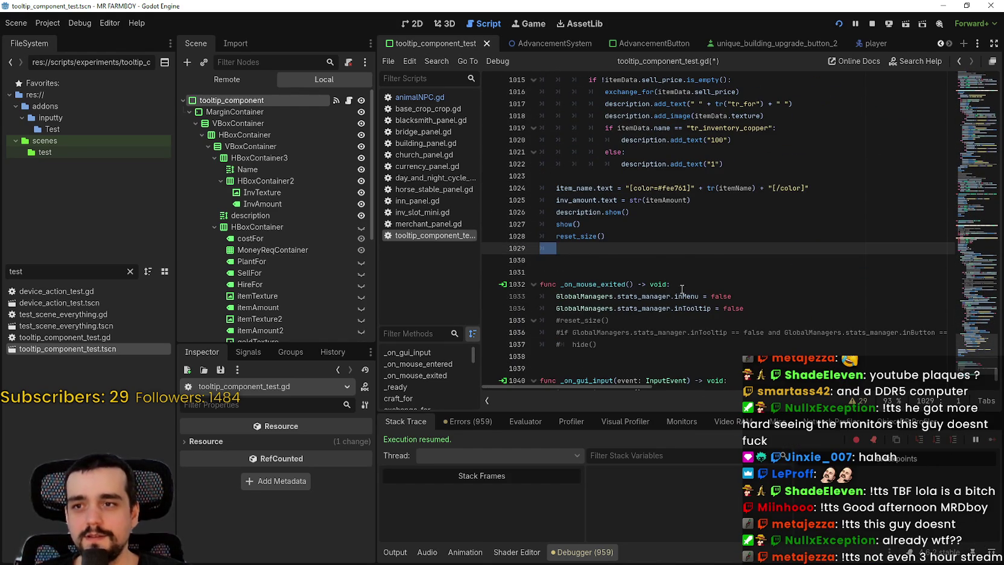
type("placement_offset.y = tooltip_component.size.y \tposition = Vector2(location.x+34, location.y) \tif (location.y + placement_offset.y) >= 350 and location.x >= 465: \t\tposition = Vector2(location.x-252, location.y - ((location.y+placement_offset.y)-350)) \telif (location.y + placement_offset.y) >= 350: \t\tposition = Vector2(location.x+34, location.y - ((location.y+placement_offset.y)-350)) \telif location.x >= 325: \t\tposition = Vector2(location.x-252, location.y)")
key("ctrl+s")
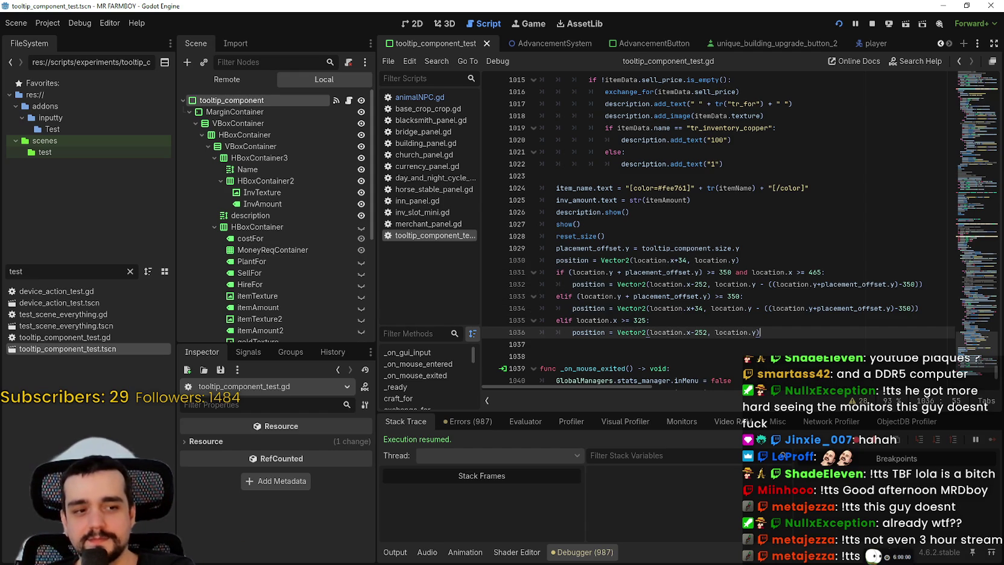
key("alt+Tab")
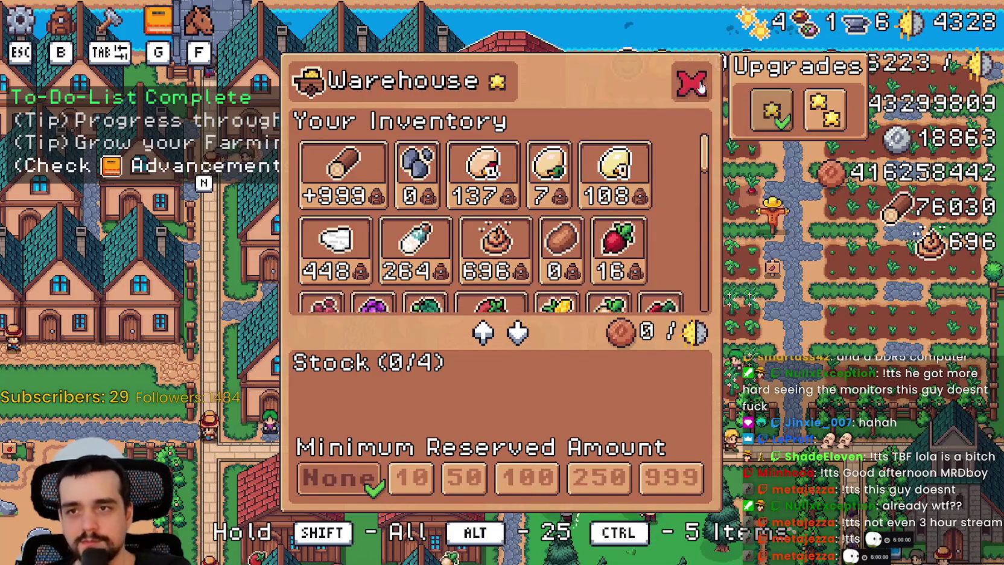
- Close the Warehouse, check the Miner and Gatherer tooltips in the House panel, then return to Godot
left_click(692, 81)
left_click(665, 221)
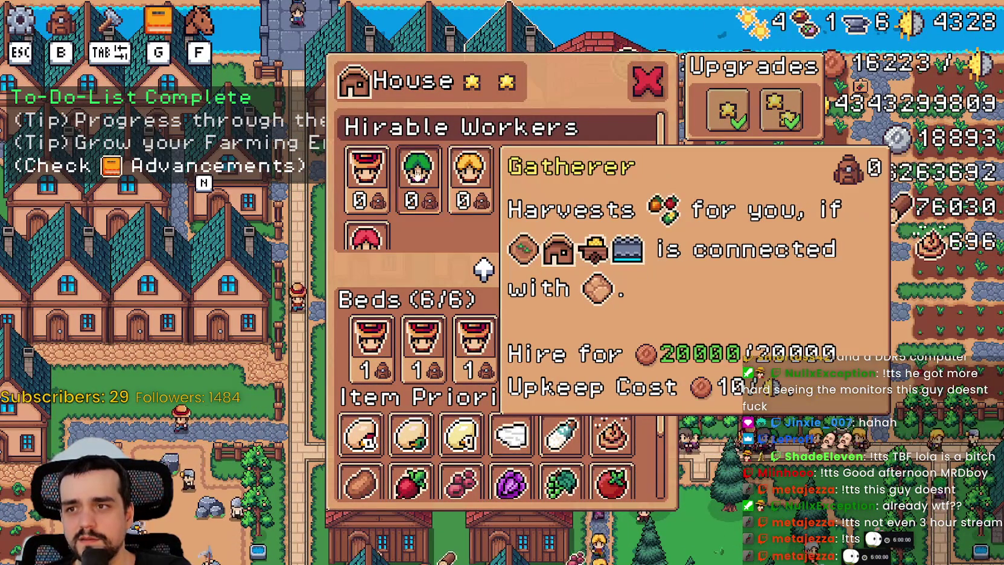
key("alt+Tab")
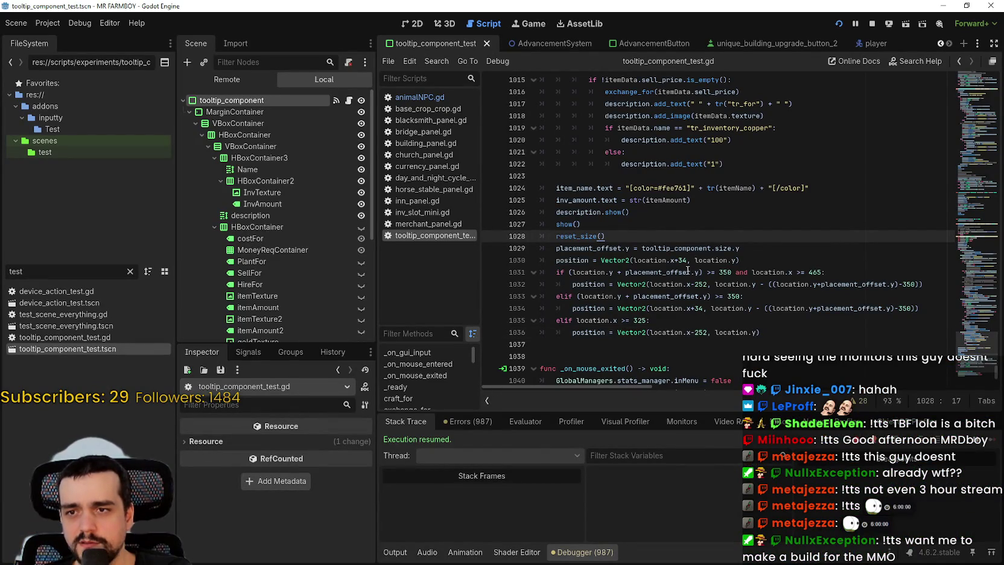
- Trace how setTooltip's location parameter is used, up to the commented position line 947
double_click(682, 248)
scroll(664, 278, "up", 10)
scroll(653, 281, "up", 7)
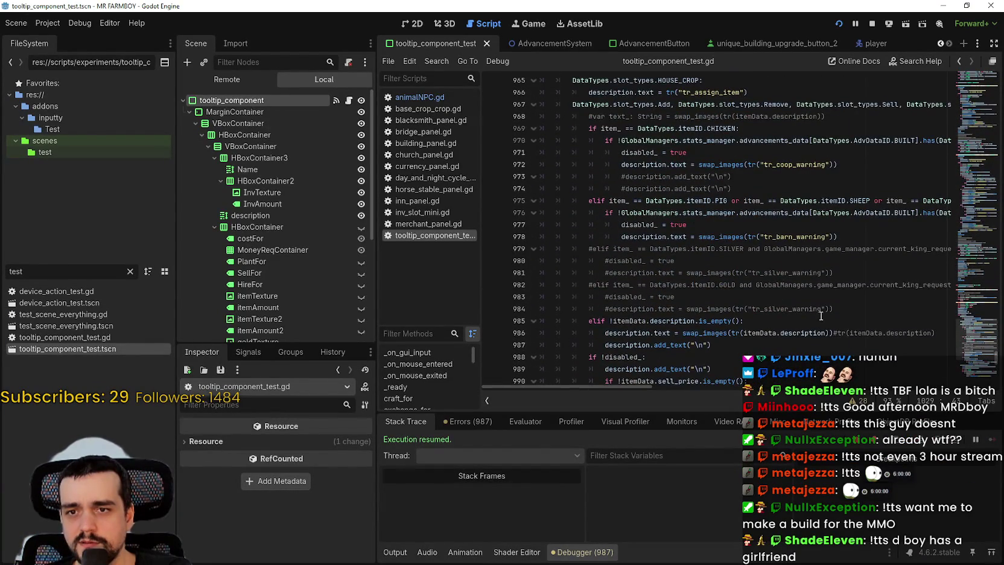
scroll(714, 172, "up", 9)
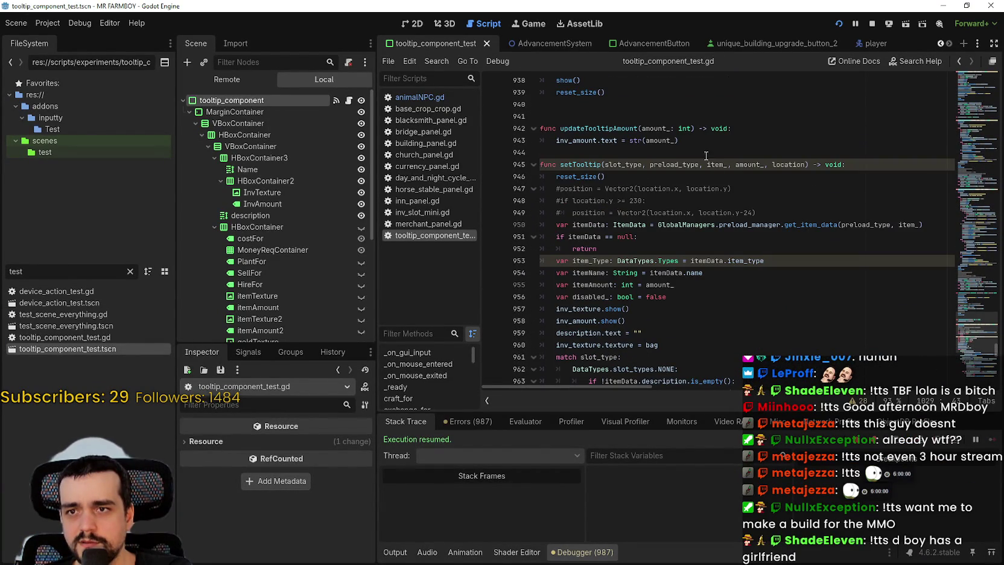
double_click(754, 165)
double_click(789, 165)
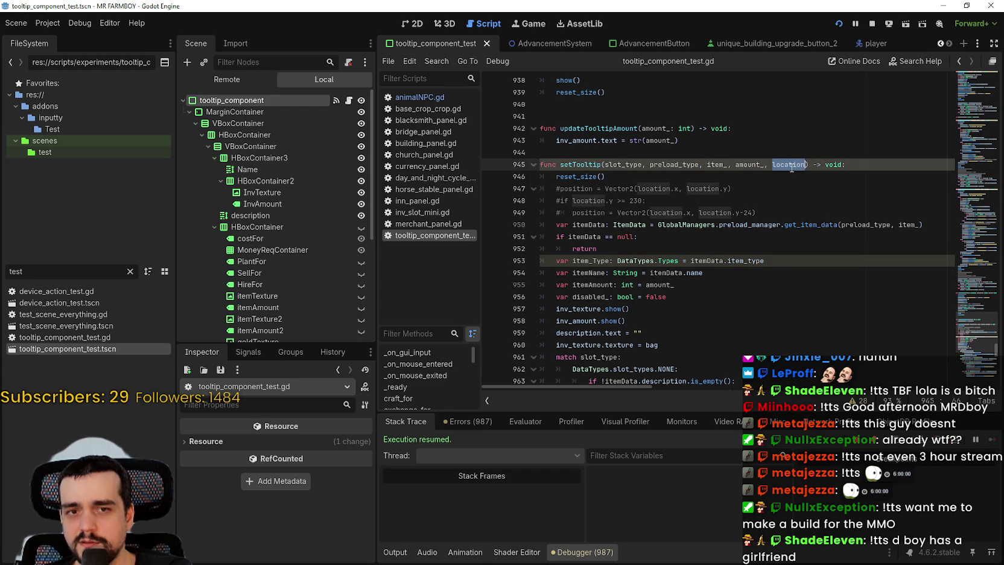
left_click(751, 247)
double_click(788, 165)
double_click(590, 188)
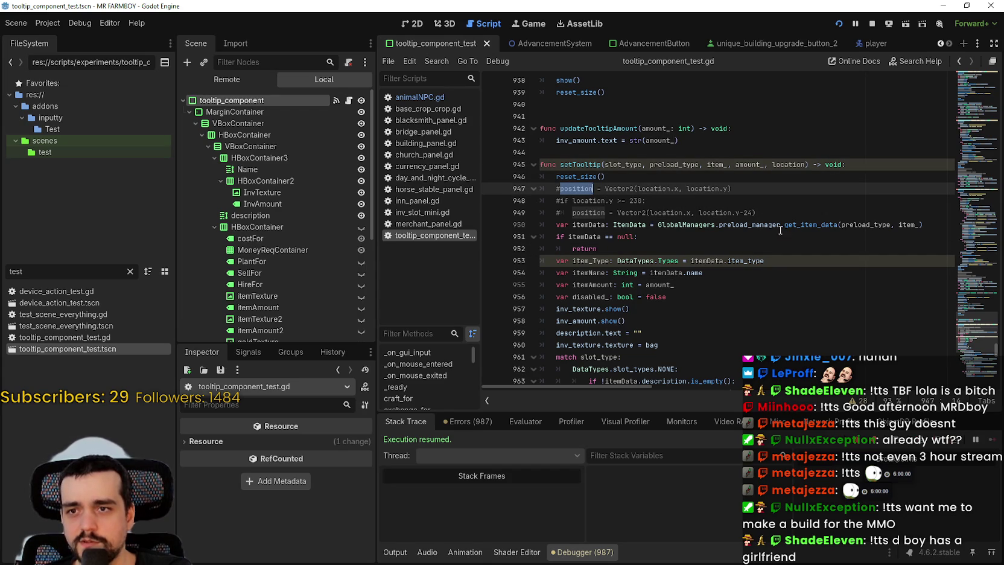
left_click(561, 191)
- Uncomment line 947 as Vector2(location.x+32, location.y), save, and check the Carrier tooltip in-game
key("BackSpace")
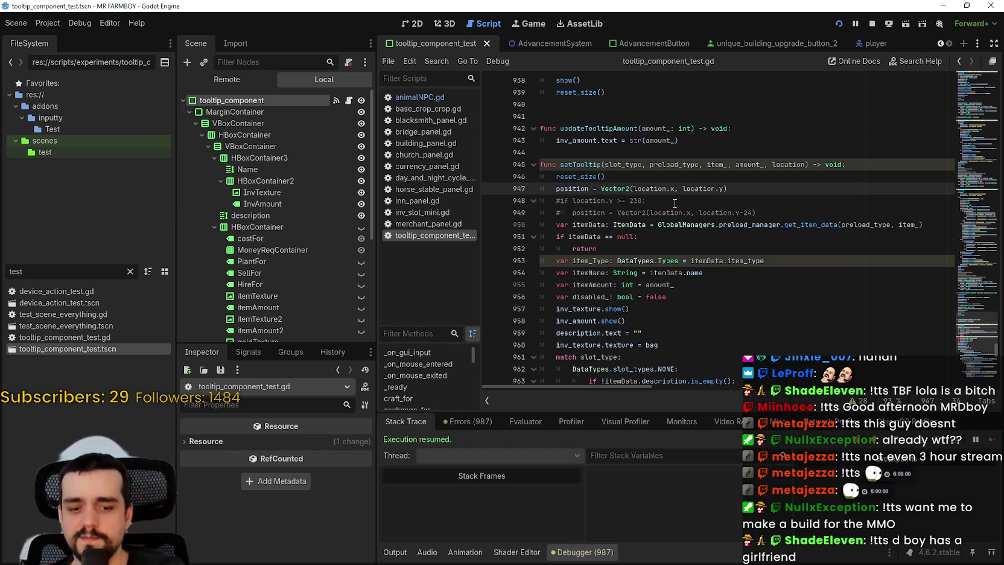
type("_")
key("BackSpace")
type("32")
key("ctrl+s")
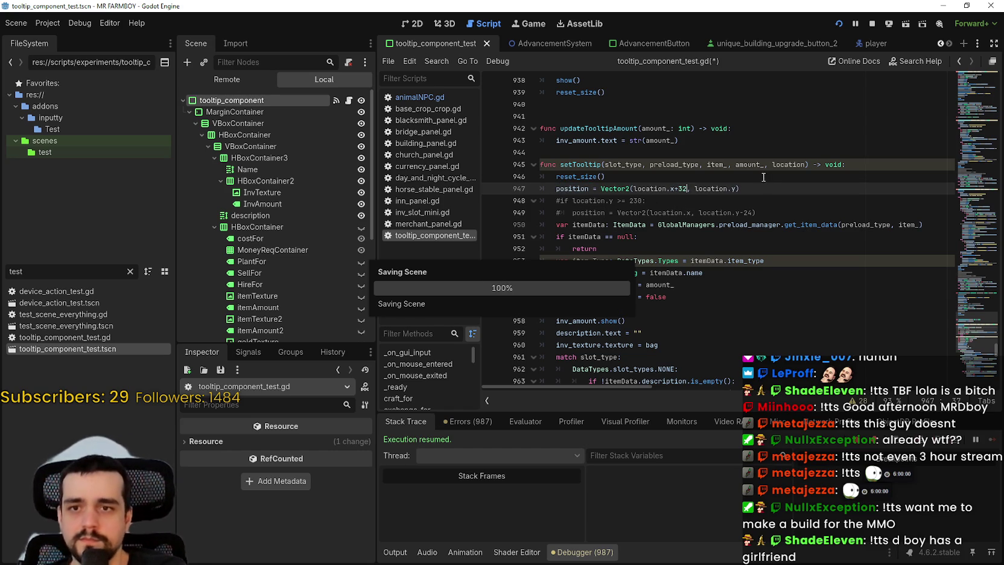
key("alt+Tab")
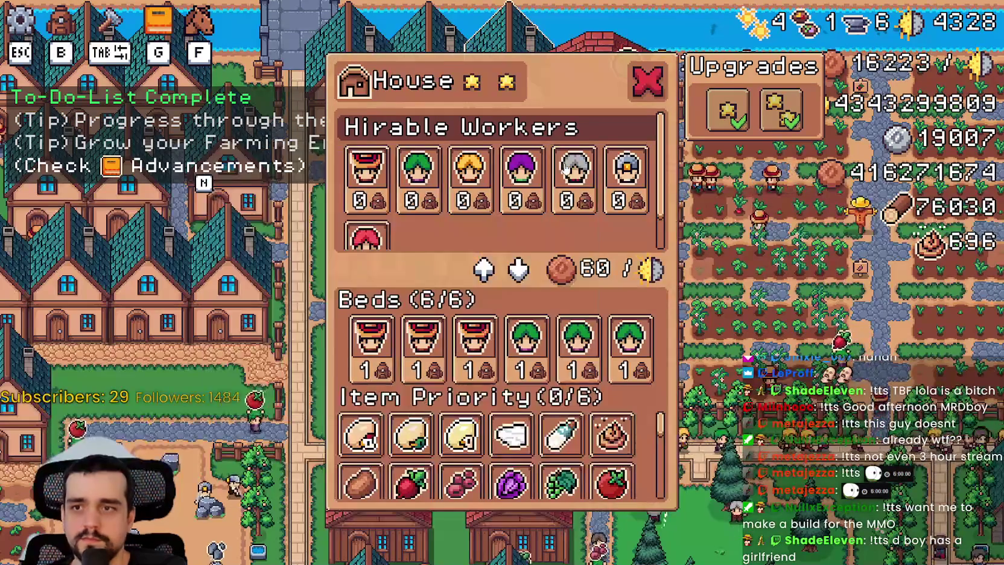
mouse_move(471, 181)
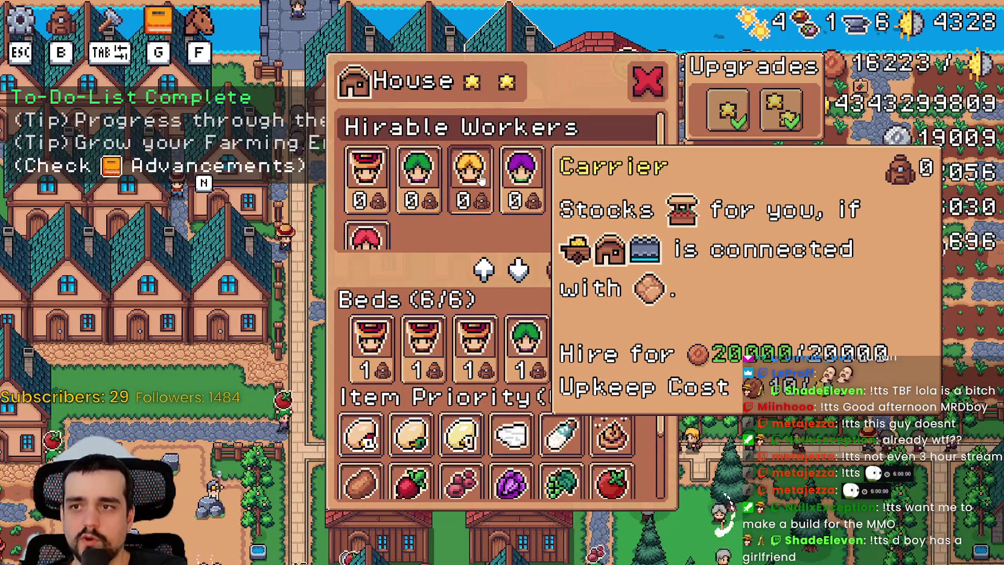
key("alt+Tab")
left_click(700, 241)
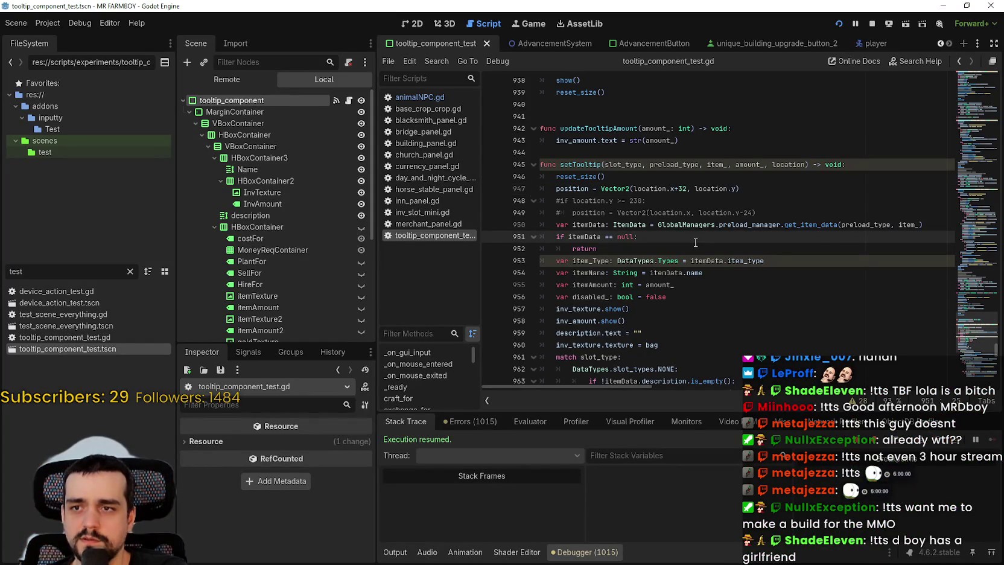
- Locate the reset_size() line 1028 above the new positioning block
left_click(557, 190)
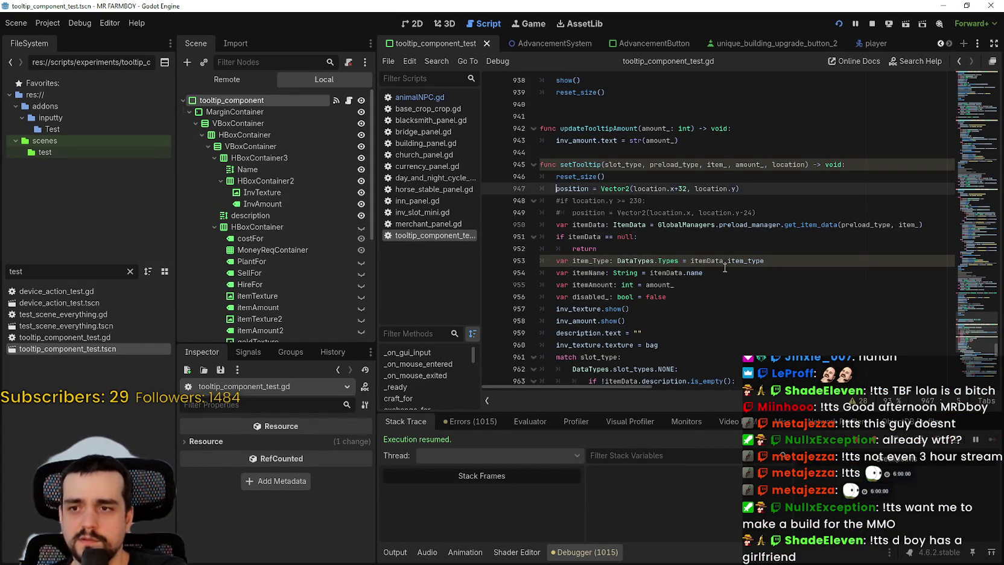
scroll(725, 267, "down", 10)
scroll(606, 243, "down", 12)
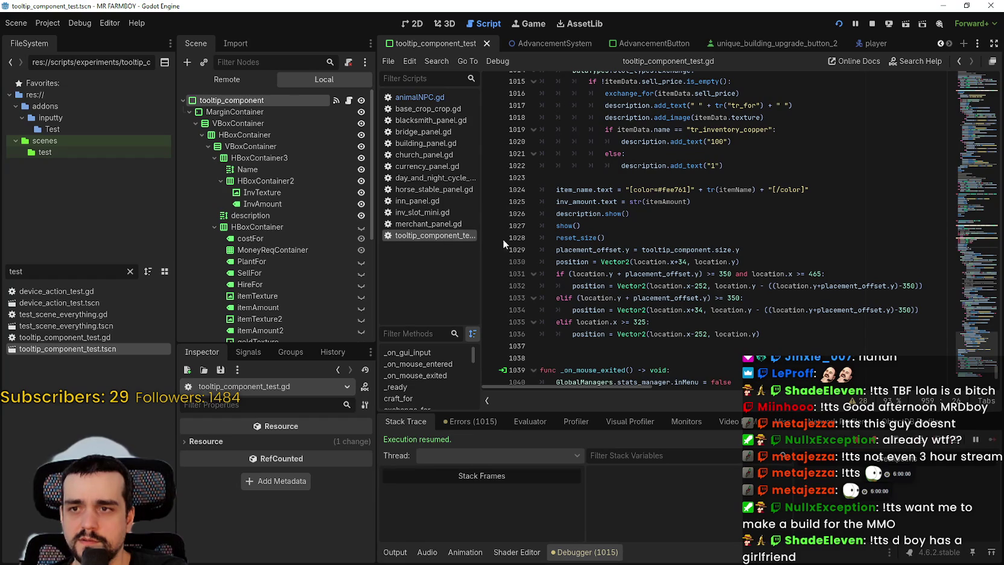
double_click(584, 238)
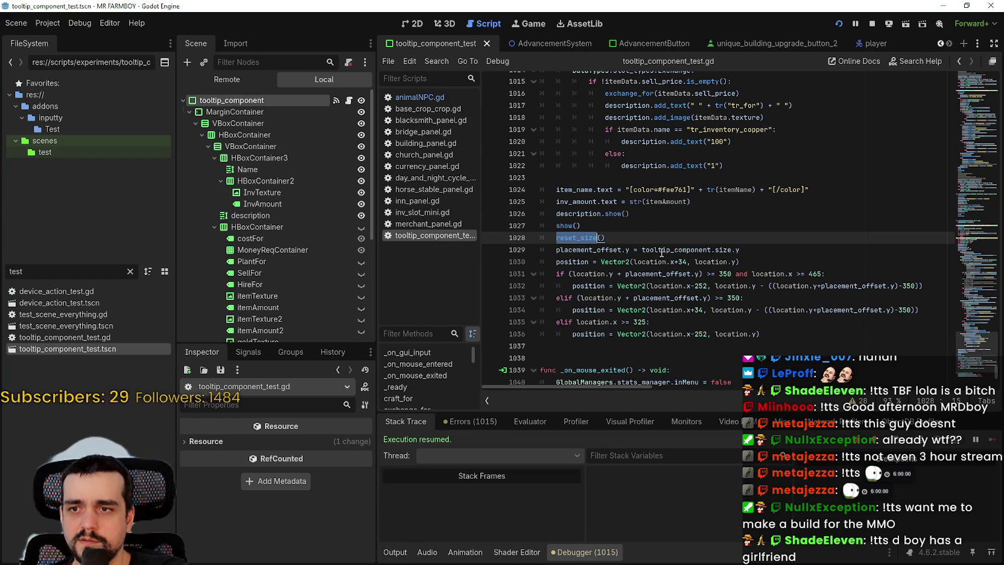
left_click(644, 240)
mouse_move(612, 240)
left_mouse_down()
mouse_move(540, 243)
mouse_move(519, 229)
left_mouse_up()
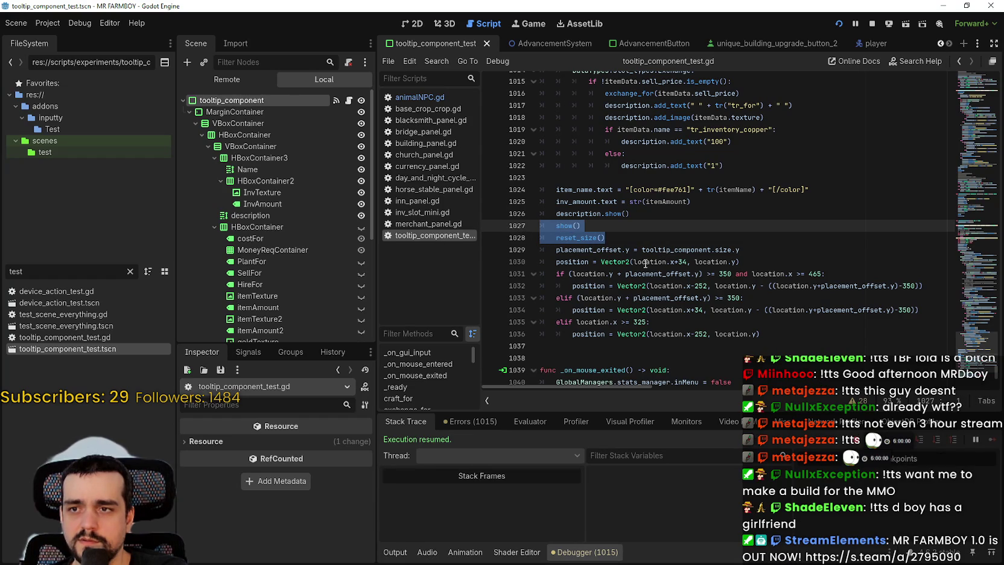
left_click(631, 242)
key("Return")
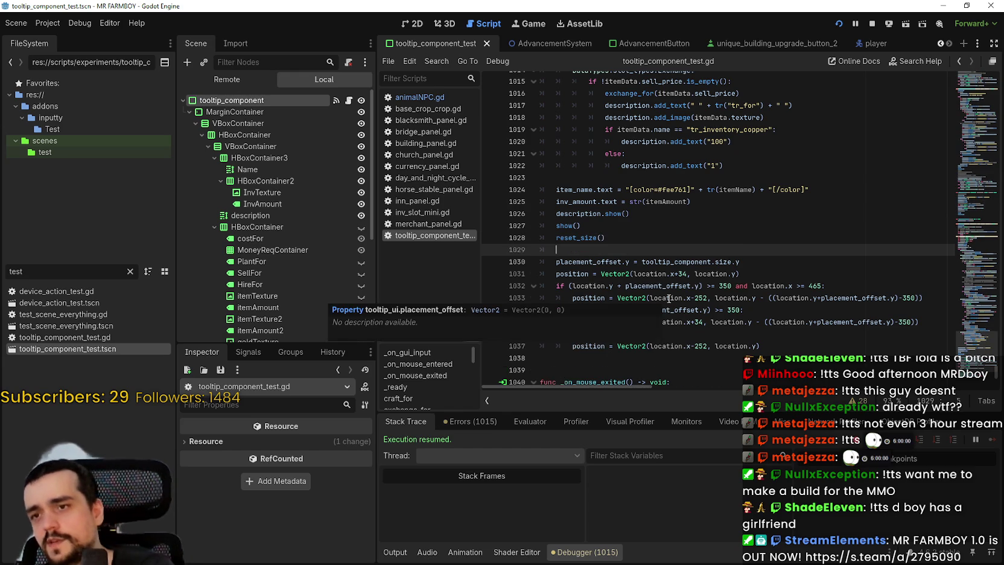
key("BackSpace")
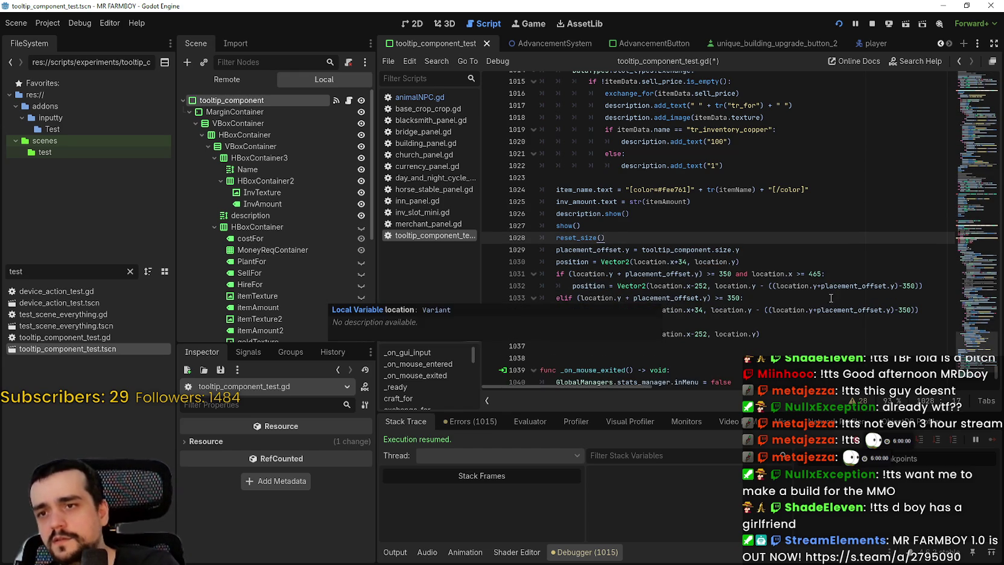
- Add print(placement_offset) and print(position) after line 1030, save, and show the Output log
left_click(796, 263)
type("\\")
key("Return")
key("BackSpace")
key("BackSpace")
key("Return")
type("print(")
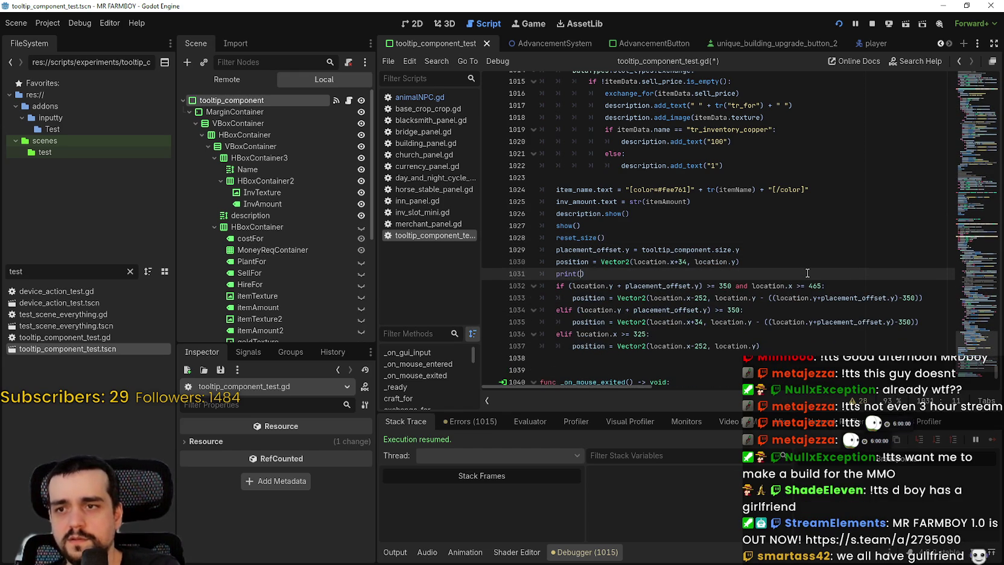
type("placement_offset)")
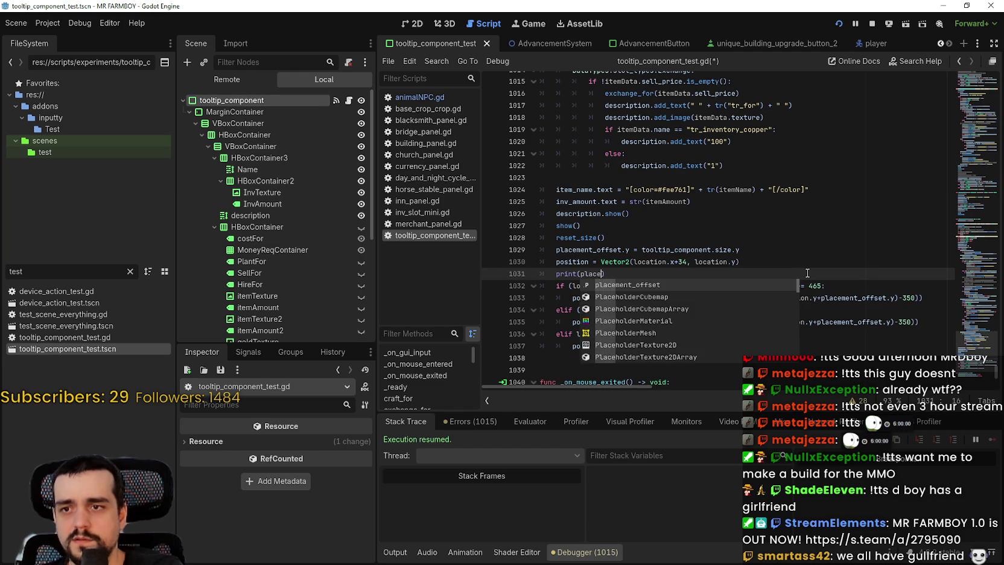
key("Return")
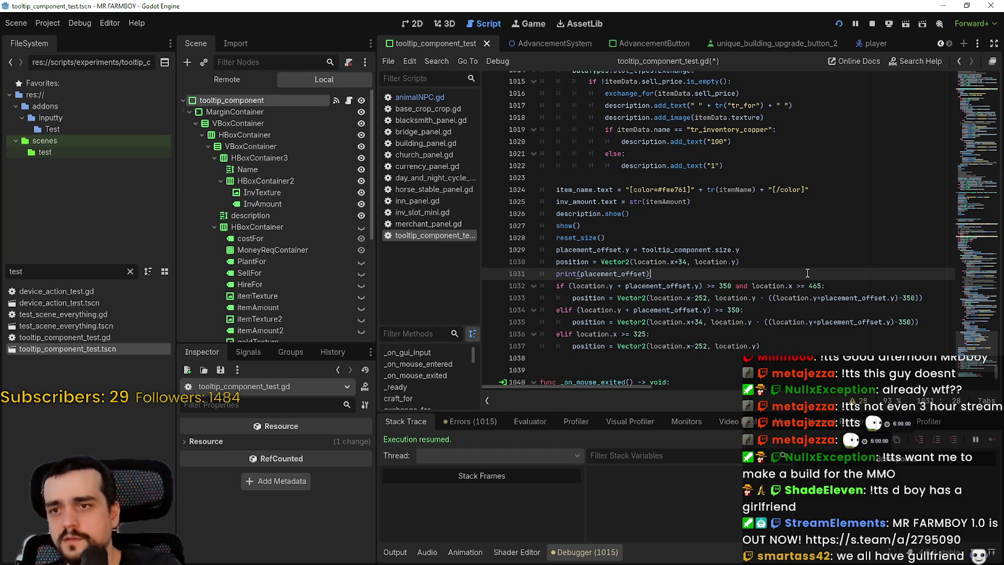
key("Return")
type("po")
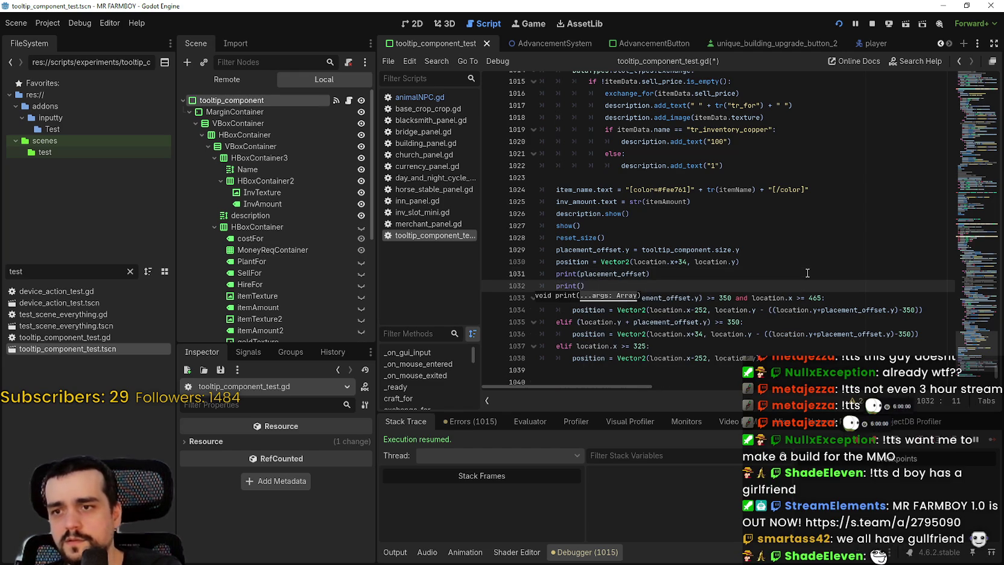
type("si")
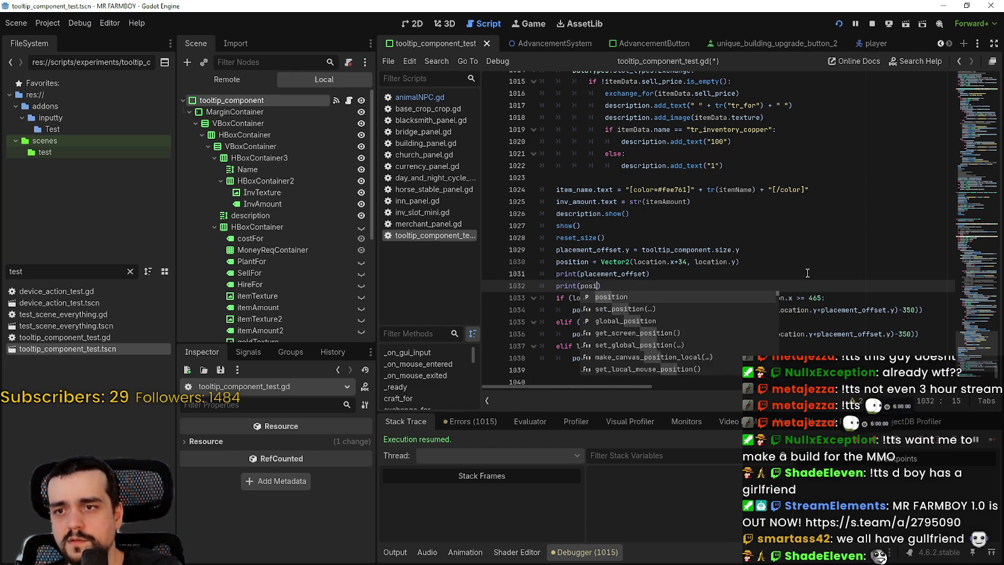
key("Return")
key("ctrl+s")
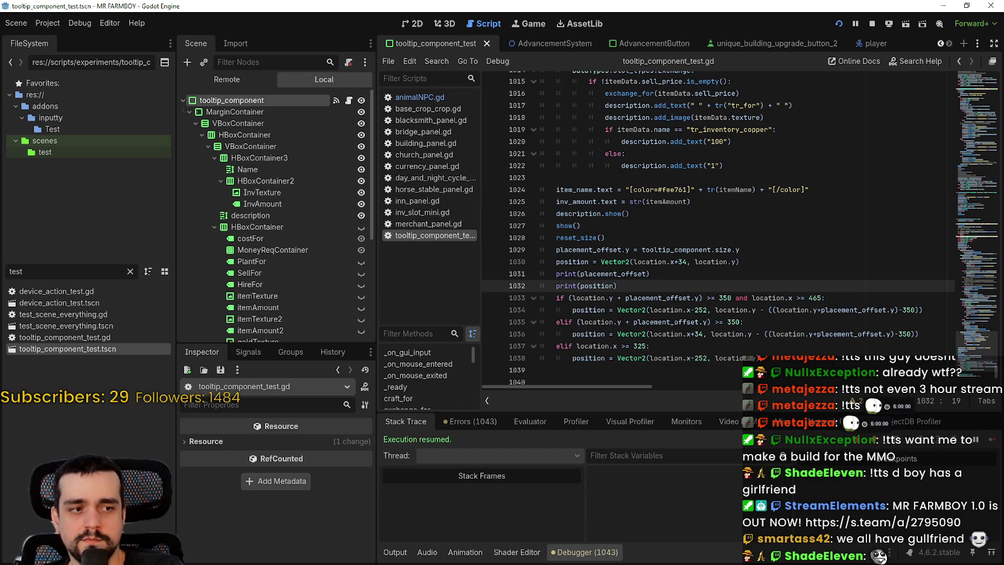
left_click(395, 552)
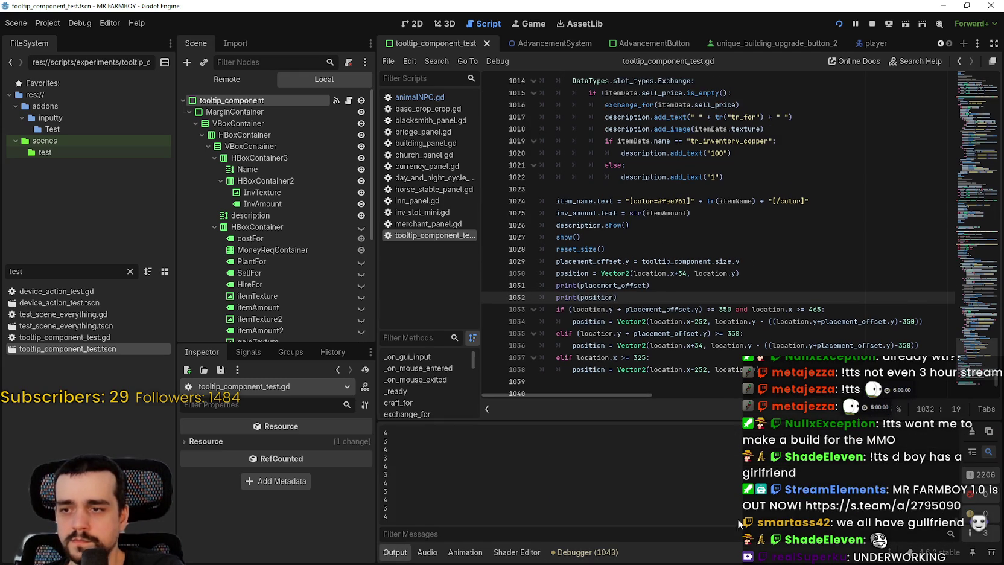
- Hover the House panel bed workers and compare the new logged positions, such as (387.0, 200.0)
key("alt+Tab")
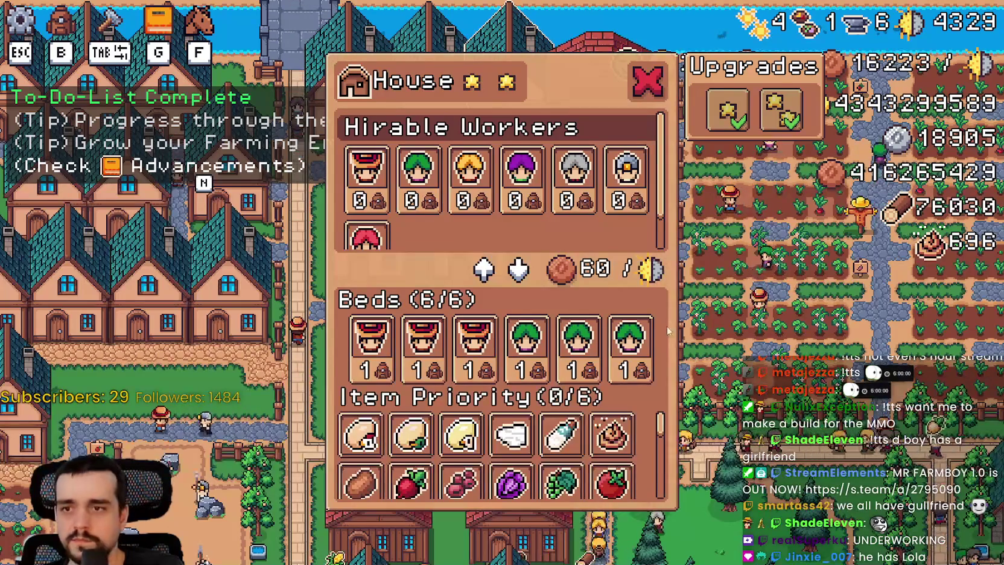
mouse_move(618, 324)
key("alt+Tab")
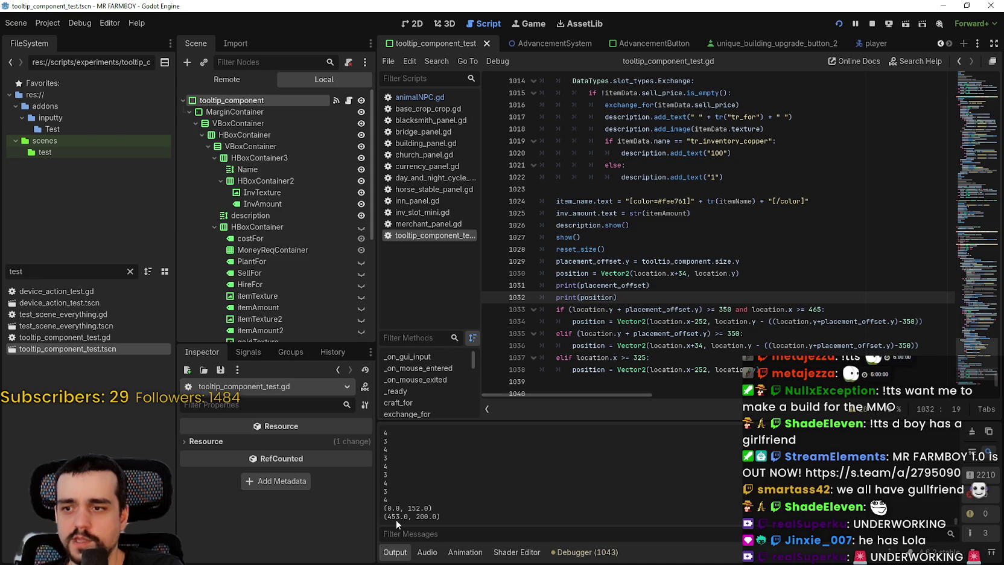
key("alt+Tab")
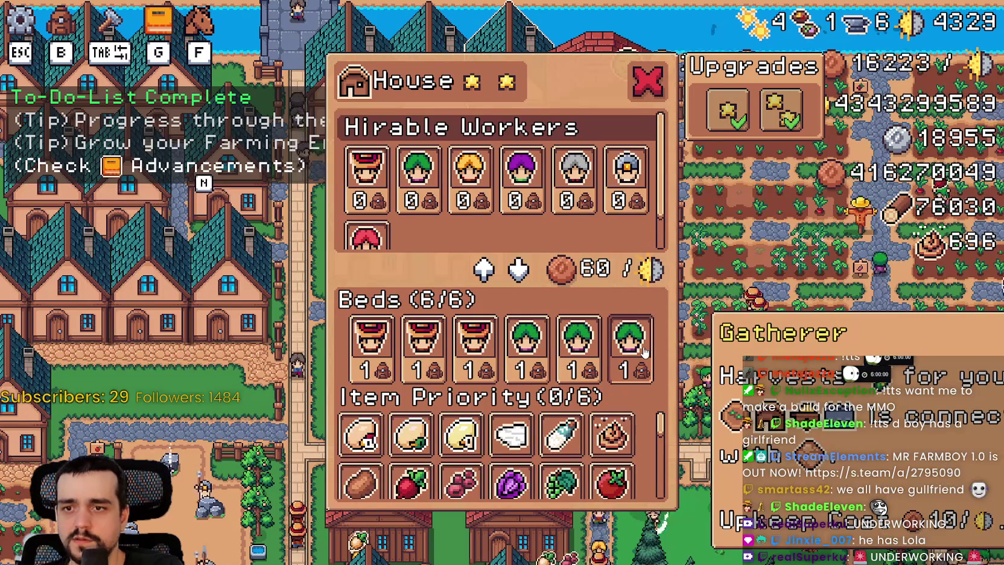
key("alt+Tab")
key("alt+Tab")
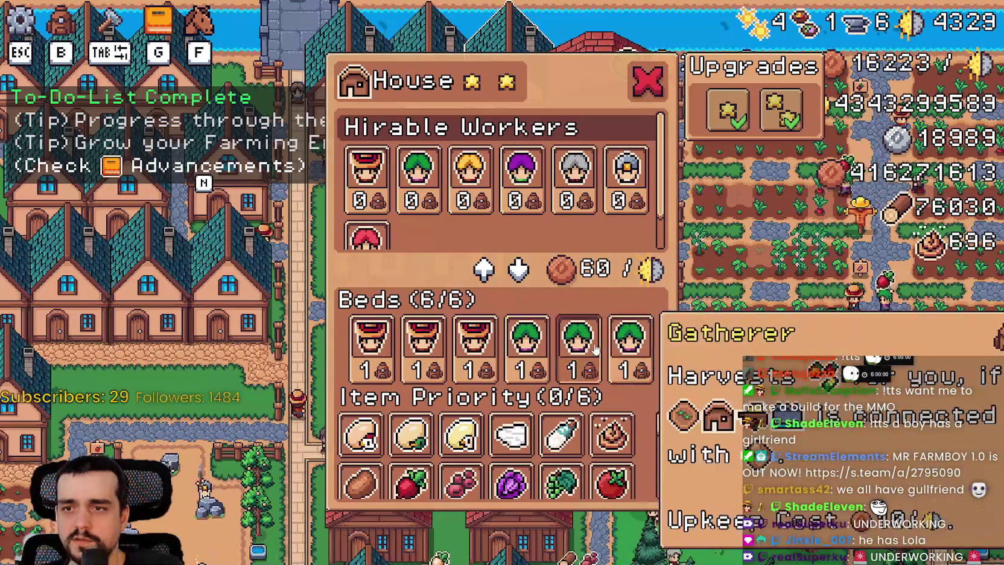
key("alt+Tab")
key("alt+Tab")
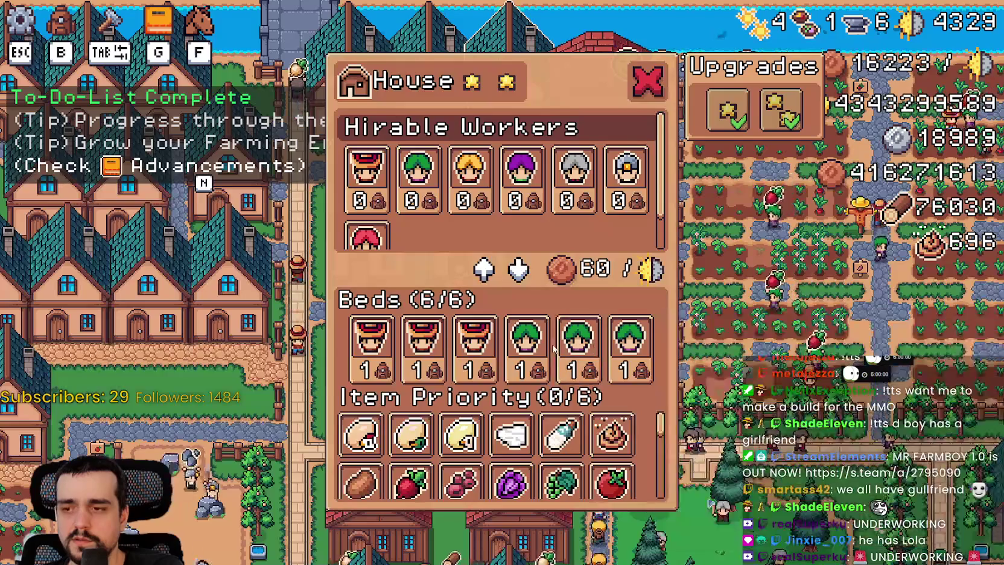
key("alt+Tab")
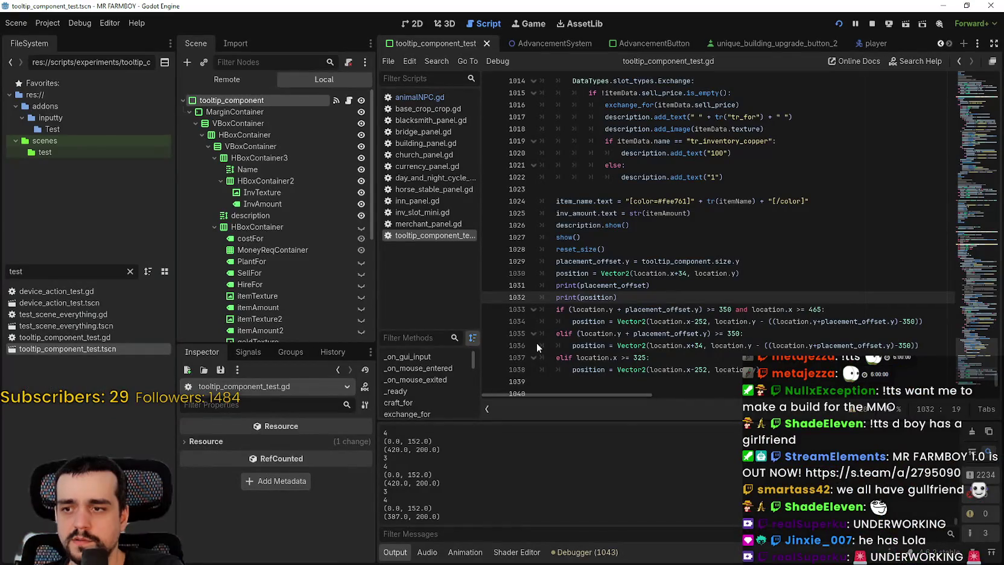
key("alt+Tab")
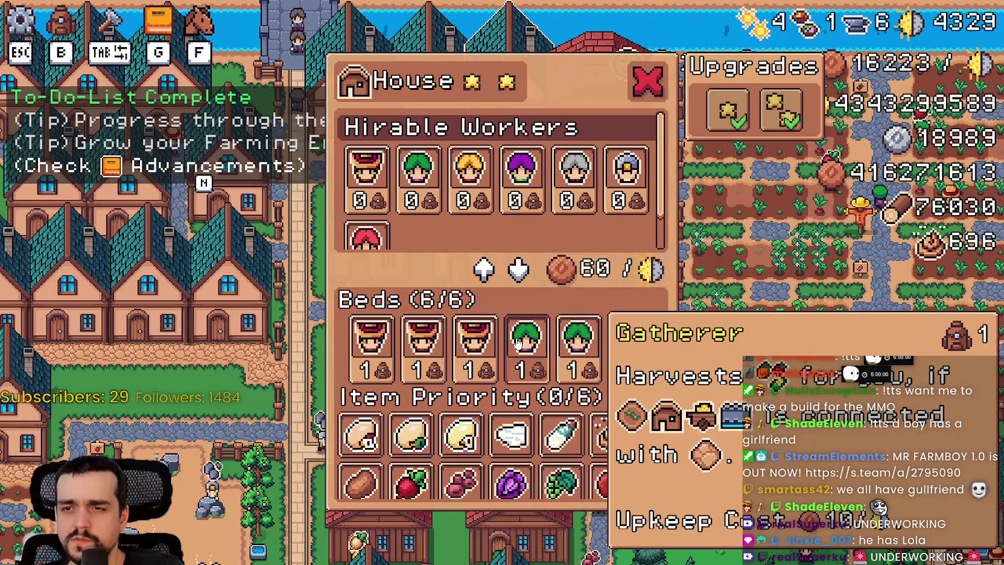
key("alt+Tab")
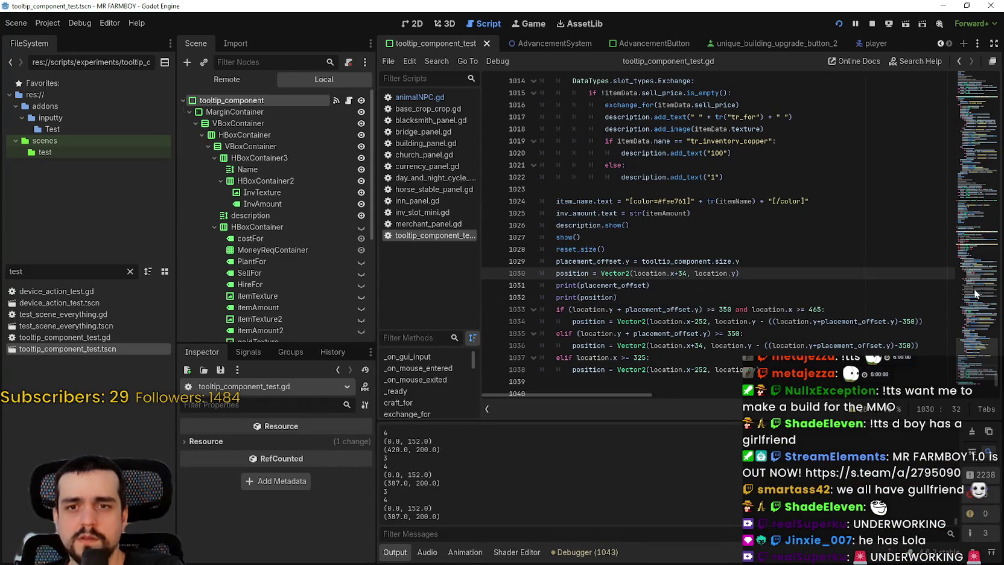
left_click_drag(973, 365, 971, 343)
- Run a project-wide Find in Files search for show_tool_tip
double_click(584, 251)
left_click_drag(995, 328, 964, 74)
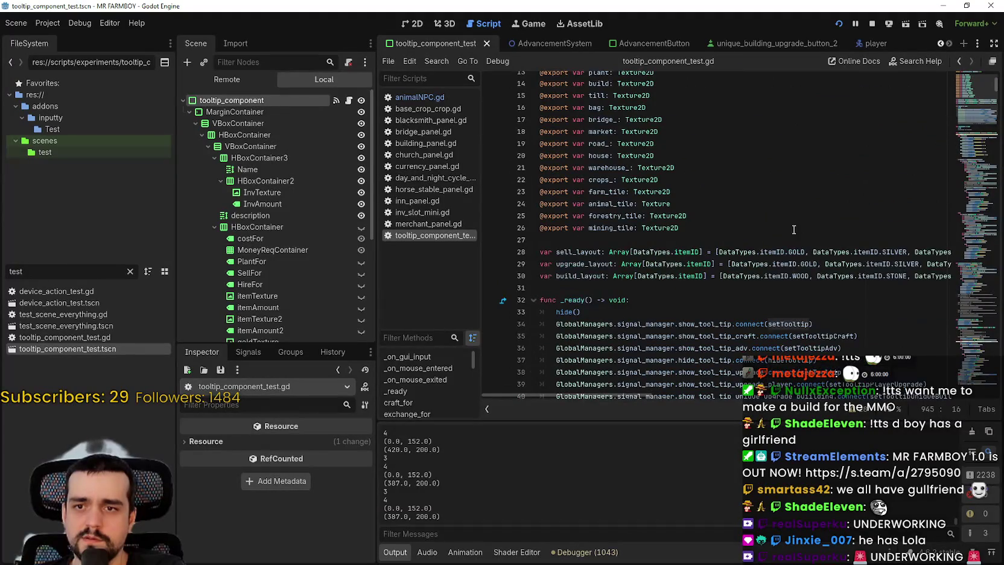
scroll(790, 253, "down", 2)
double_click(680, 252)
key("ctrl+shift+f")
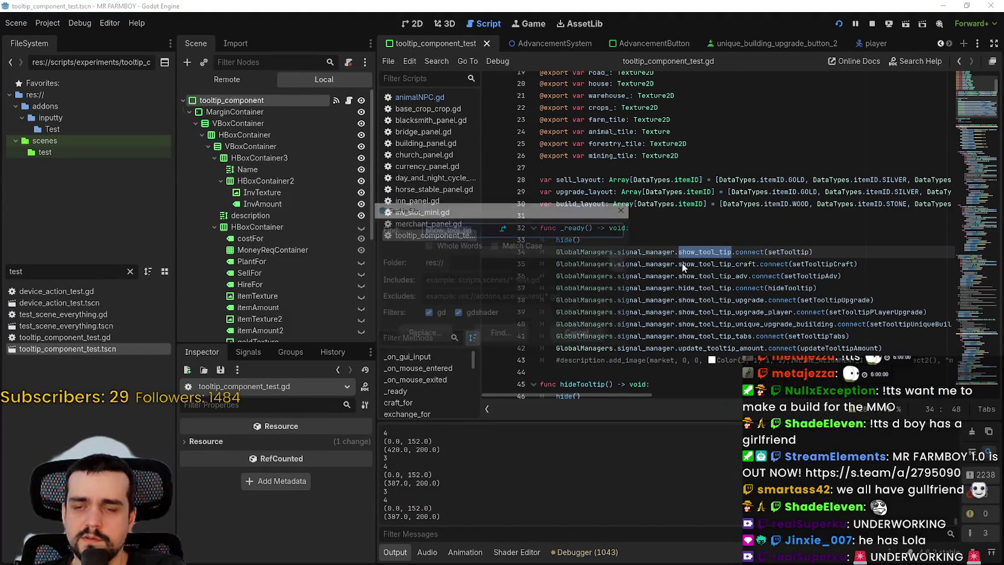
key("Return")
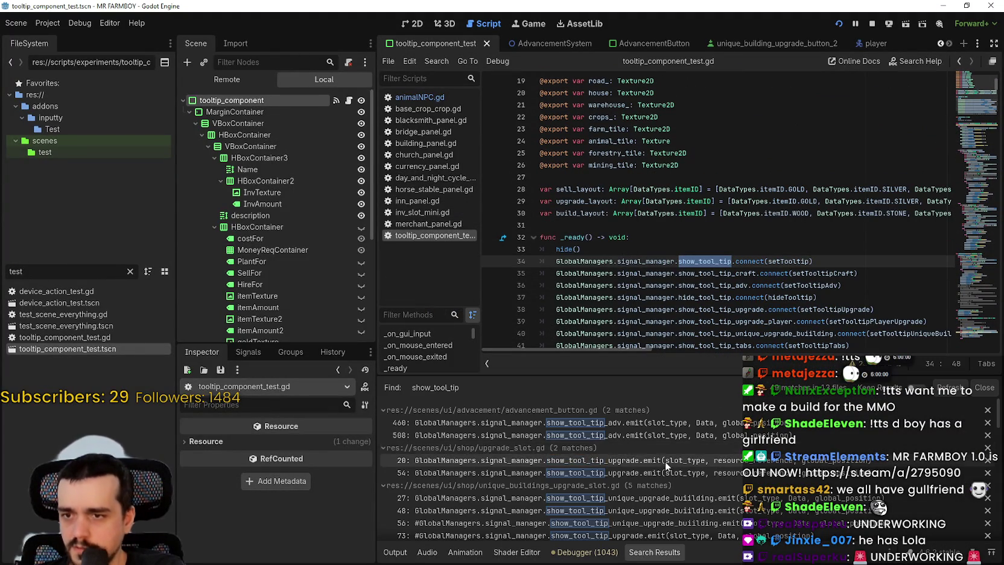
- Review the results, including 7 signal declarations in signal_manager.gd, then switch to Discord
scroll(742, 422, "down", 5)
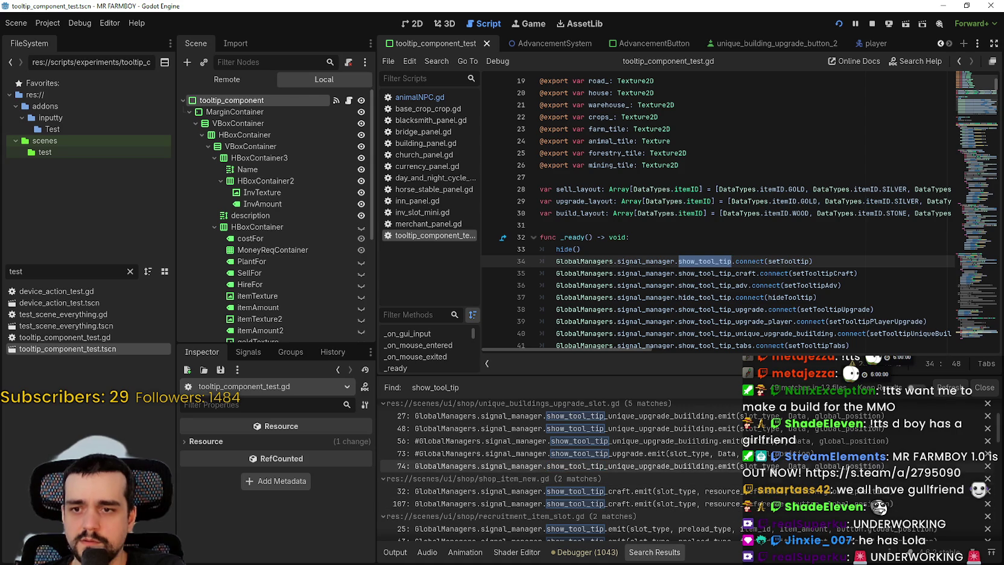
scroll(861, 467, "up", 5)
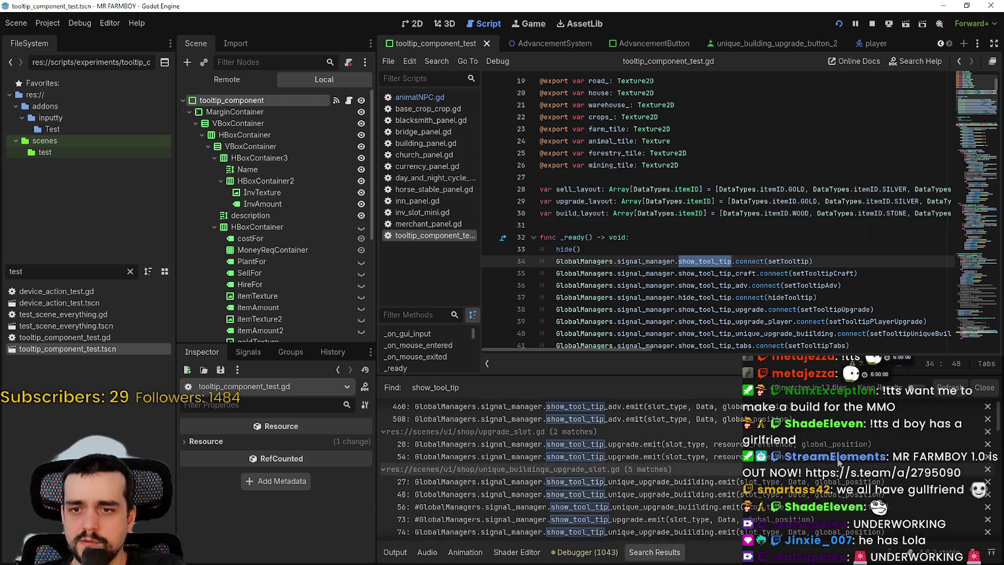
scroll(843, 465, "down", 10)
scroll(795, 468, "down", 2)
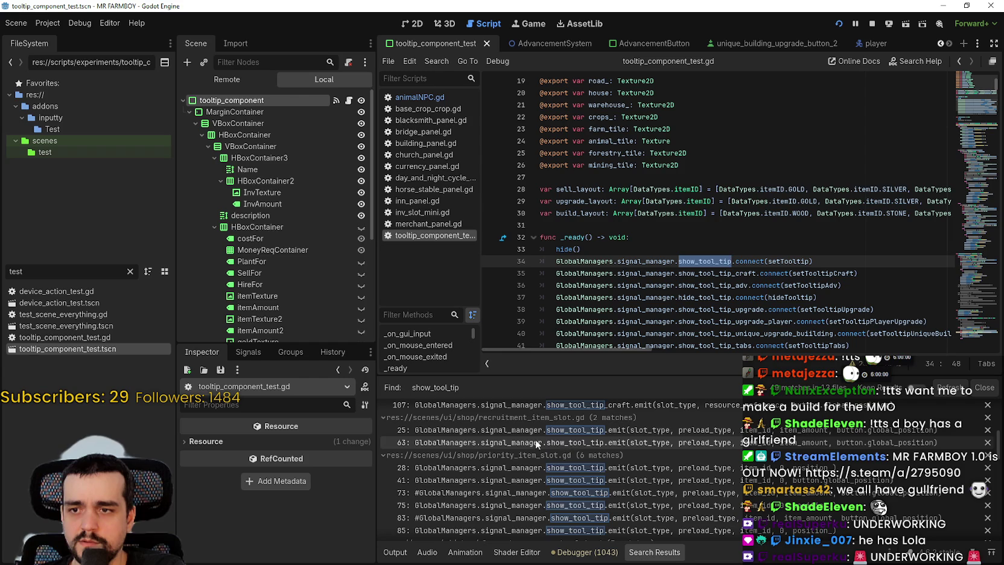
scroll(648, 507, "down", 5)
scroll(791, 516, "down", 3)
scroll(790, 510, "down", 3)
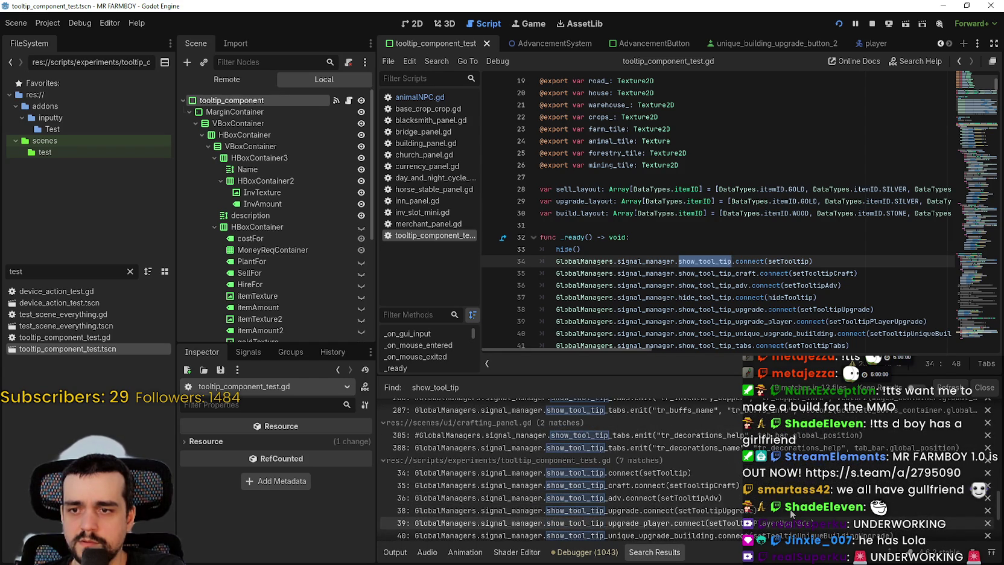
scroll(899, 508, "down", 2)
scroll(898, 503, "down", 2)
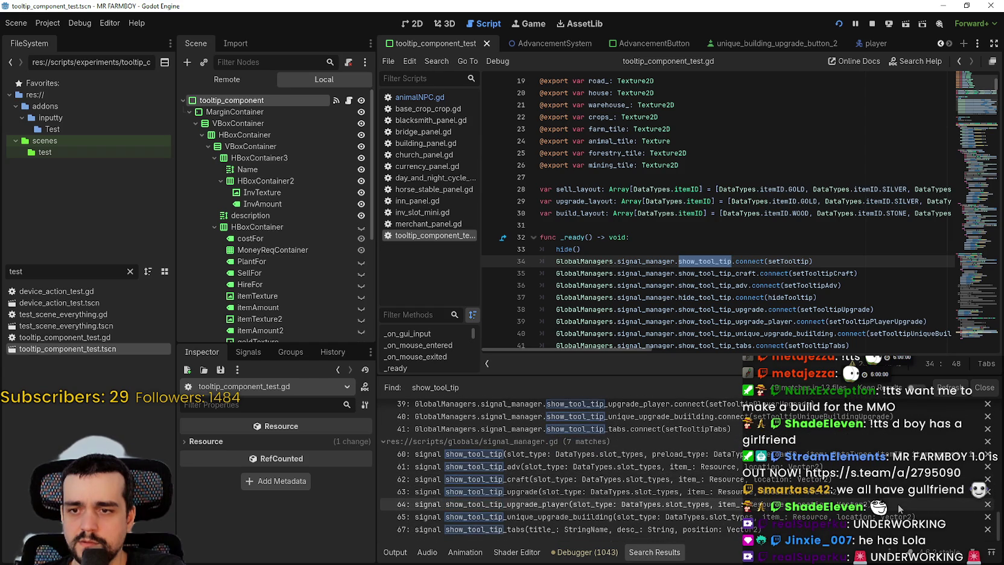
scroll(895, 505, "down", 3)
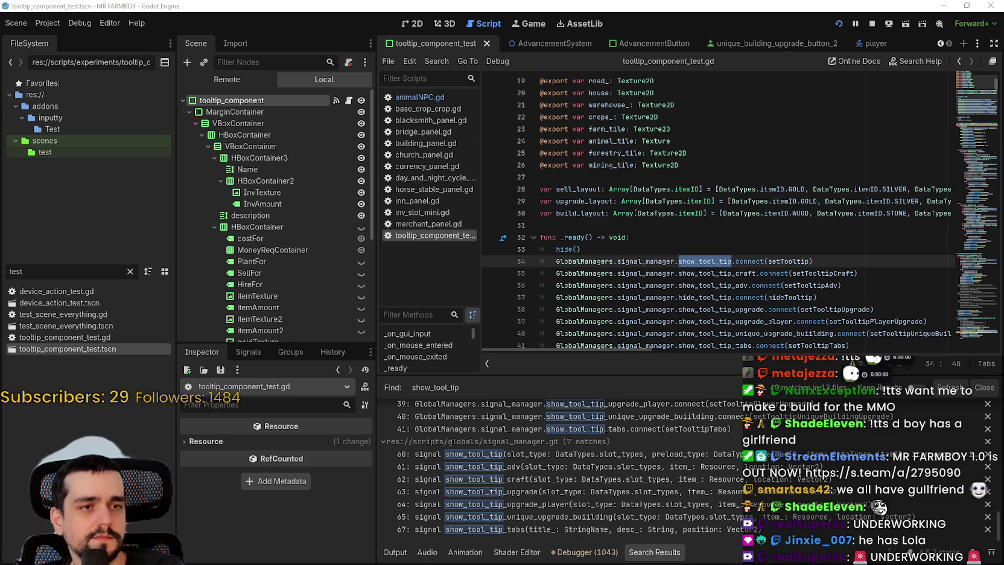
key("alt+Tab")
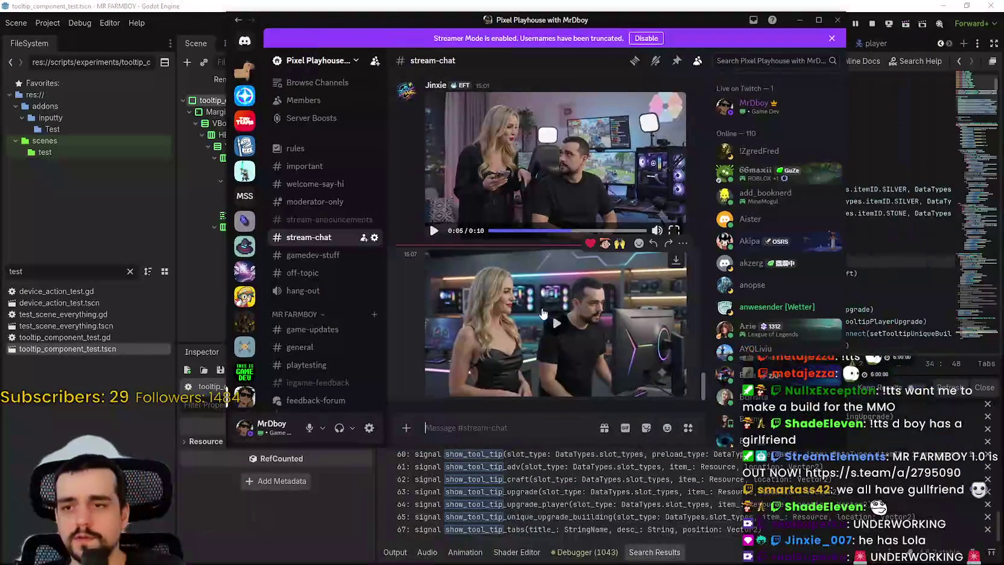
- Play the stream-chat video fullscreen, exit it, and bring Godot back to the front
left_click(674, 388)
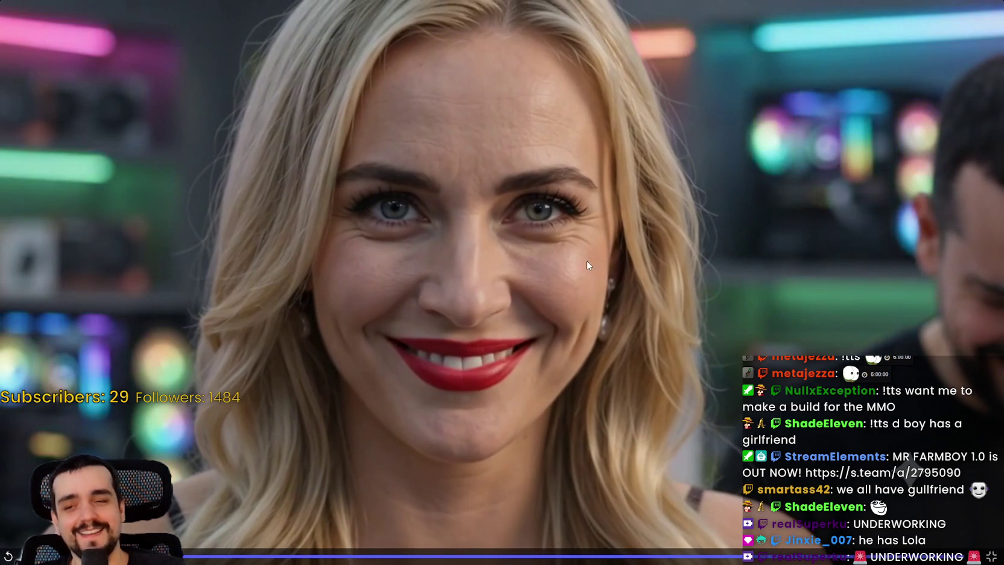
key("Escape")
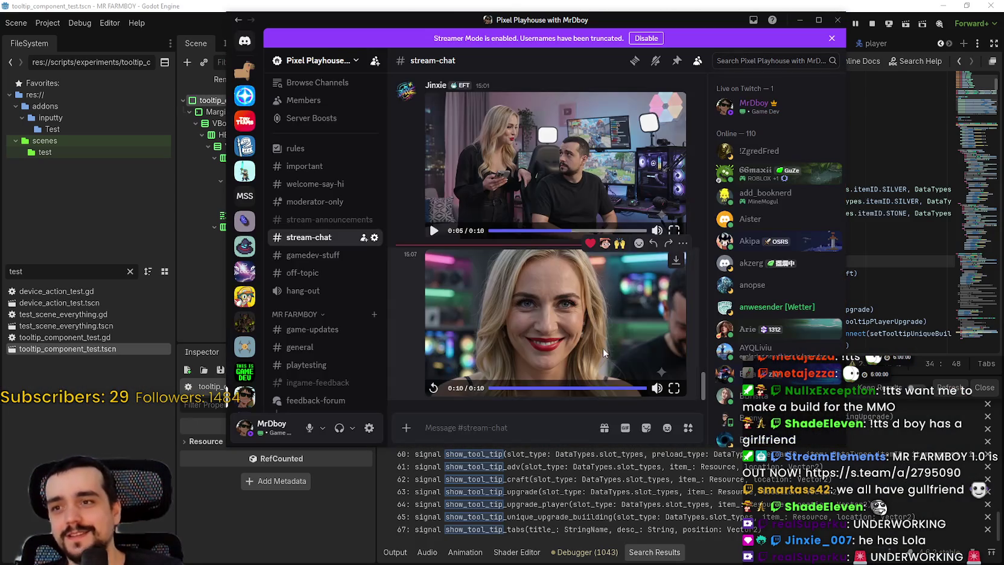
left_click(466, 4)
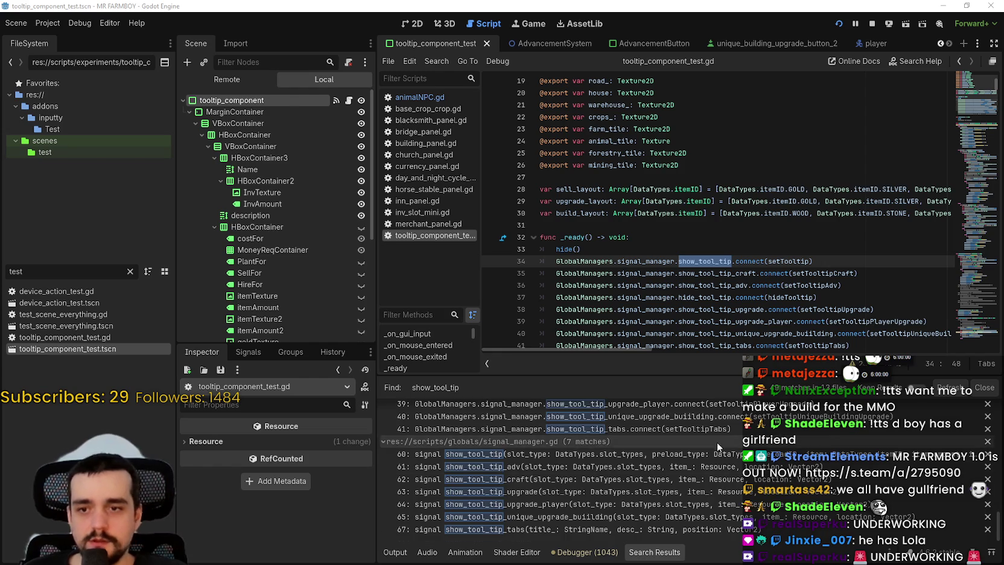
scroll(758, 492, "down", 5)
scroll(758, 492, "up", 4)
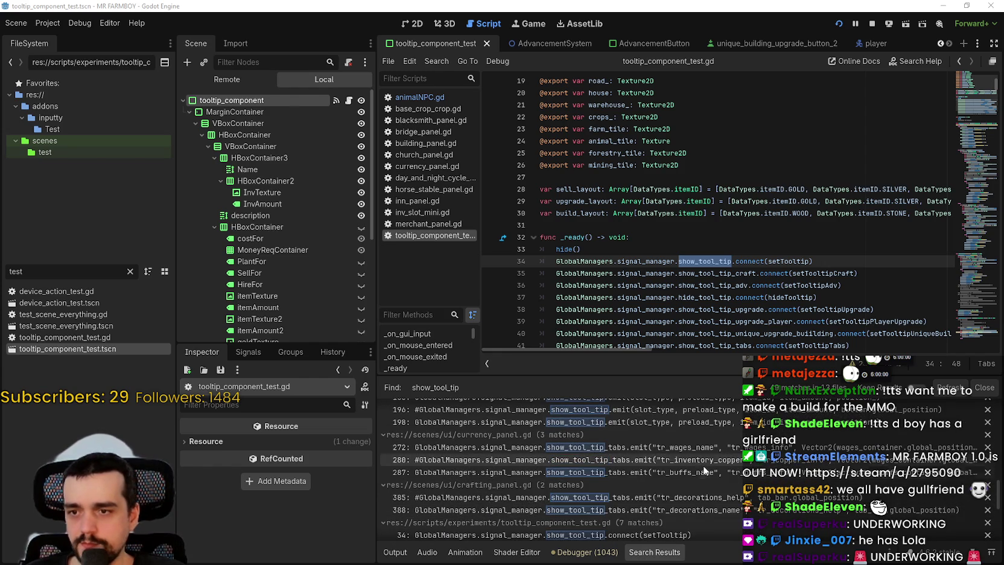
scroll(758, 491, "up", 5)
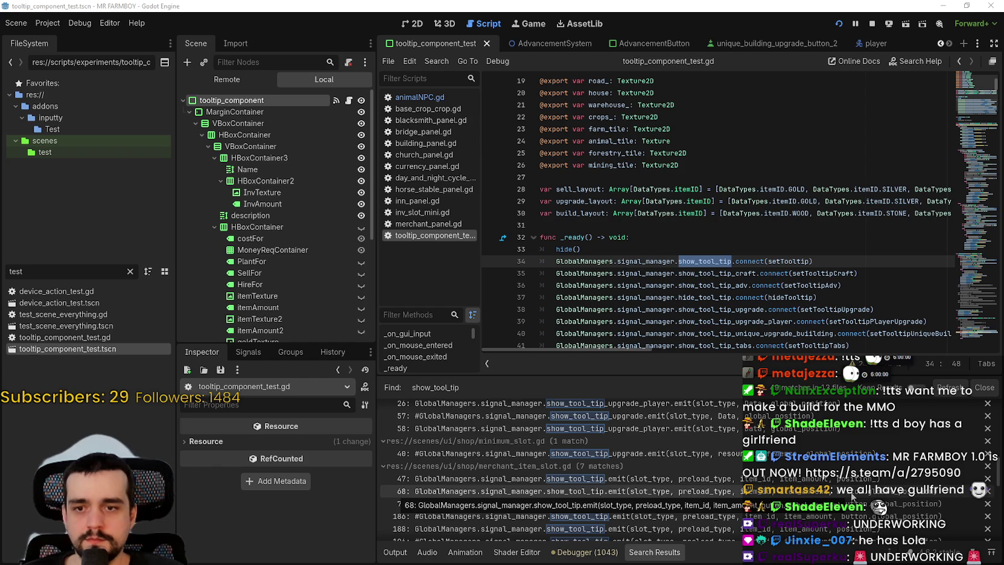
scroll(852, 496, "up", 2)
left_click_drag(999, 465, 999, 445)
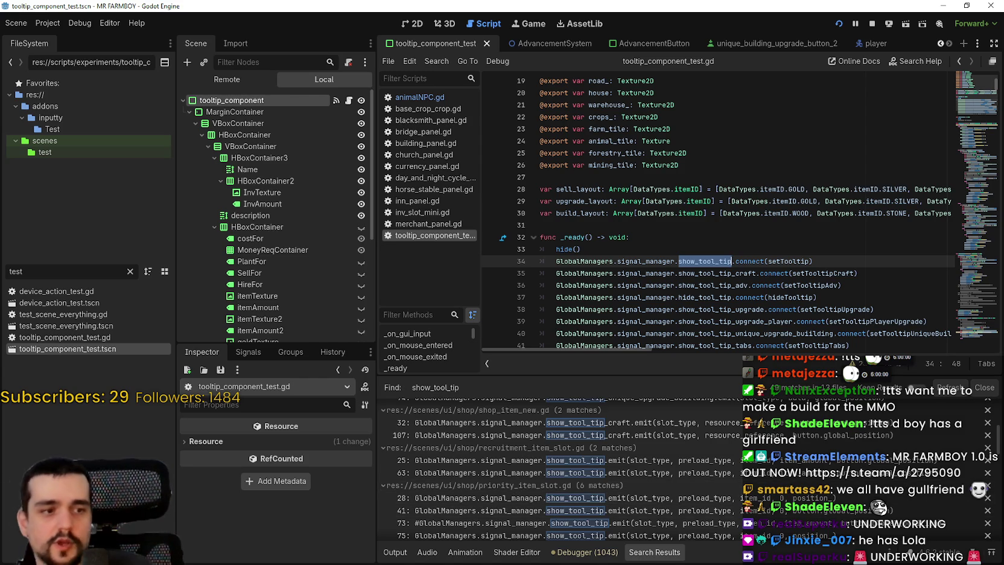
key("alt+Tab")
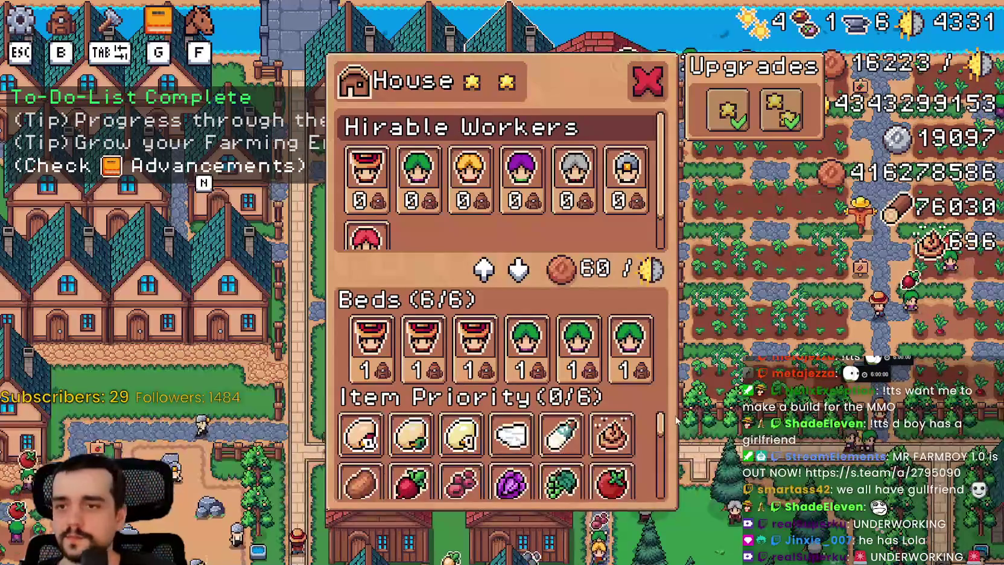
key("alt+Tab")
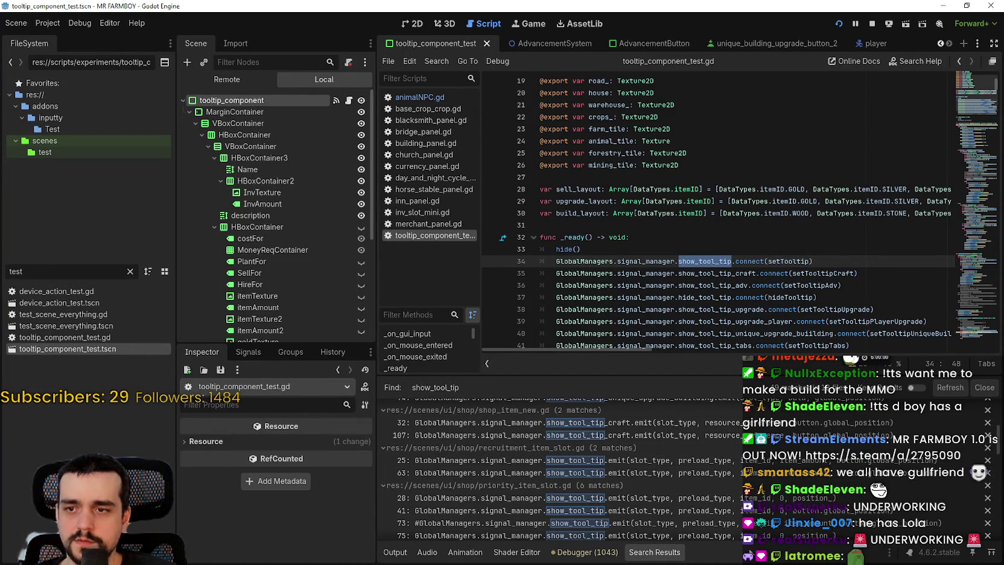
scroll(764, 507, "down", 1)
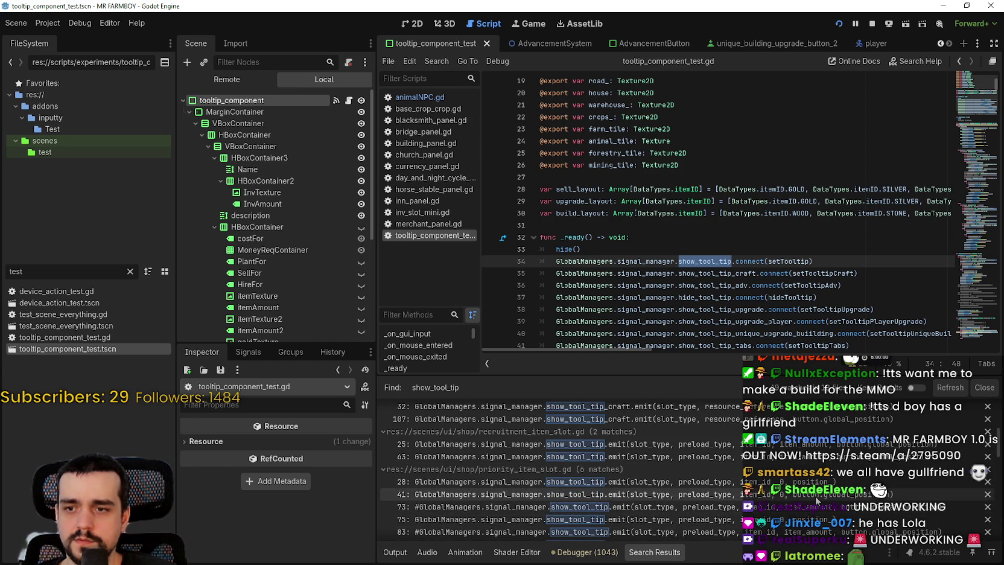
scroll(809, 483, "down", 2)
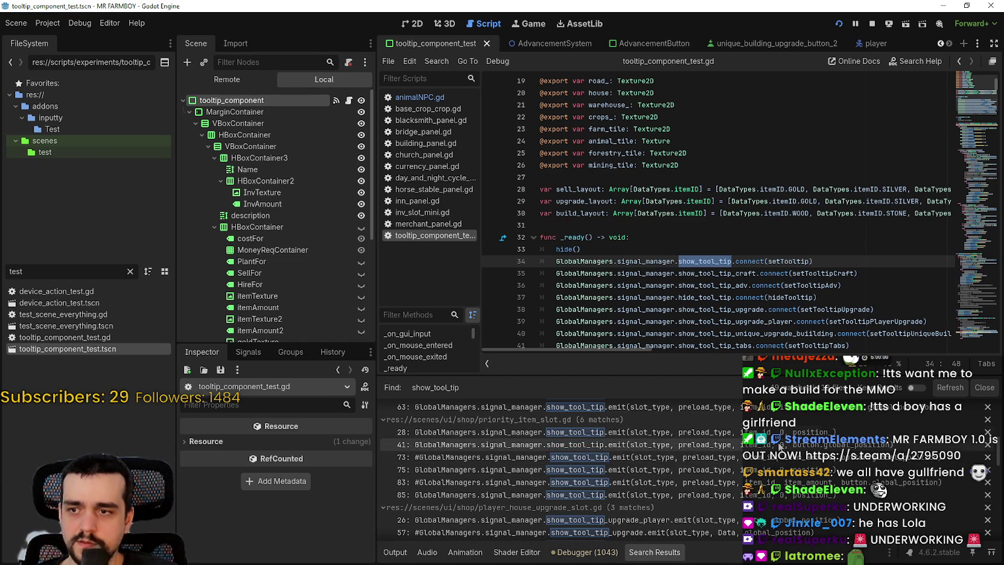
left_click(459, 444)
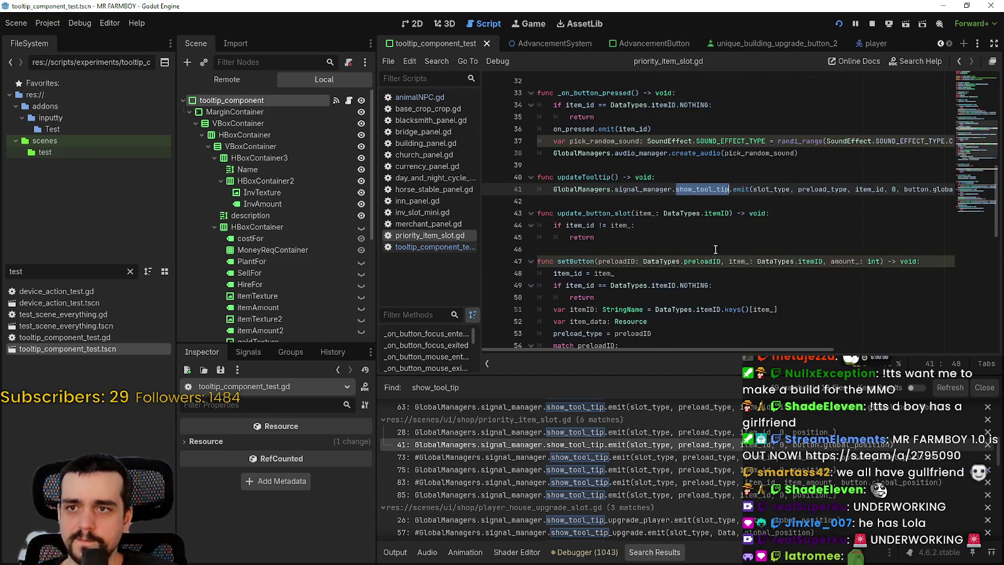
- In priority_item_slot.gd, search for updateTooltip and jump to the line 28 show_tool_tip call
left_click(597, 235)
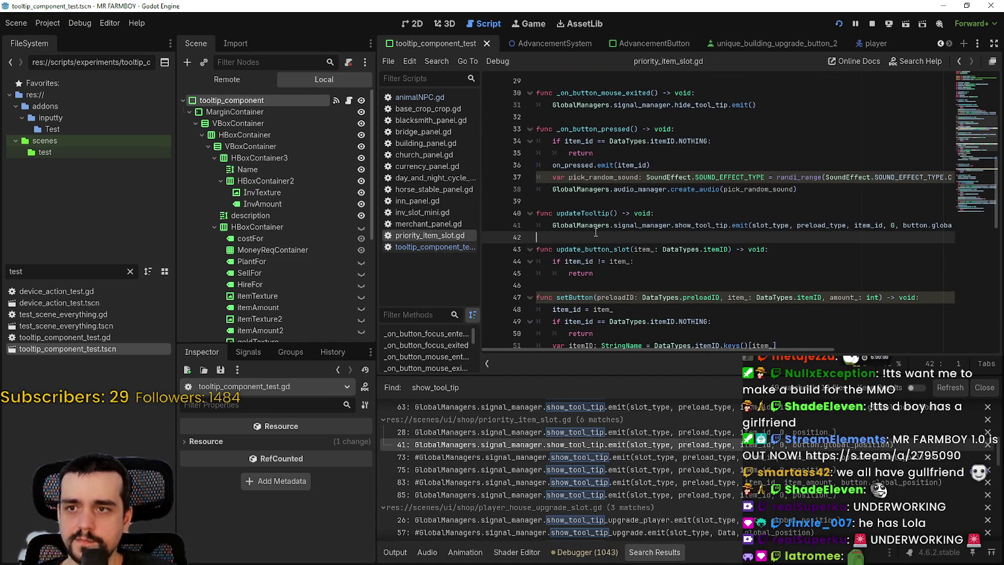
double_click(599, 228)
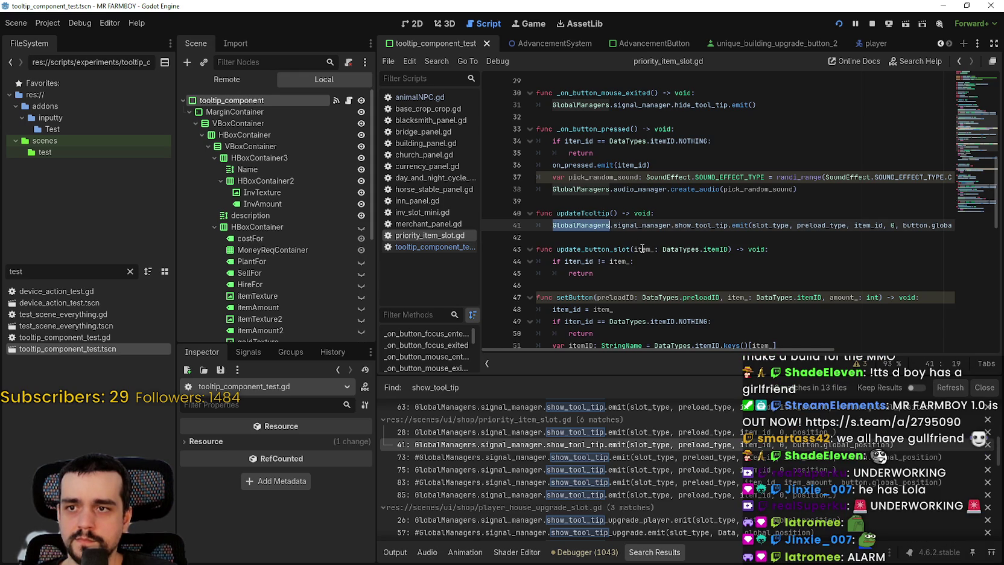
double_click(598, 215)
key("ctrl+f")
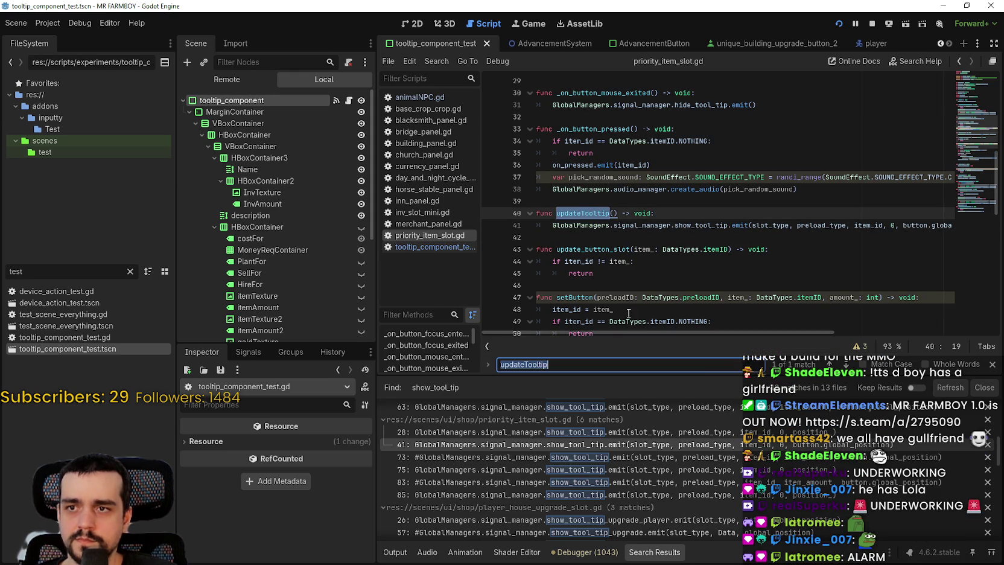
left_click(711, 237)
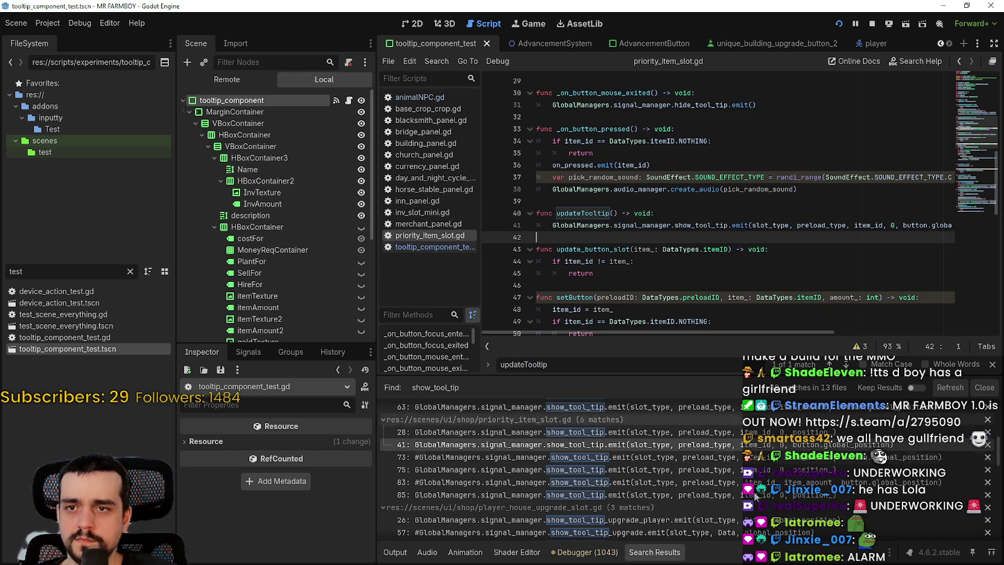
left_click(751, 432)
- Set a breakpoint on line 28 and switch to the running game to trigger it
scroll(683, 296, "up", 2)
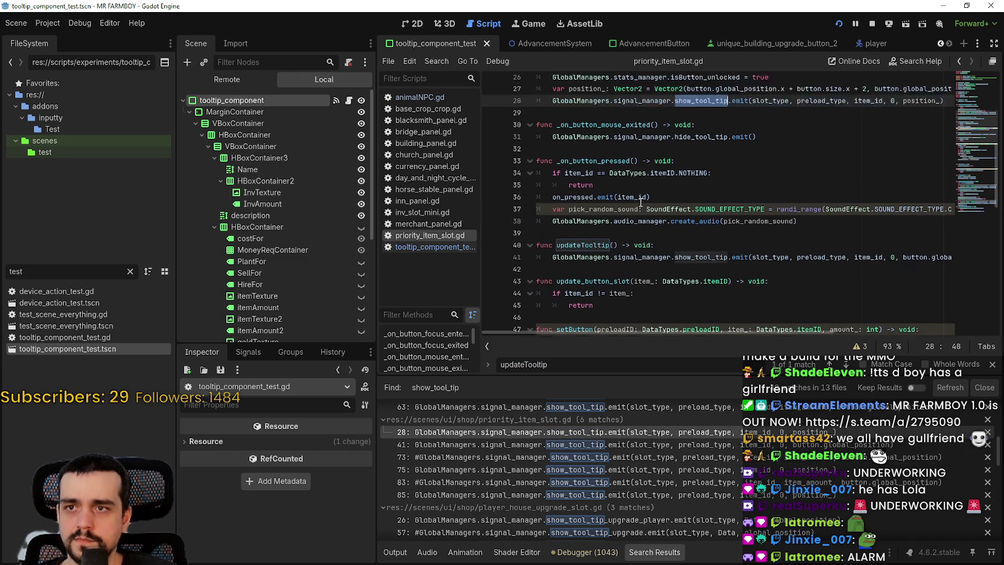
left_click(599, 163)
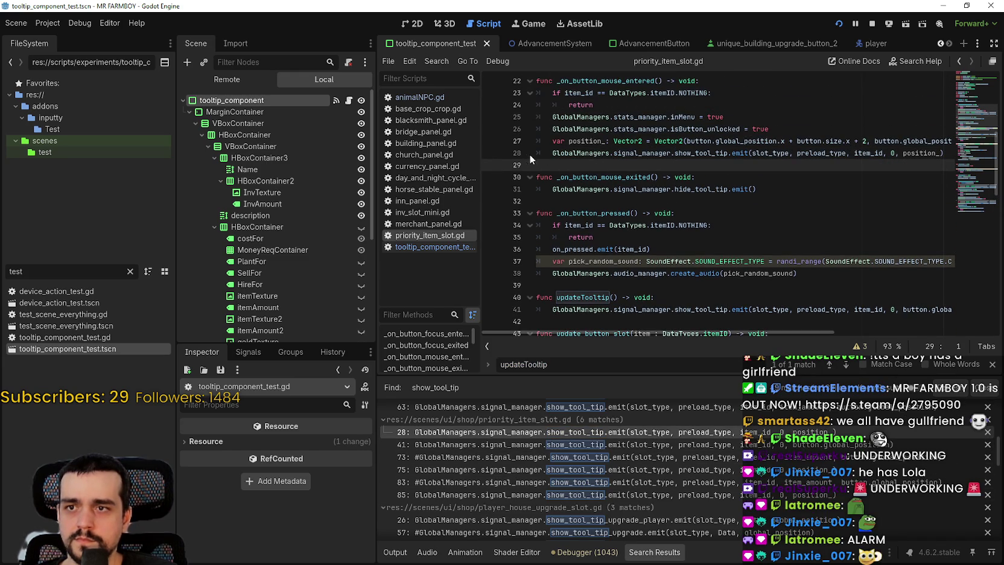
left_click(491, 154)
left_click(579, 153)
key("alt+Tab")
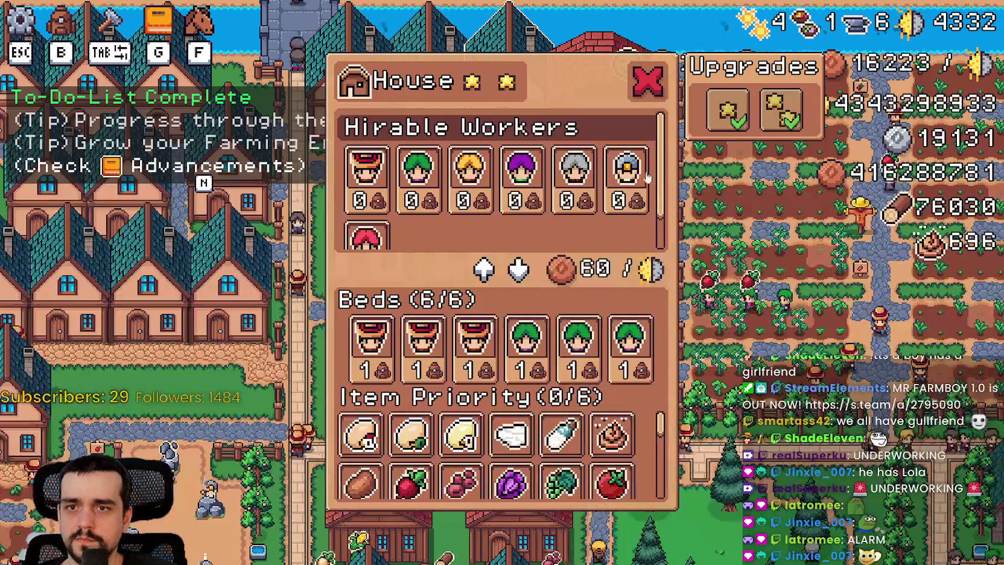
- Resume past the breakpoint and replace position_ in line 28's call with button.global_position
mouse_move(656, 380)
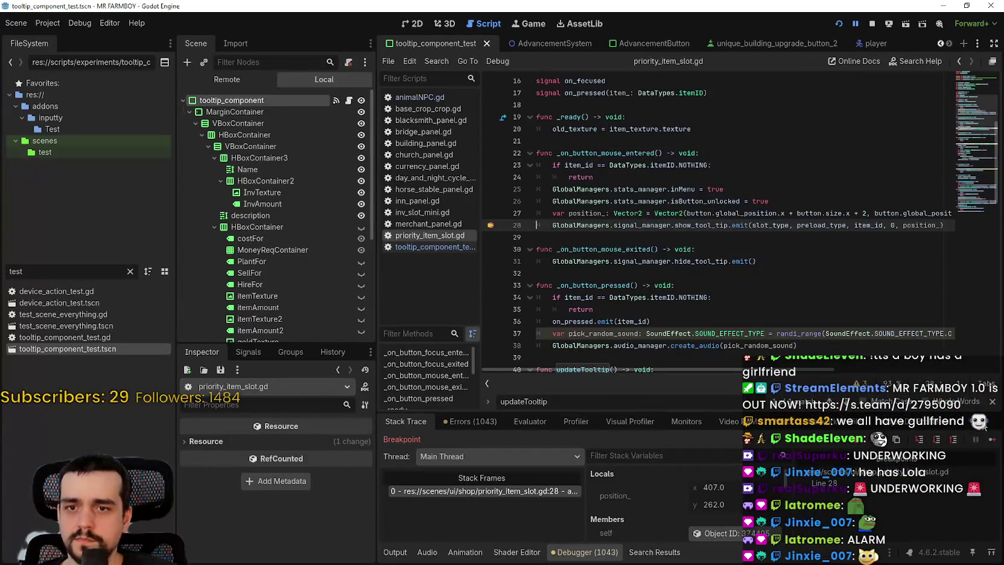
left_click(990, 441)
key("alt+Tab")
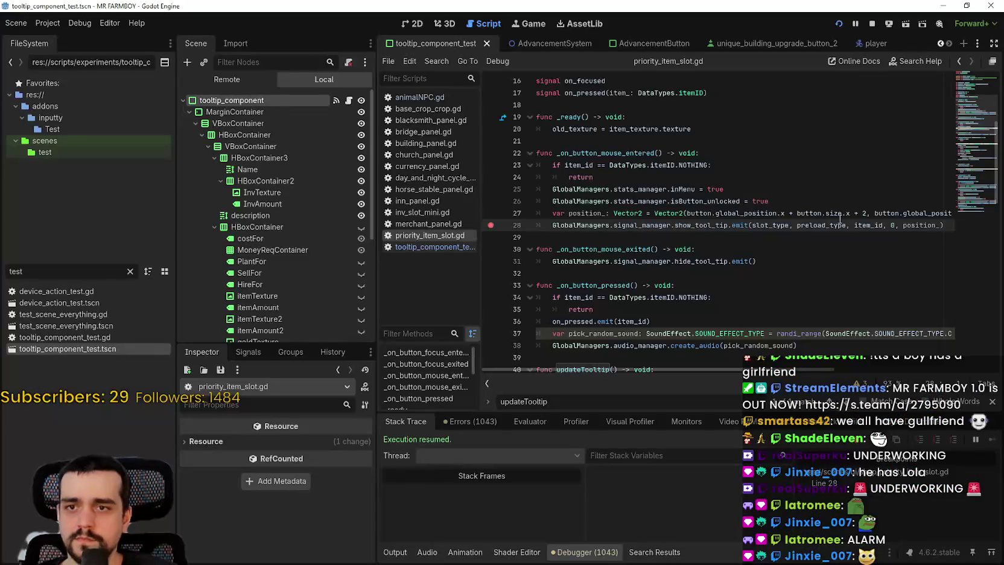
mouse_move(742, 370)
left_mouse_down()
mouse_move(810, 372)
mouse_move(739, 371)
mouse_move(808, 385)
left_mouse_up()
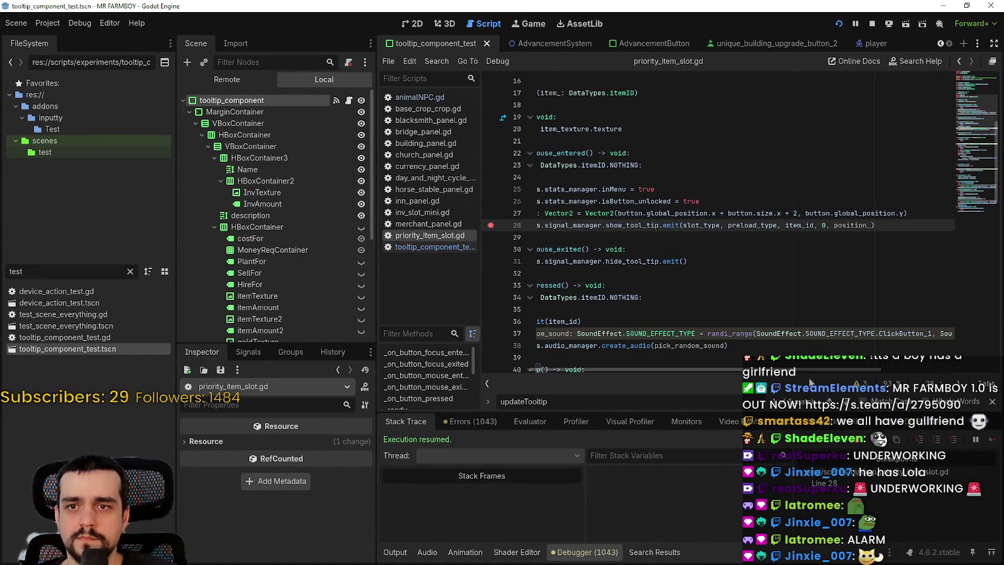
left_click_drag(896, 213, 805, 213)
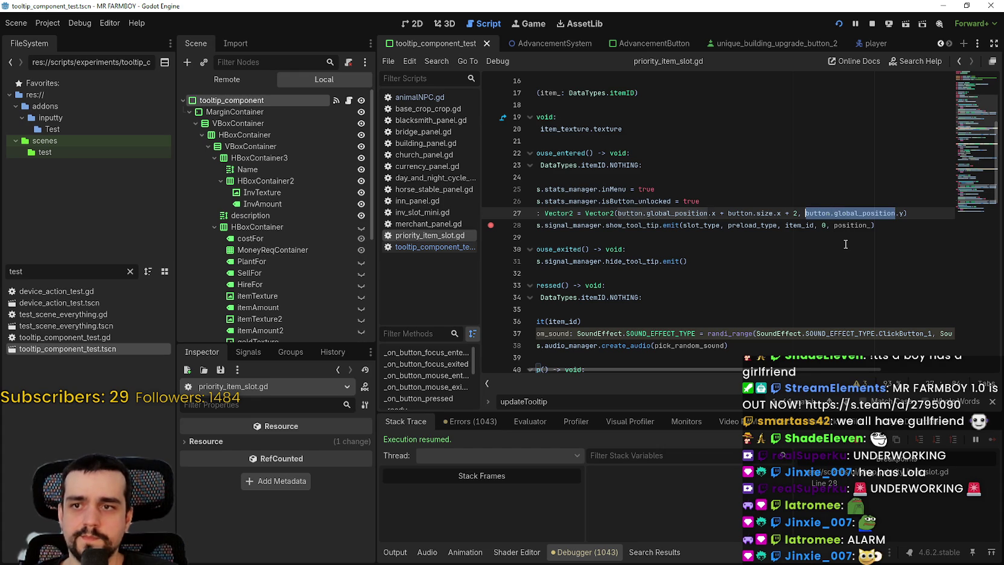
double_click(853, 225)
key("ctrl+v")
- Comment out the position_ variable line, remove the line 28 breakpoint, and save
left_click(781, 241)
key("Up")
key("Up")
key("ctrl+k")
key("Down")
key("Down")
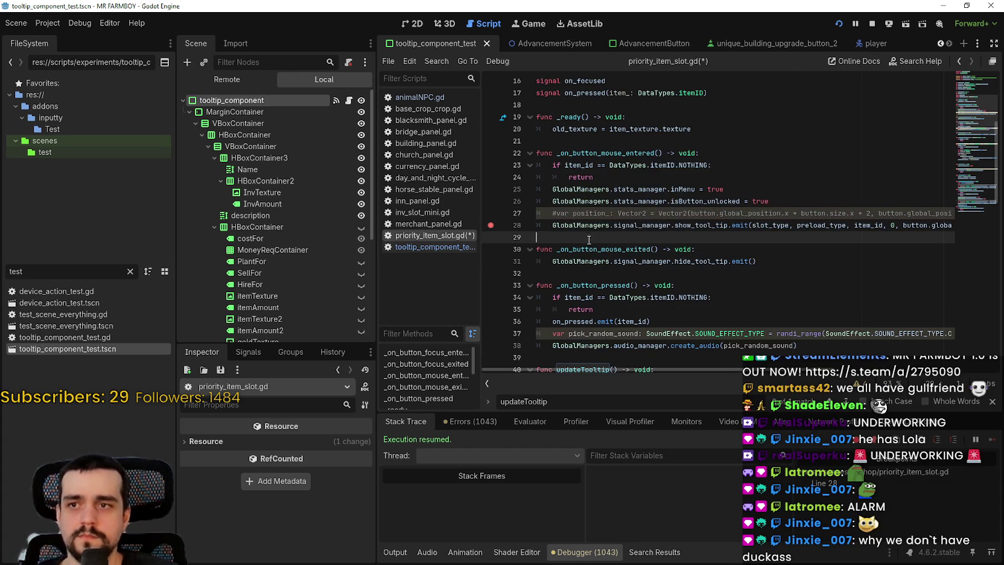
left_click(491, 225)
key("ctrl+s")
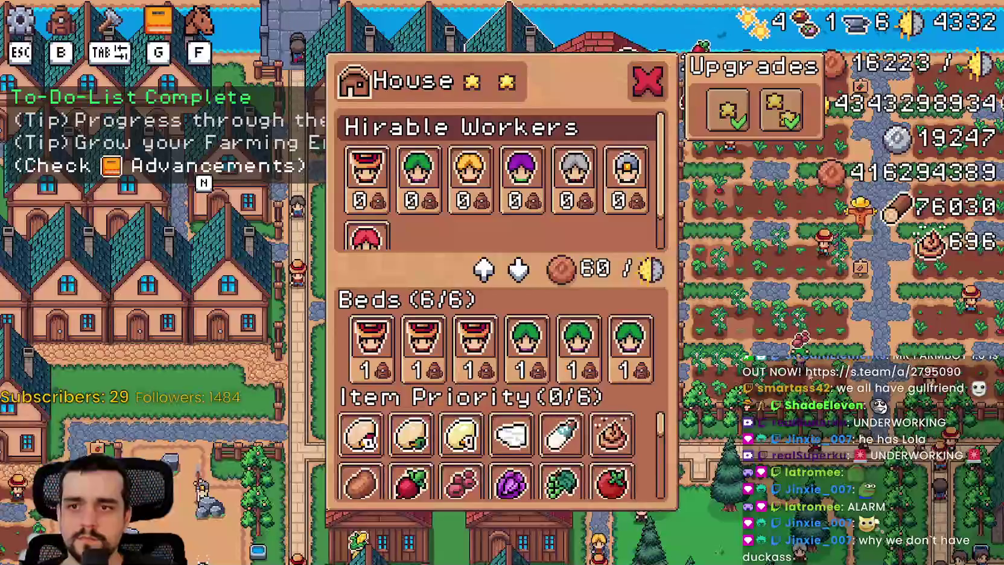
- Check the Milk and Kidney Beans tooltips beside their House panel slots, then return to priority_item_slot.gd
mouse_move(573, 431)
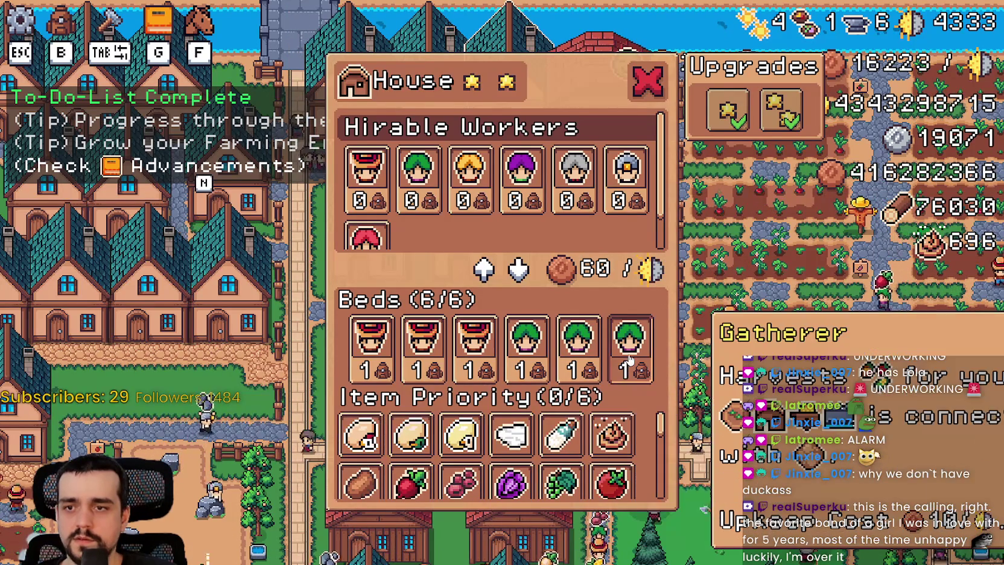
key("alt+Tab")
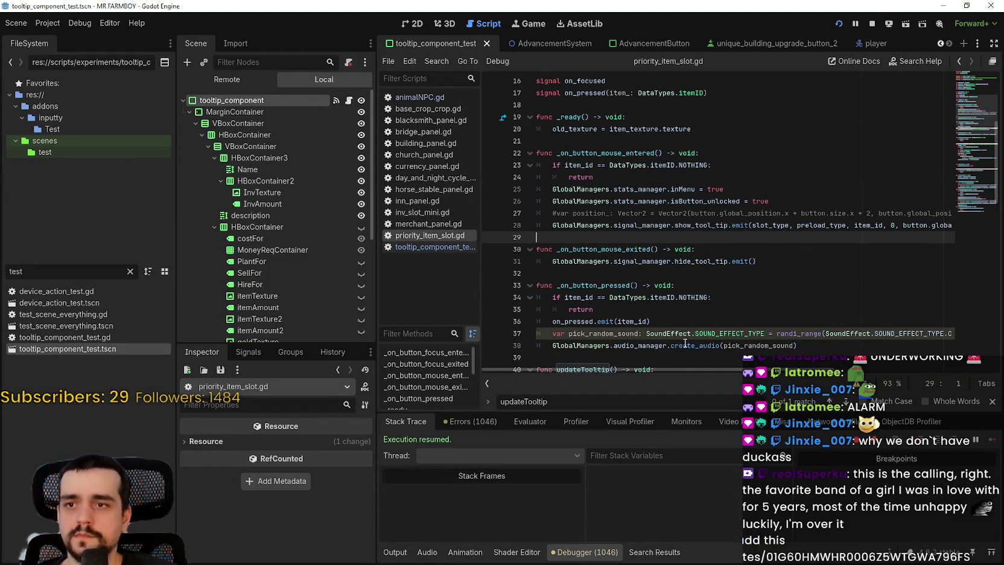
- Search the whole project for show_tool_tip, then narrow the search to 'show_tool_tip.'
key("ctrl+shift+f")
type("show_tool_tip")
left_click(496, 332)
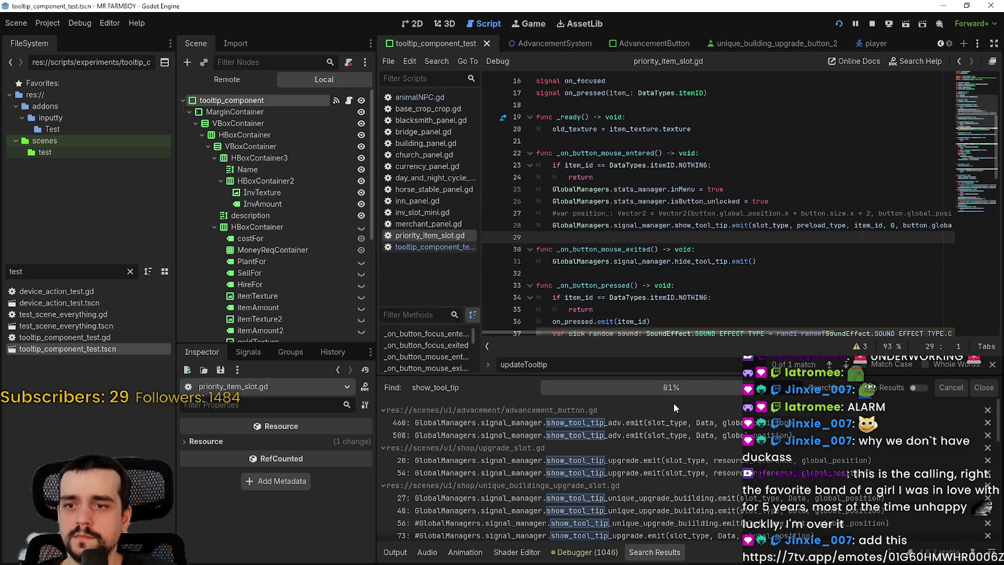
key("ctrl+shift+f")
key("End")
type("(")
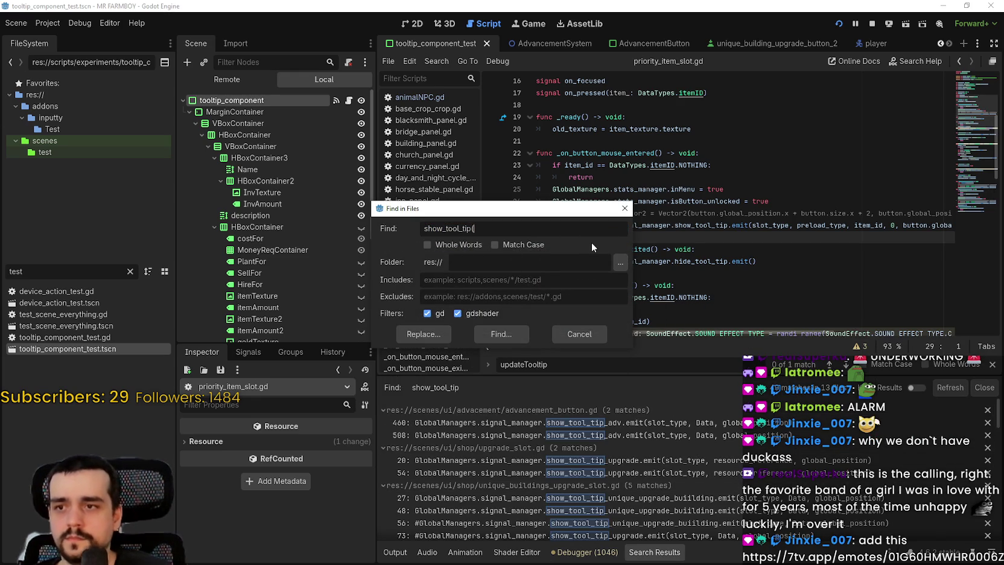
left_click(519, 332)
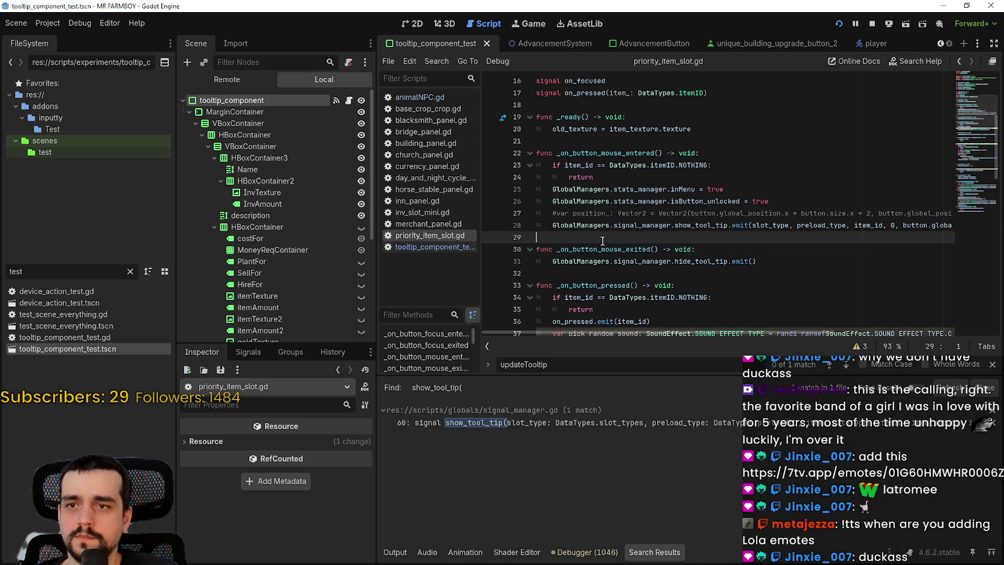
key("ctrl+shift+f")
left_click(546, 235)
key("BackSpace")
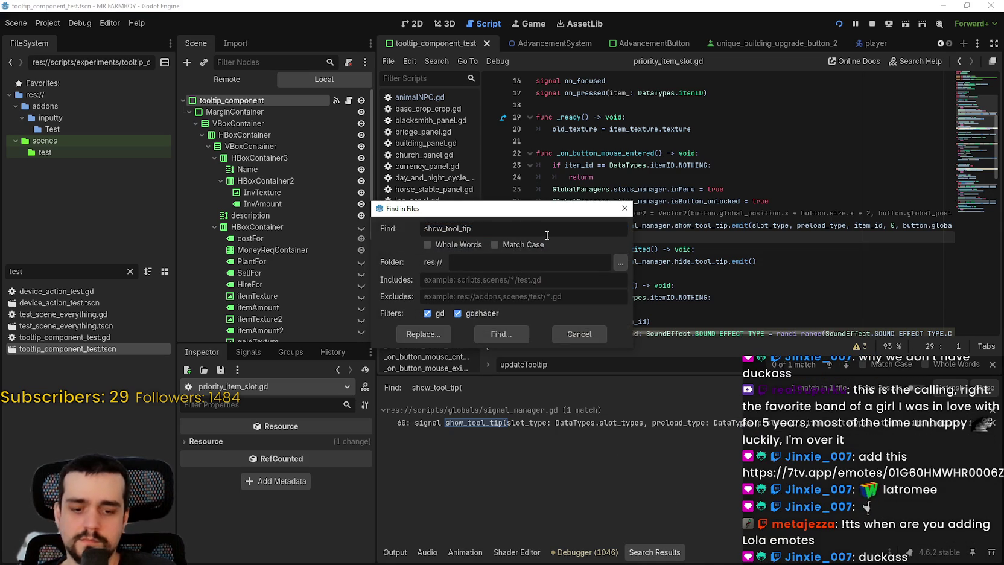
type(".")
key("Return")
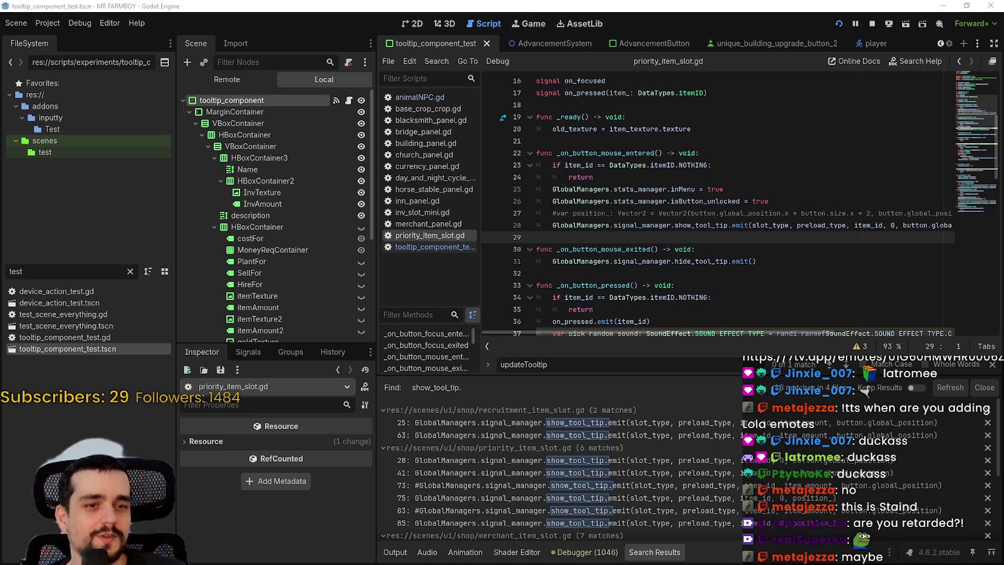
- Open recruitment_item_slot.gd at its line 25 tooltip call and review it through line 63
left_click(664, 248)
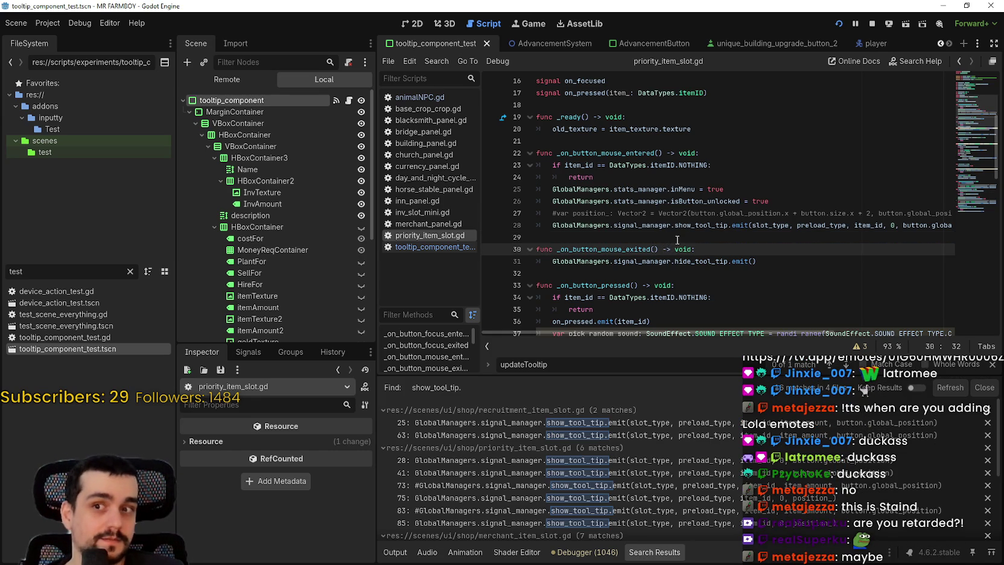
left_click(686, 239)
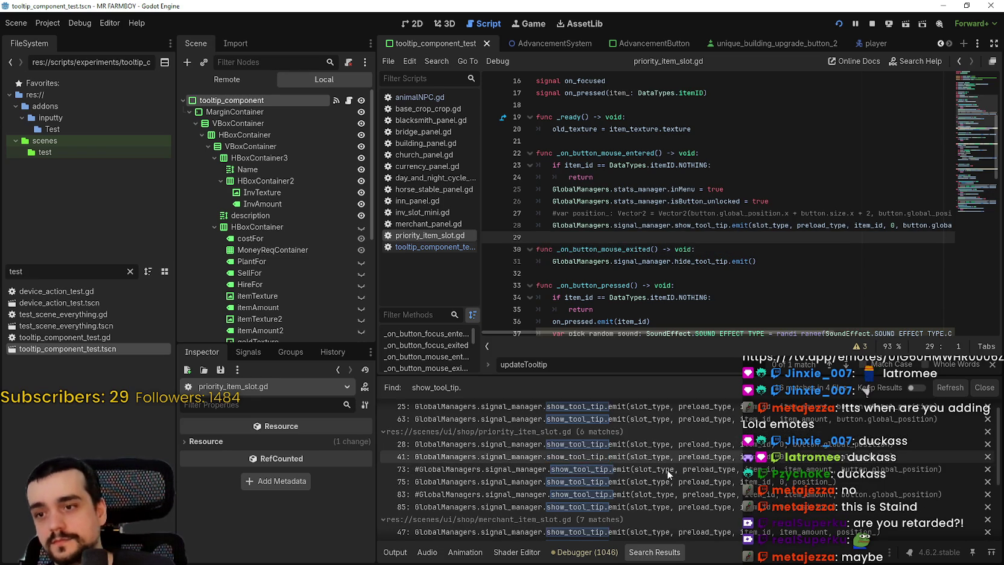
left_click(658, 423)
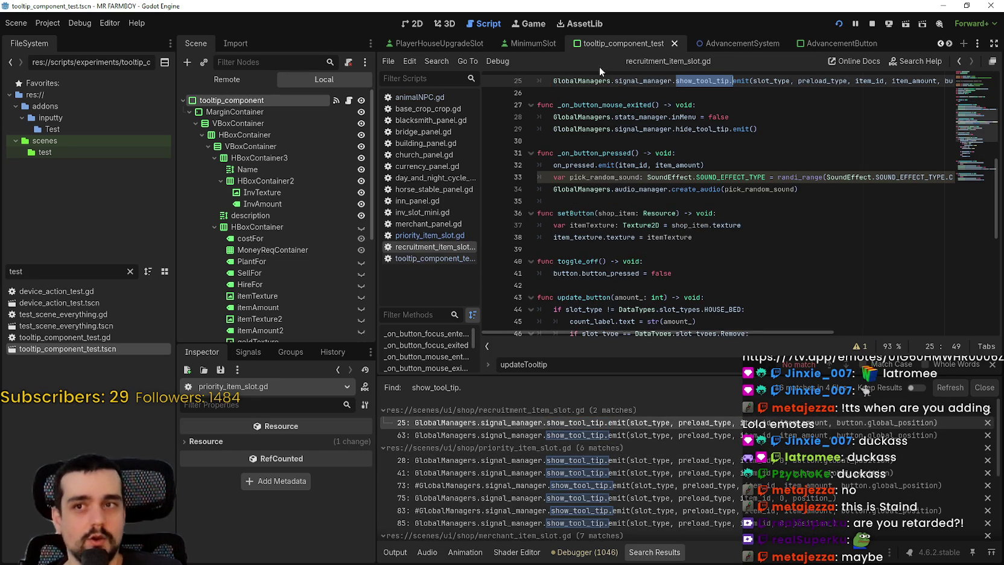
left_click(609, 137)
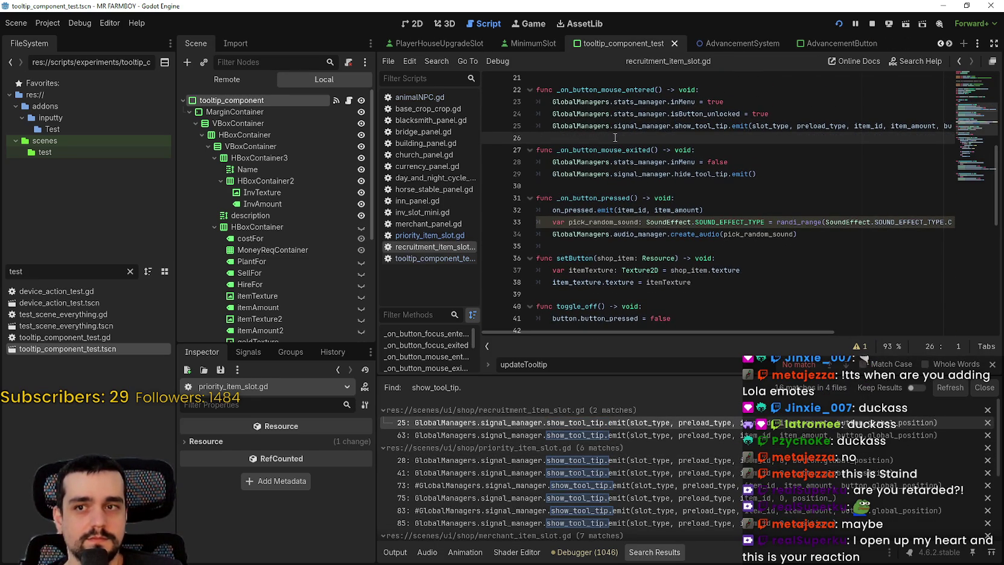
left_click_drag(798, 125, 977, 128)
key("Right")
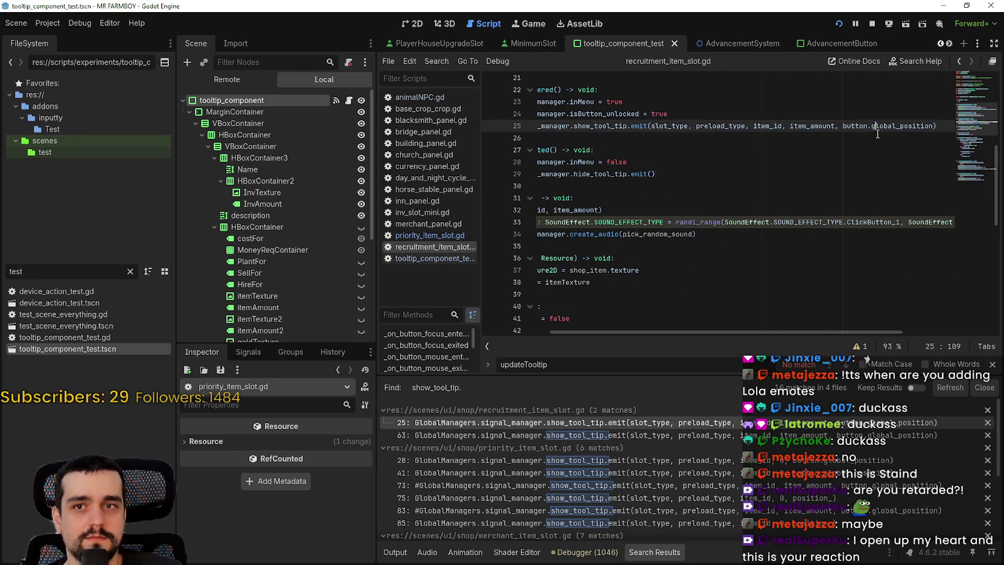
scroll(843, 333, "left", 4)
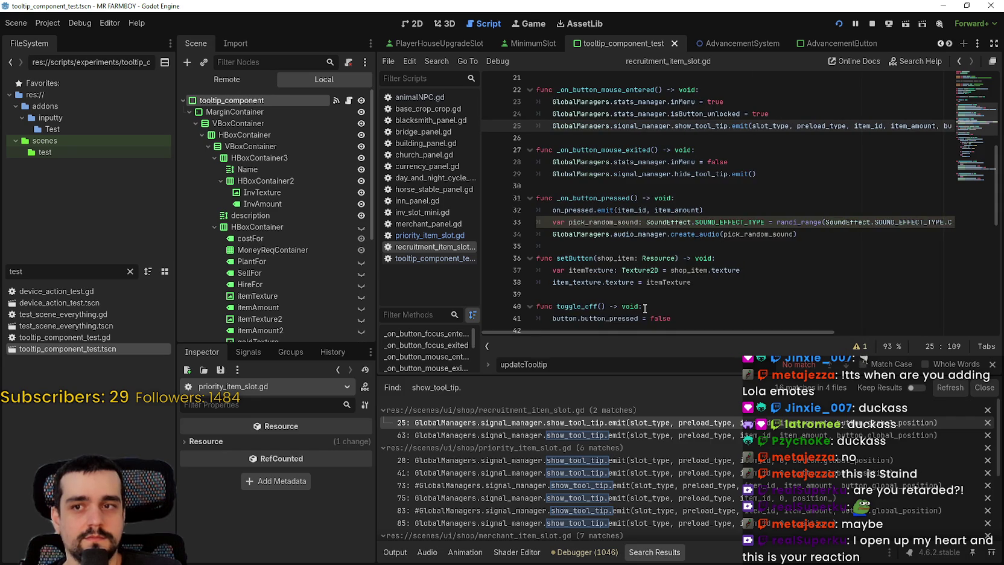
scroll(635, 182, "down", 2)
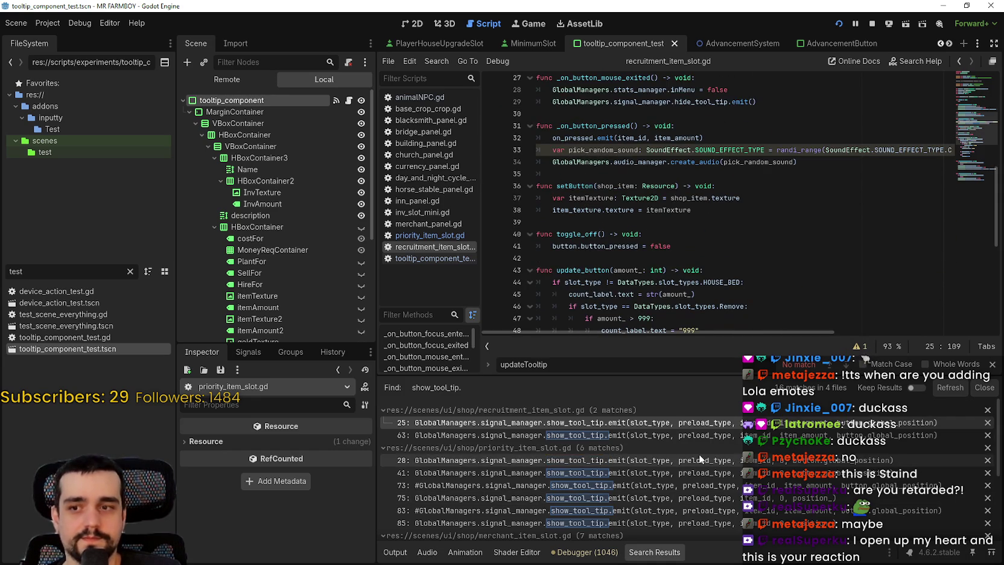
left_click(678, 437)
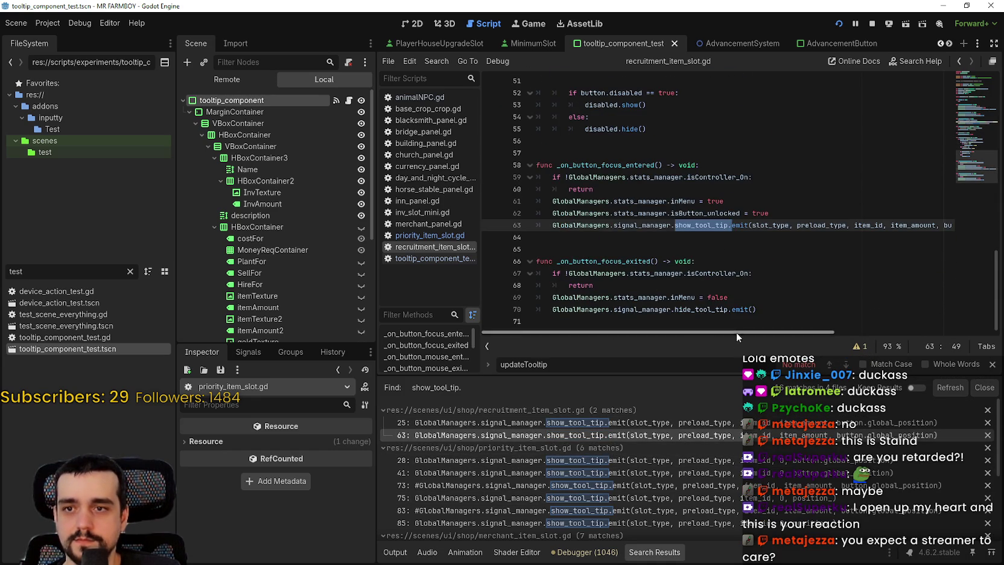
mouse_move(737, 329)
left_mouse_down()
mouse_move(831, 329)
mouse_move(627, 328)
left_mouse_up()
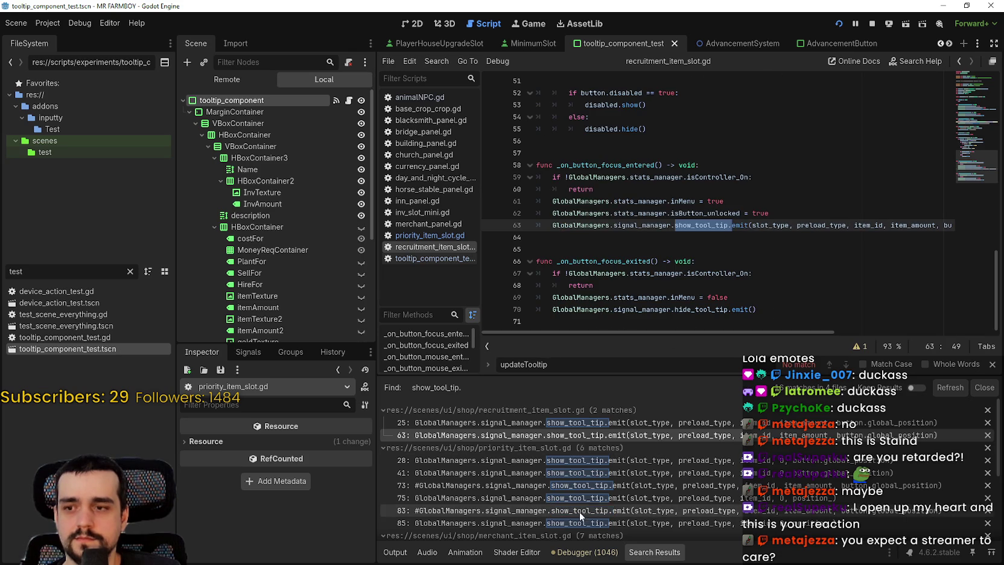
- Step through priority_item_slot.gd's tooltip calls and comment out line 74's variable, saving
left_click(643, 463)
left_click(689, 472)
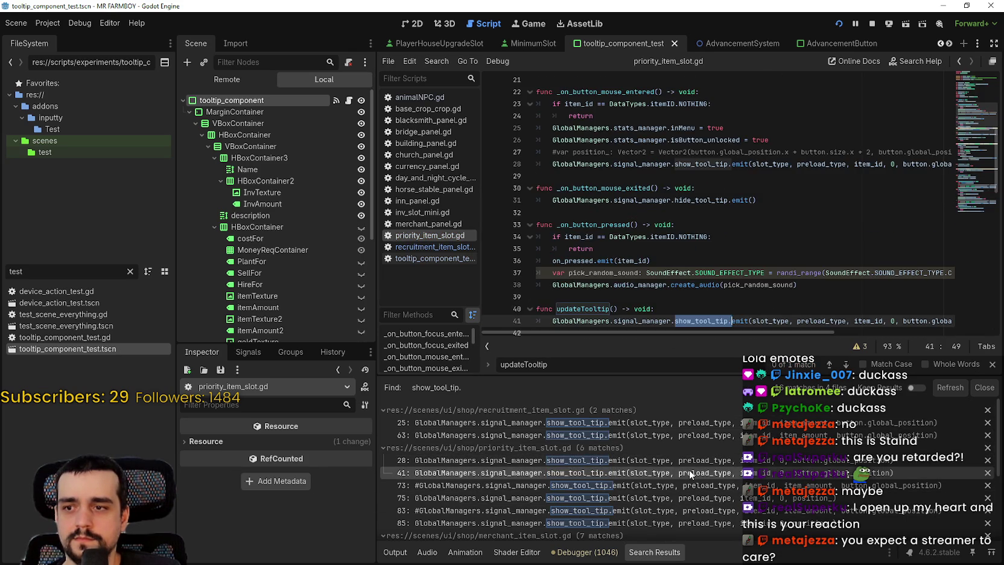
scroll(645, 185, "down", 2)
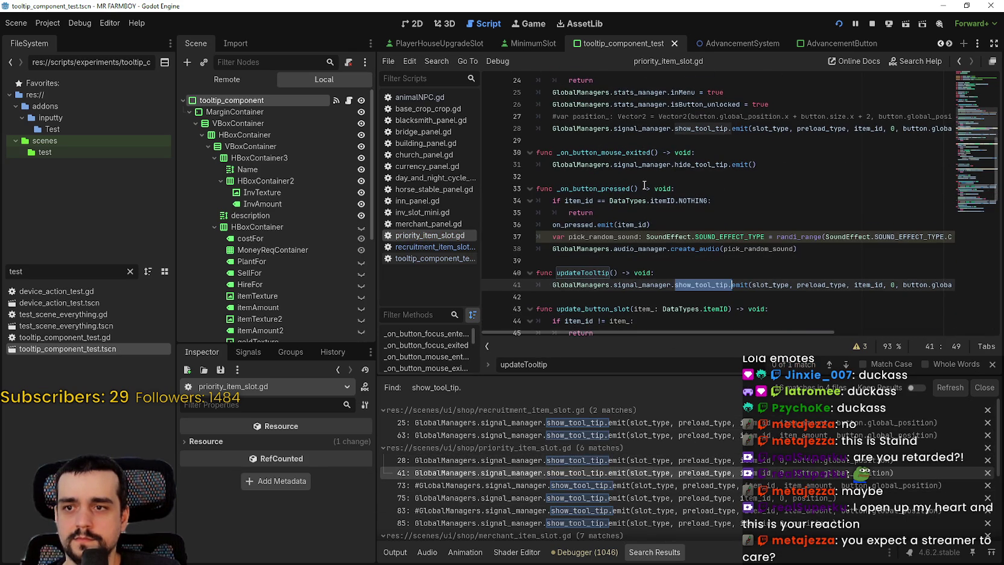
left_click(683, 486)
scroll(552, 223, "down", 3)
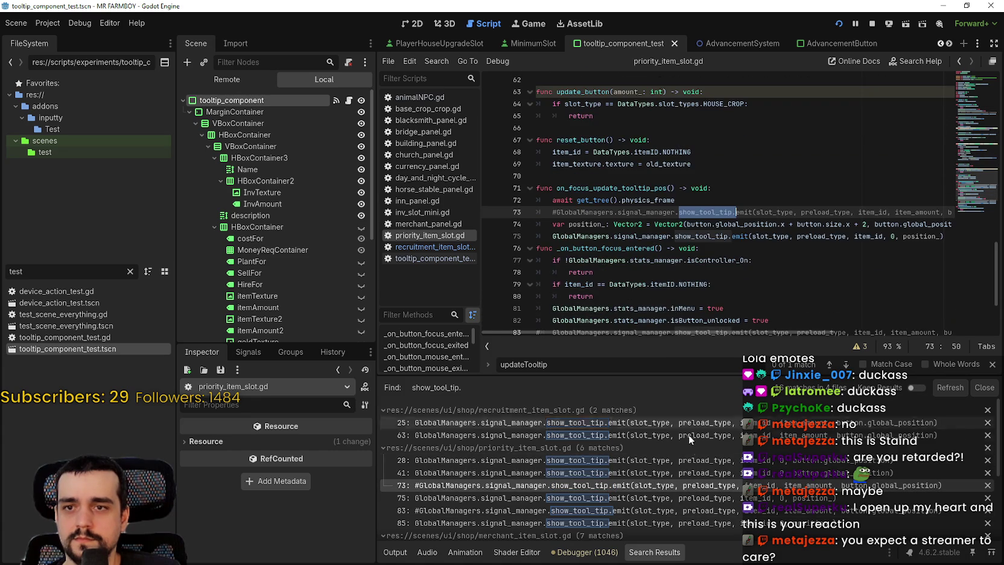
left_click(552, 223)
type("#")
key("ctrl+s")
- Replace position_ in the line 75 call with button.global_position
scroll(653, 500, "down", 1)
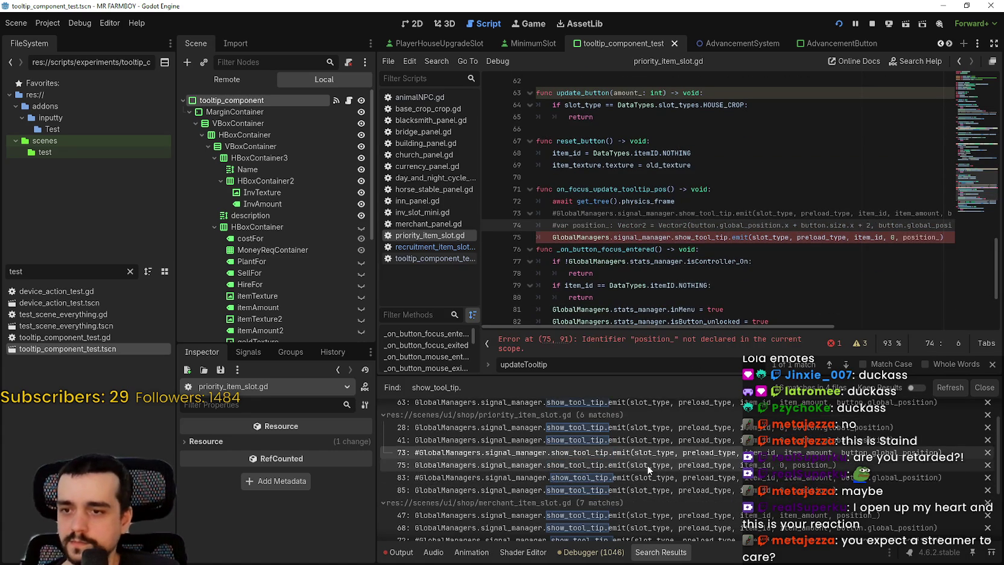
double_click(908, 225)
left_click_drag(879, 222, 867, 222)
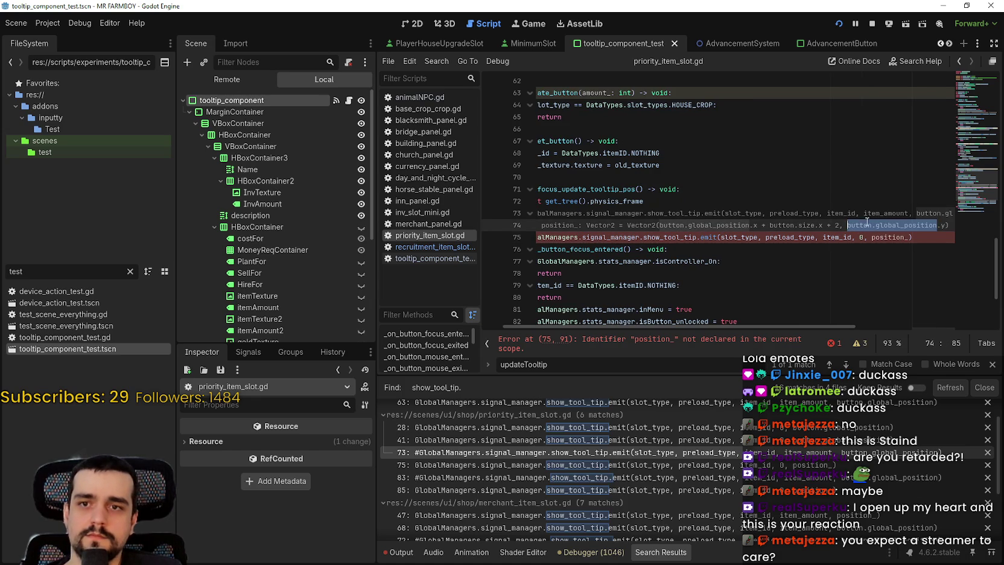
key("ctrl+c")
double_click(886, 237)
key("ctrl+v")
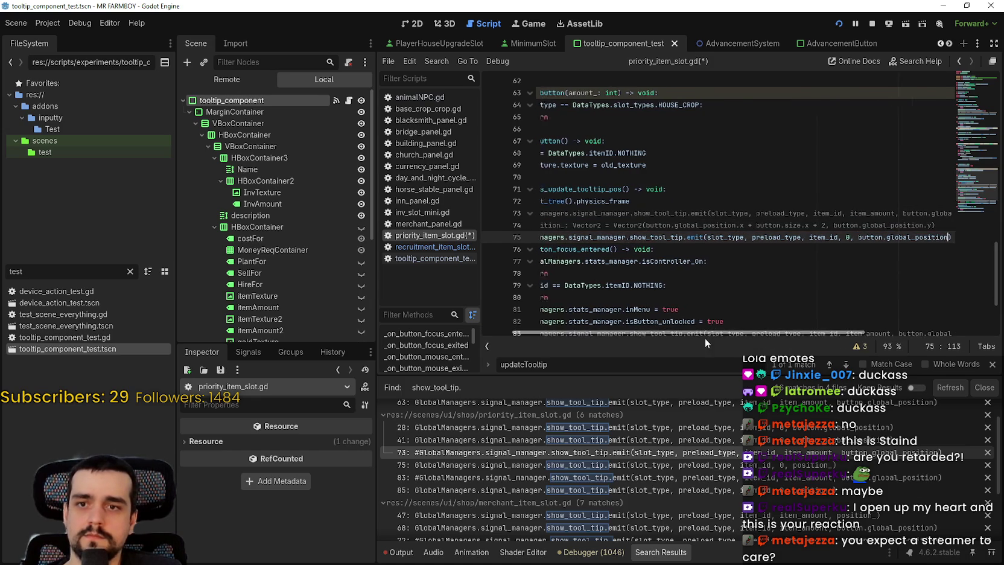
- Comment out line 84's position_ and pass button.global_position on line 85, then save
left_click(621, 478)
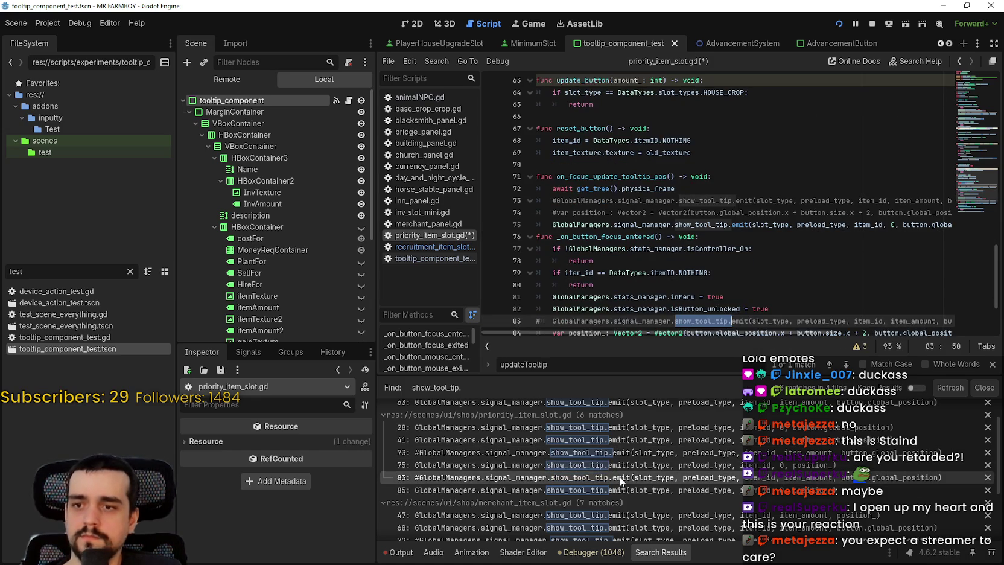
scroll(700, 277, "down", 2)
left_click(549, 261)
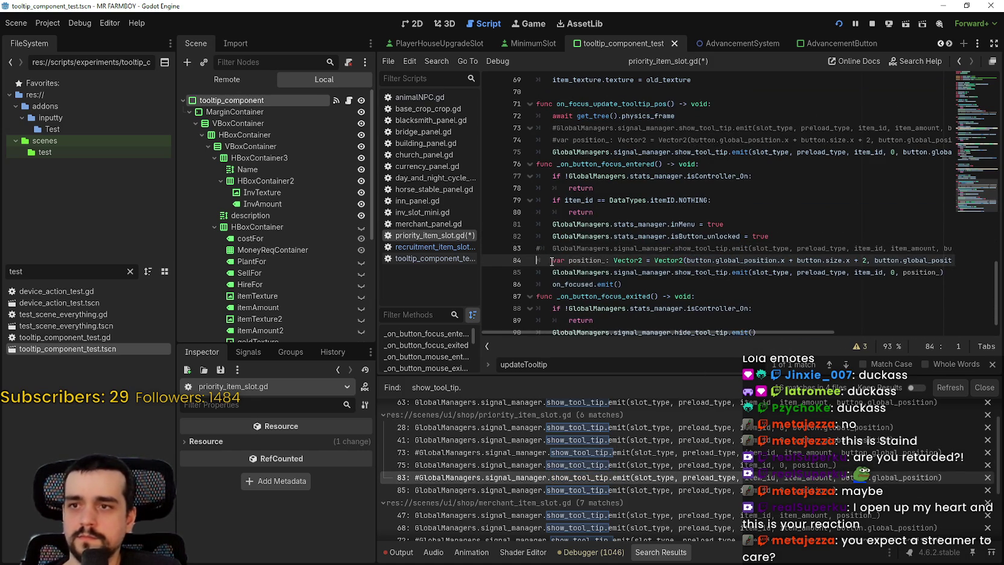
type("#")
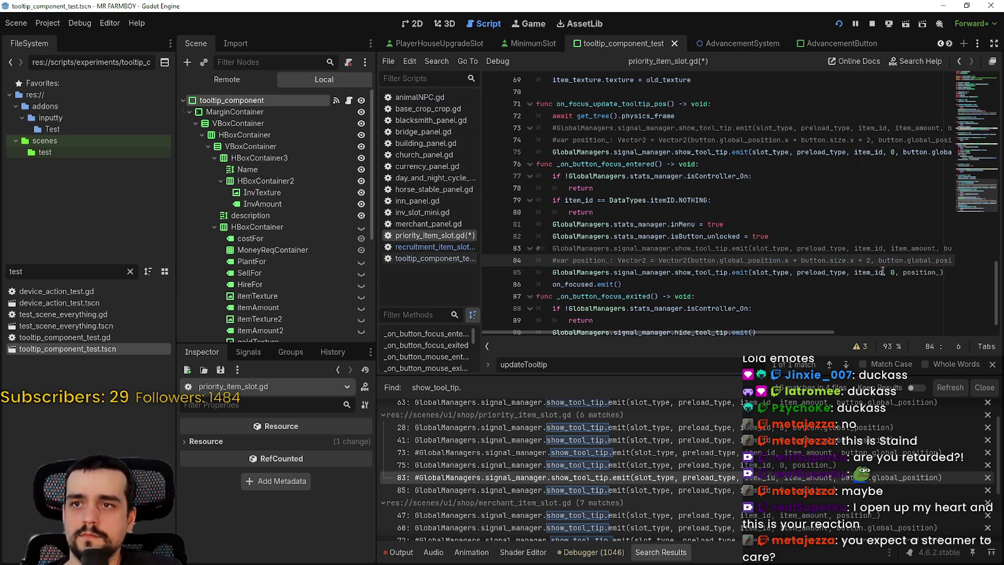
left_click_drag(937, 261, 847, 261)
key("ctrl+c")
double_click(886, 273)
key("ctrl+v")
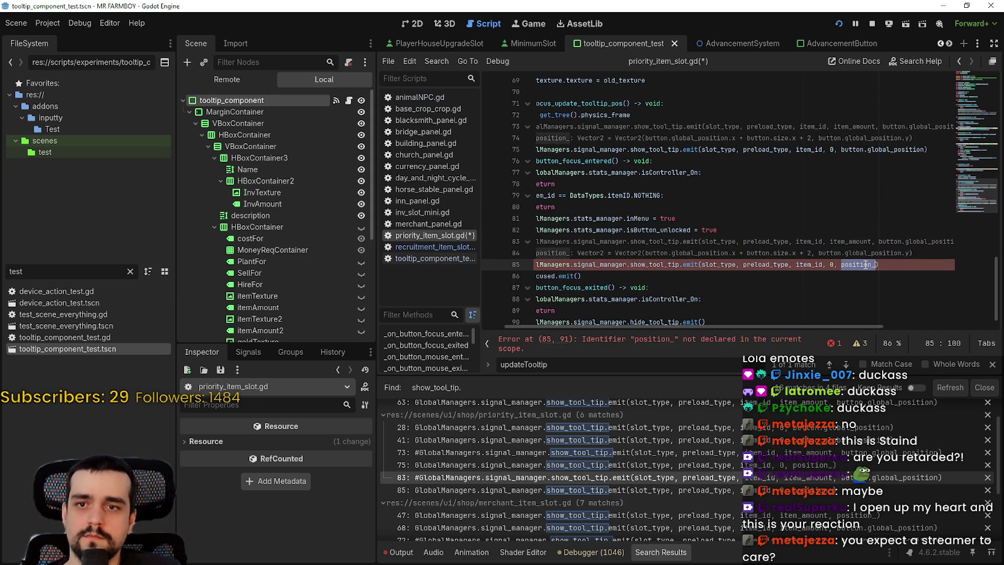
scroll(818, 252, "down", 1)
key("ctrl+s")
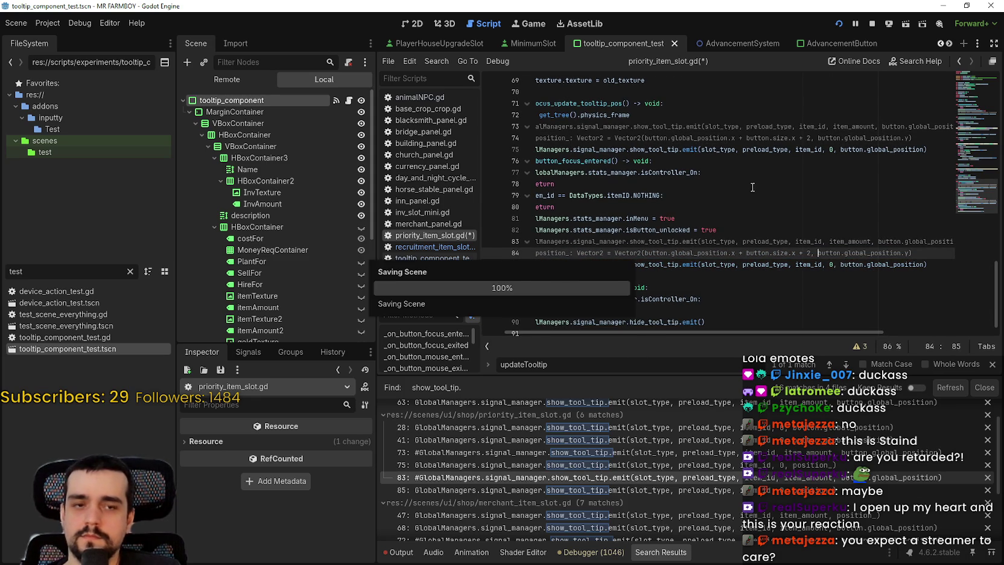
- Go to the line 85 result, then open merchant_item_slot.gd at line 47
left_click(679, 489)
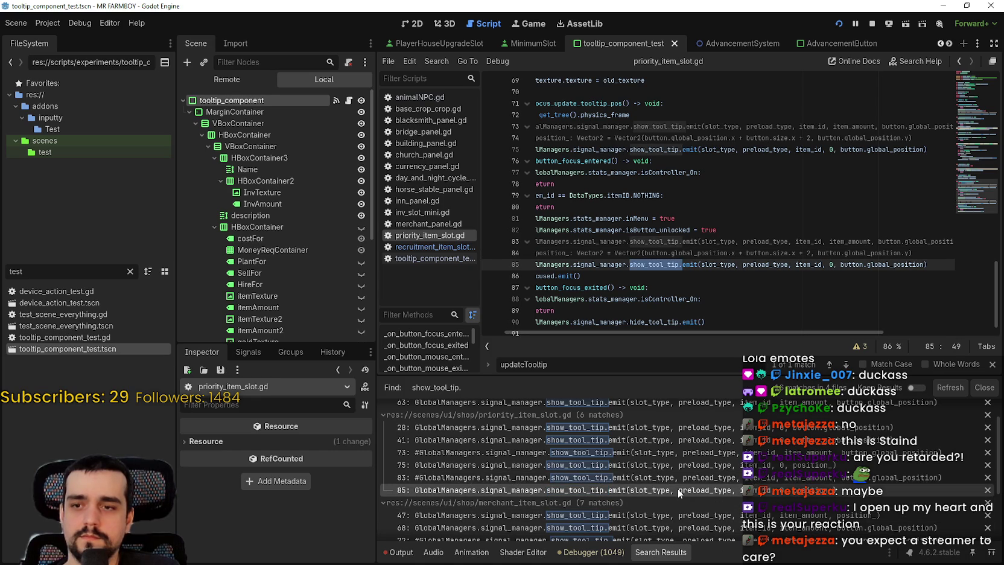
scroll(697, 496, "down", 1)
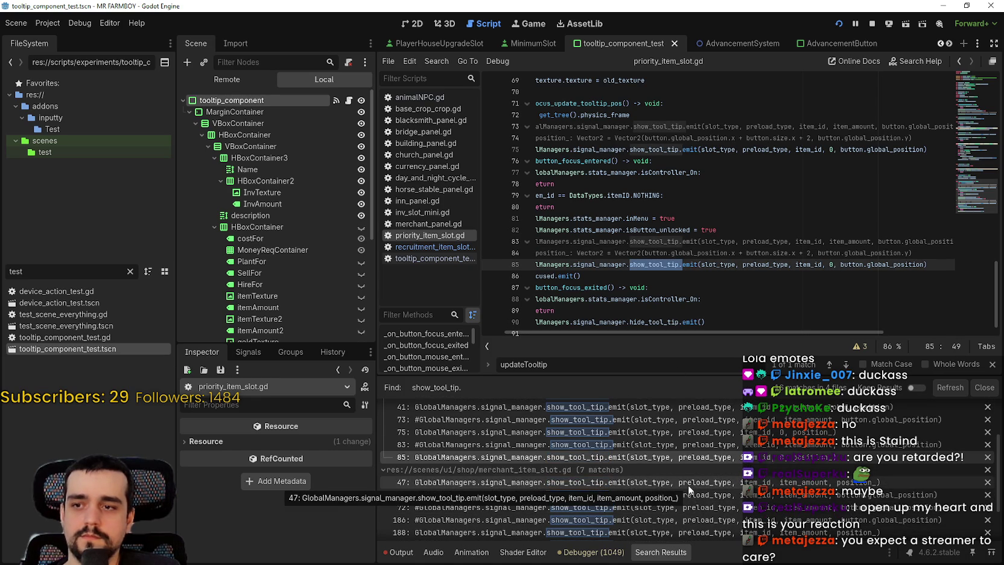
left_click(688, 483)
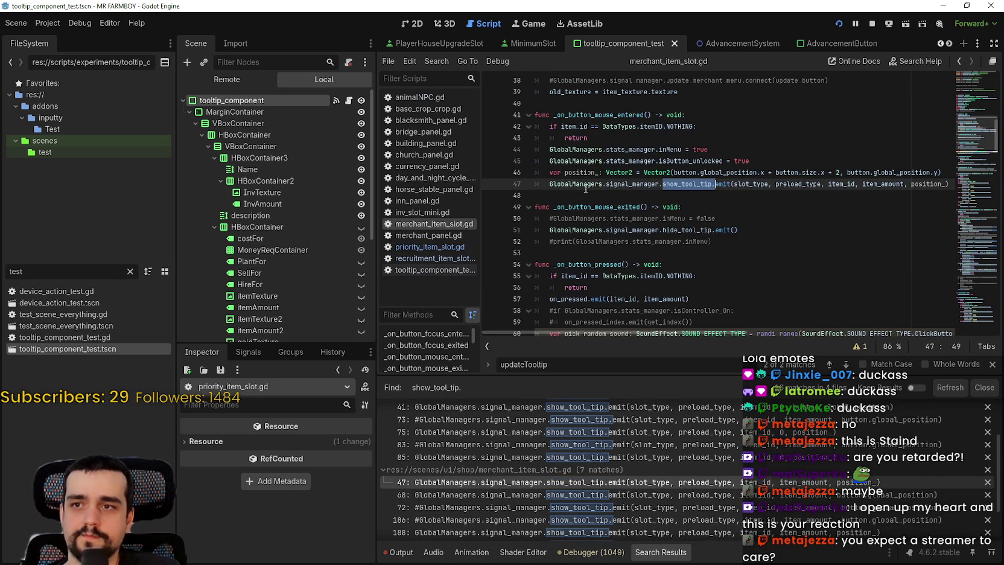
- Comment out line 46's position_ and paste button.global_position into the line 47 call, saving
left_click(549, 172)
key("ctrl+k")
left_click_drag(933, 172, 849, 173)
key("ctrl+c")
double_click(926, 184)
key("ctrl+v")
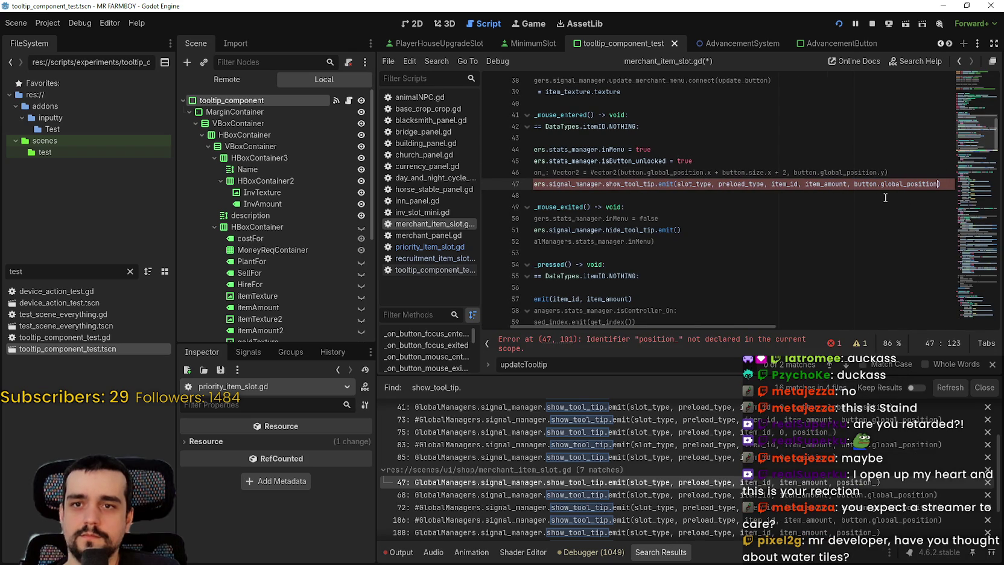
key("ctrl+s")
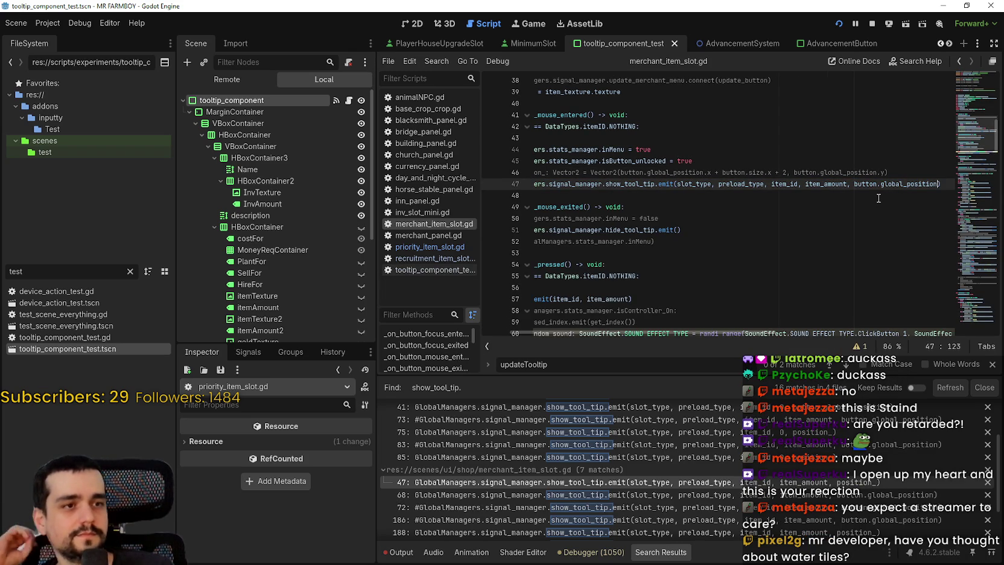
- Close the updateTooltip search and review the code around the line 68 tooltip call
mouse_move(879, 189)
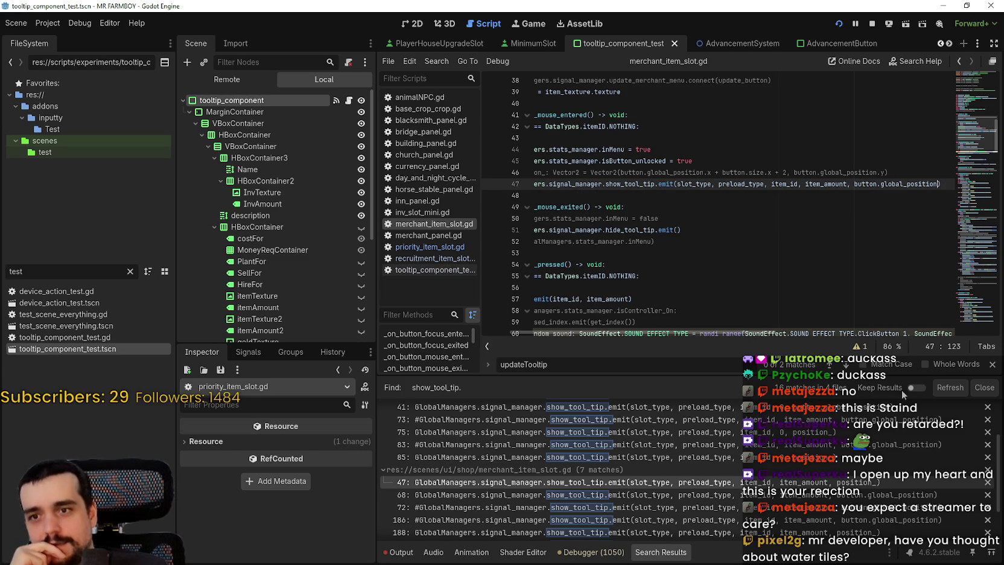
left_click(992, 365)
mouse_move(757, 350)
left_mouse_down()
mouse_move(765, 352)
mouse_move(678, 348)
left_mouse_up()
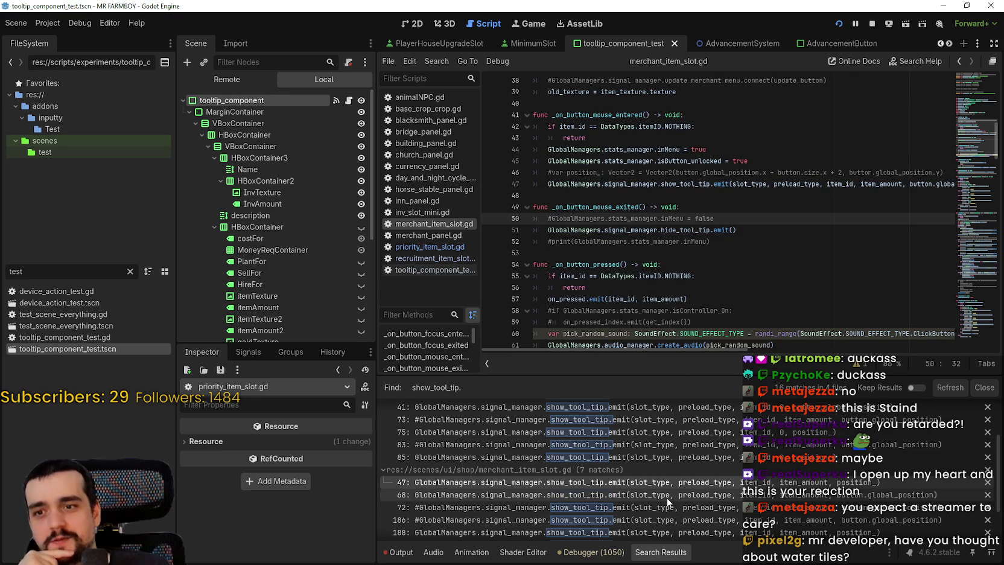
left_click(664, 500)
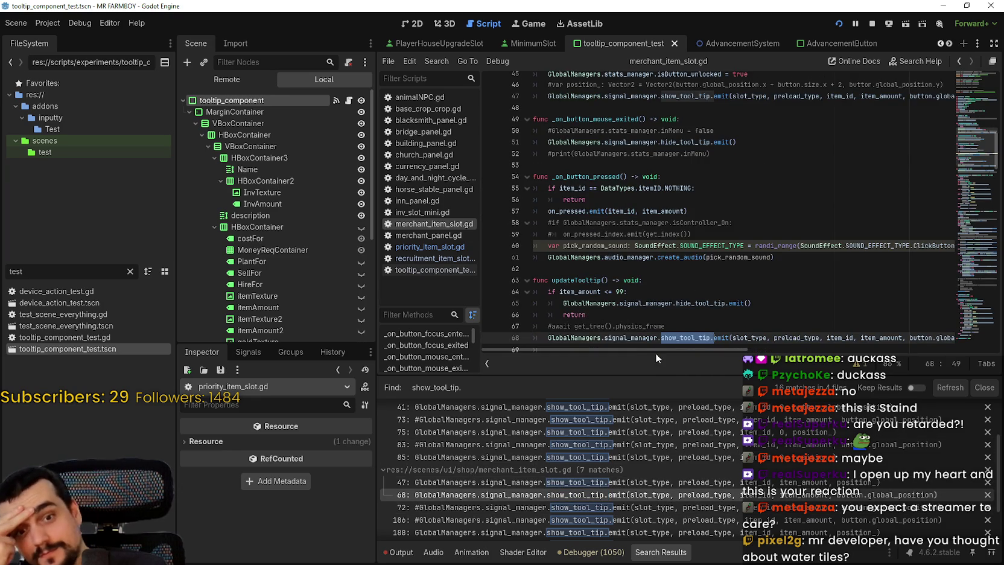
left_click(655, 257)
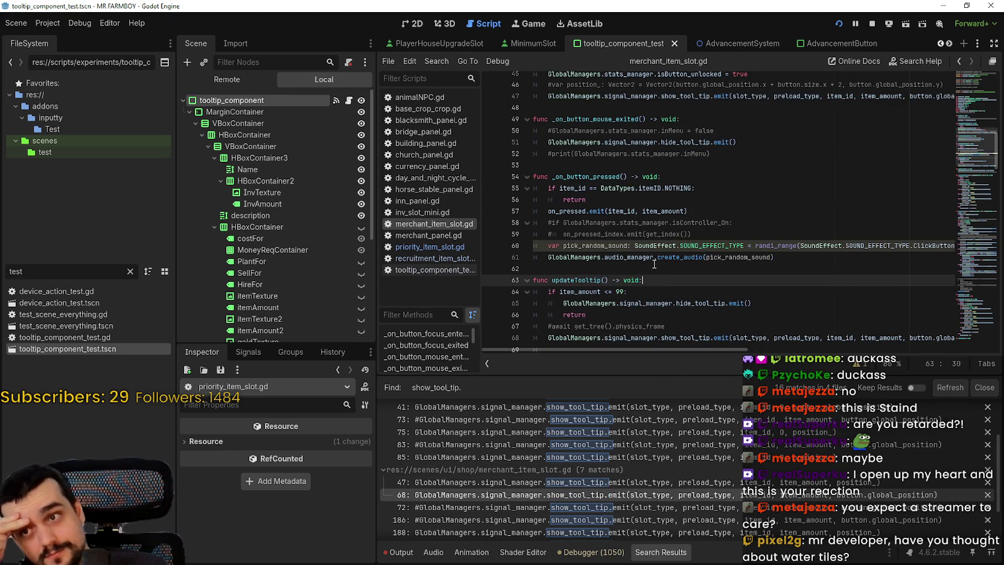
left_click(660, 269)
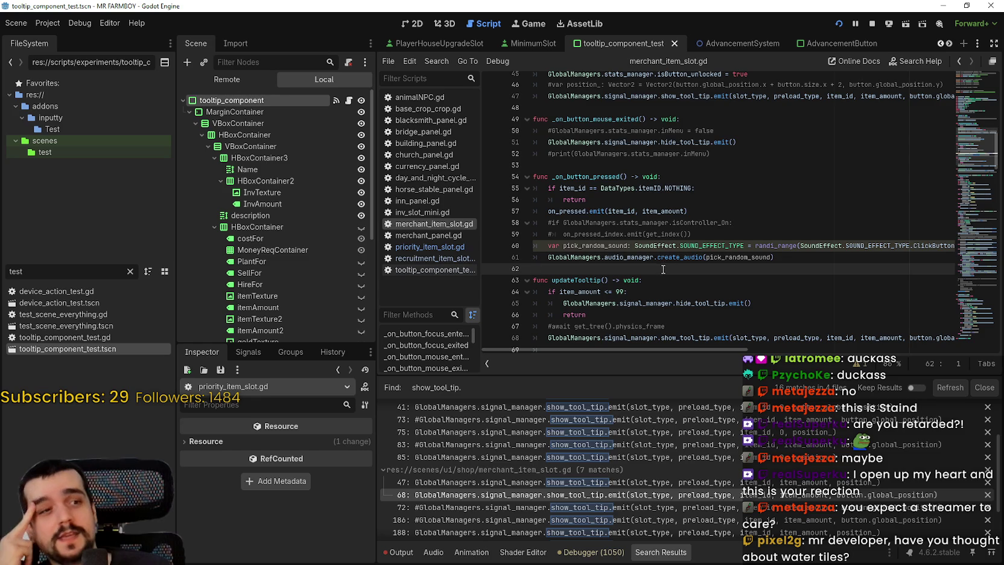
left_click(754, 228)
left_click(724, 233)
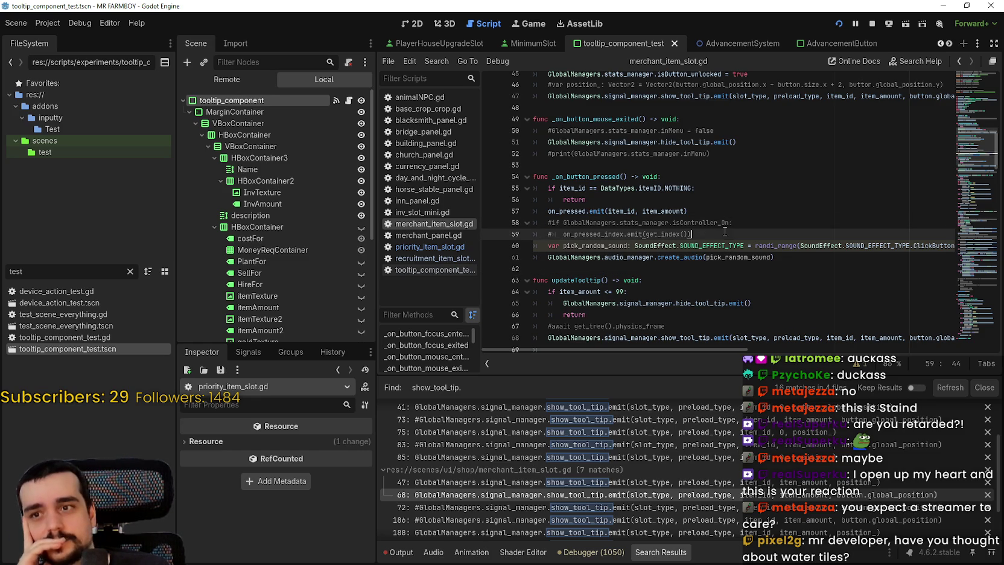
left_click(558, 261)
left_click(635, 271)
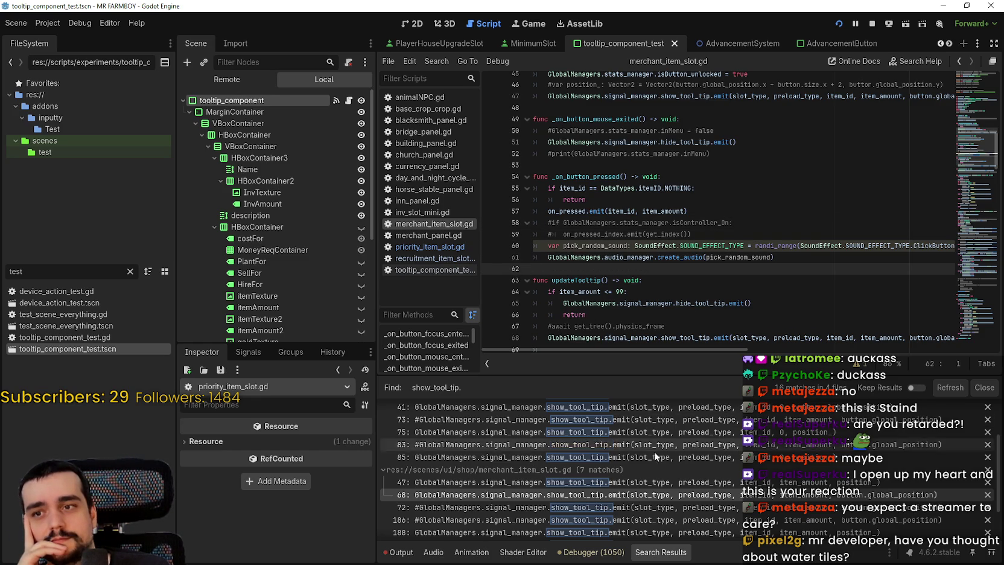
scroll(714, 457, "down", 2)
- Replace position_ in the line 188 tooltip call with button.global_position and save
left_click(737, 457)
scroll(711, 280, "down", 2)
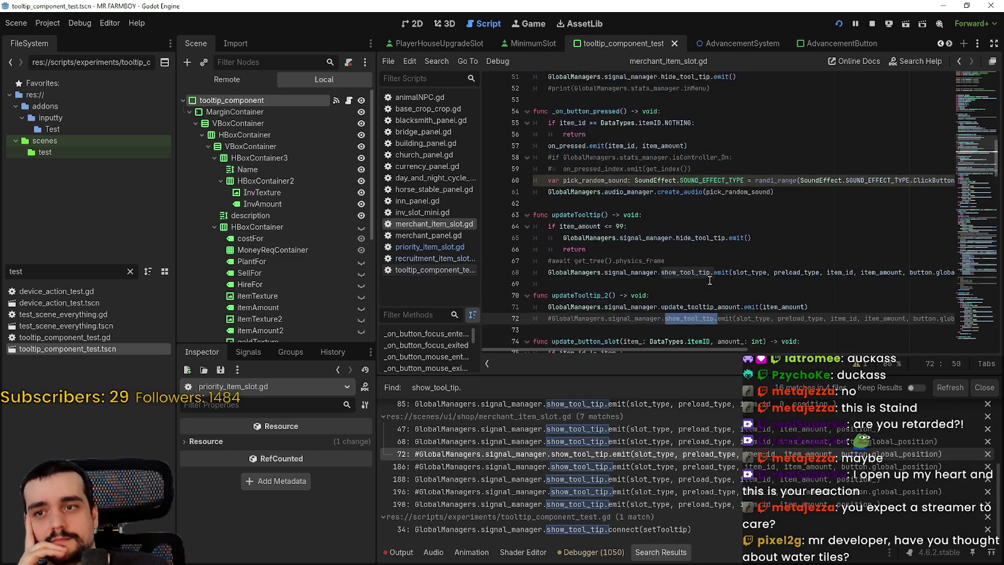
left_click(718, 466)
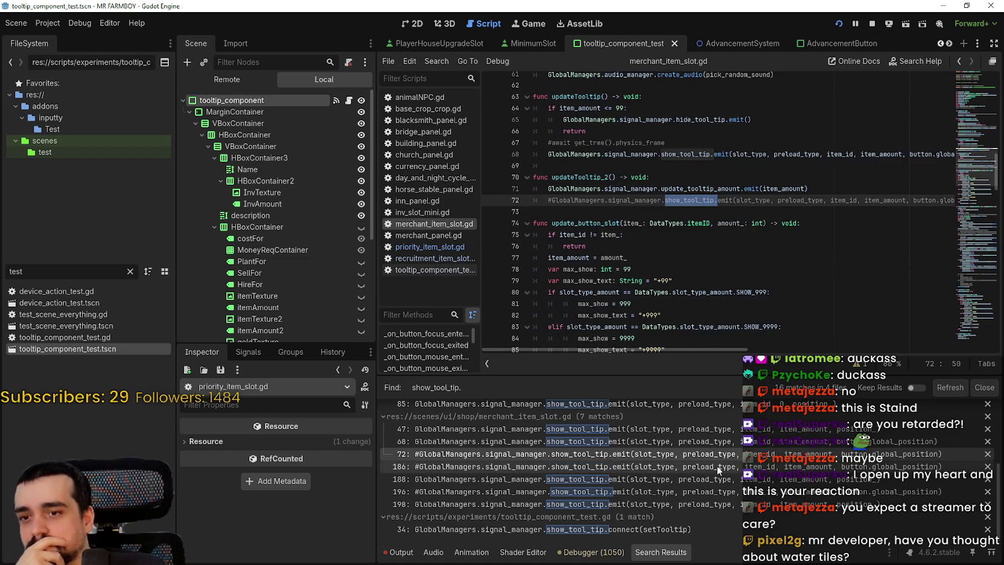
scroll(664, 302, "down", 3)
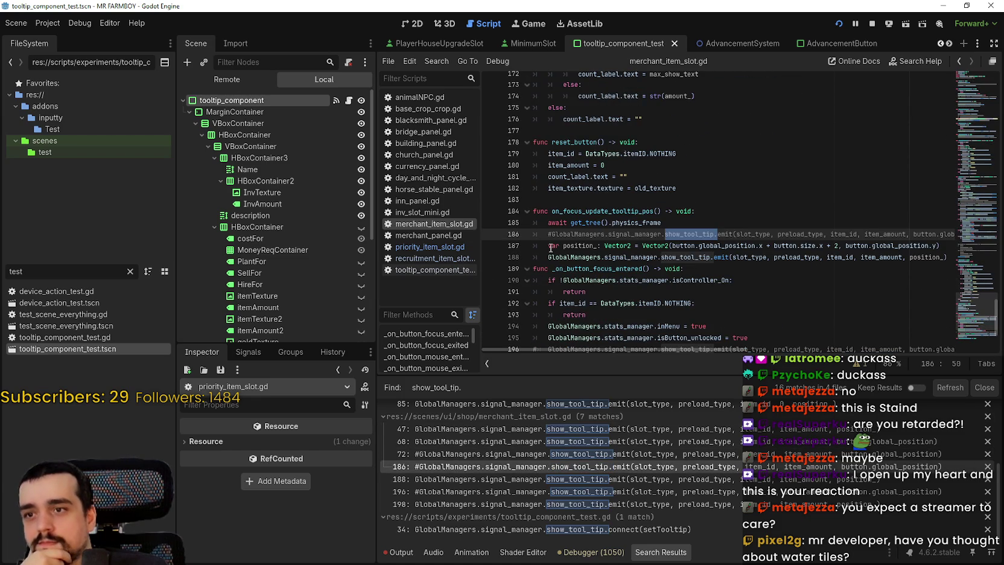
left_click(546, 245)
double_click(917, 257)
type("button.global_position")
key("ctrl+s")
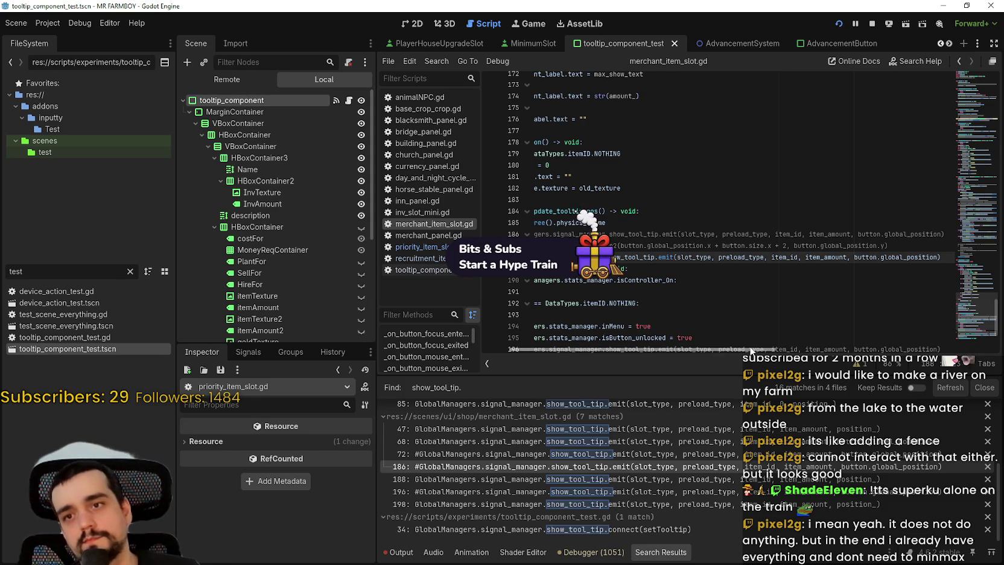
- Comment out line 197's position_ and type button.global_position into the line 198 call
scroll(948, 343, "left", 3)
left_click(737, 266)
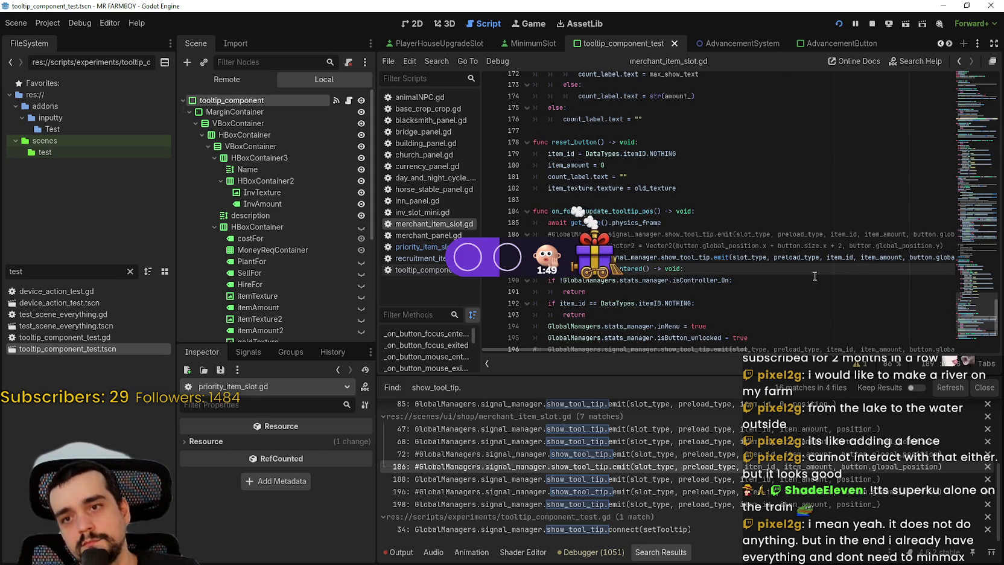
left_click(649, 479)
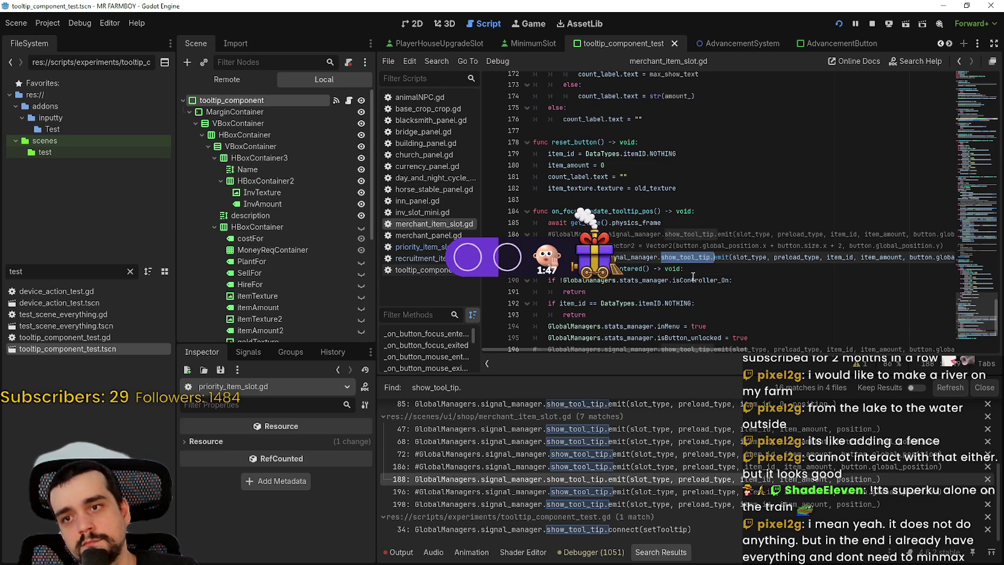
double_click(686, 258)
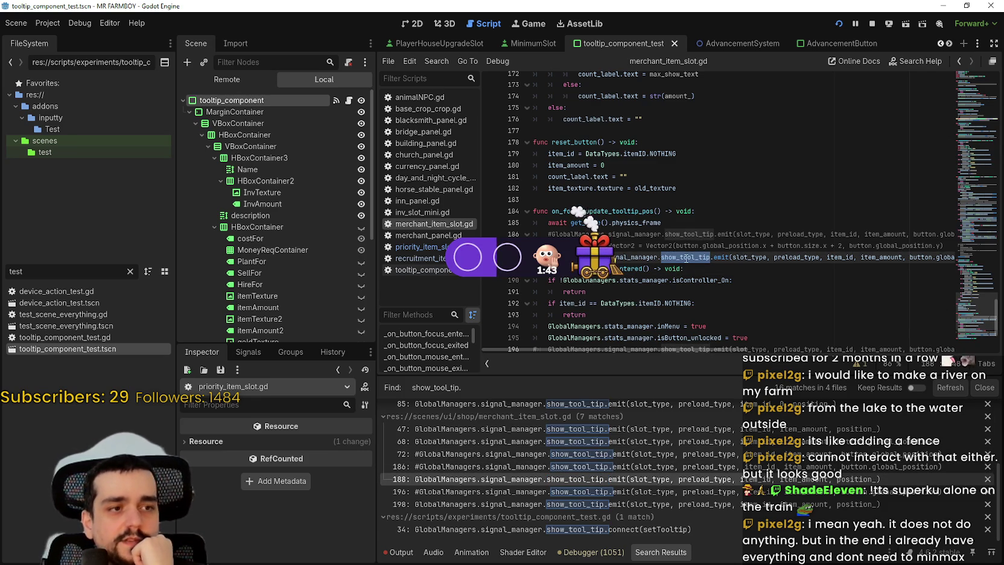
left_click(728, 491)
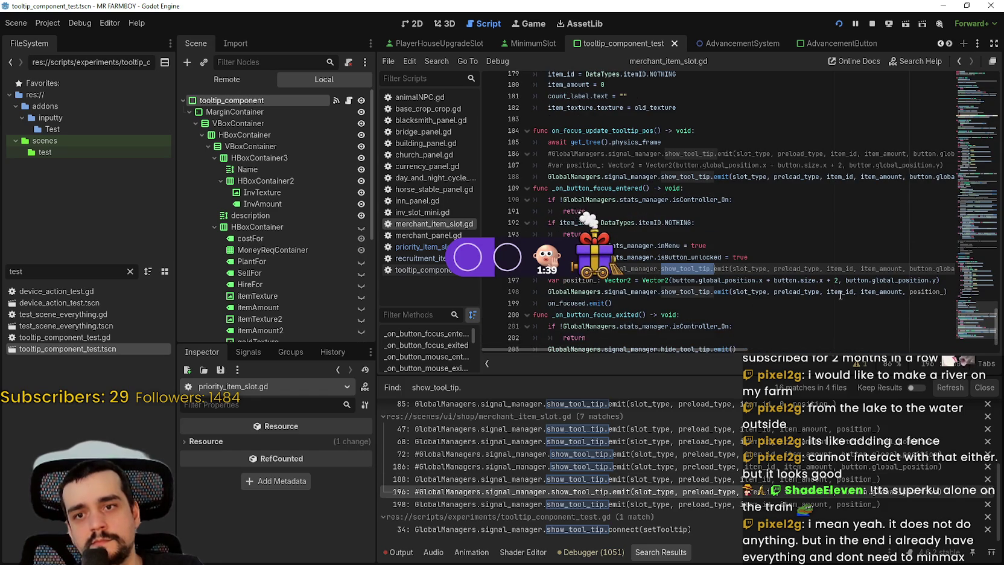
left_click(553, 281)
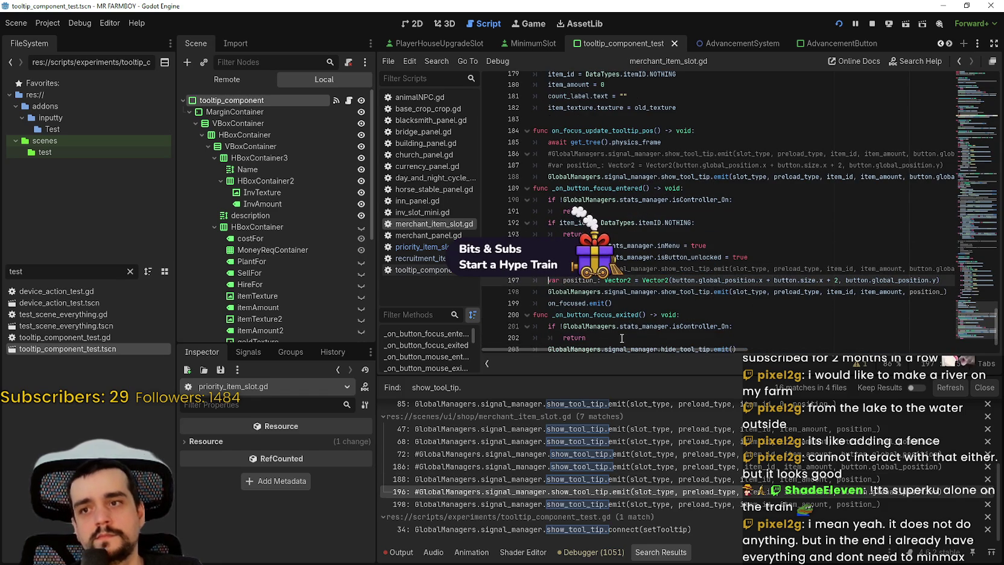
key("ctrl+k")
double_click(926, 292)
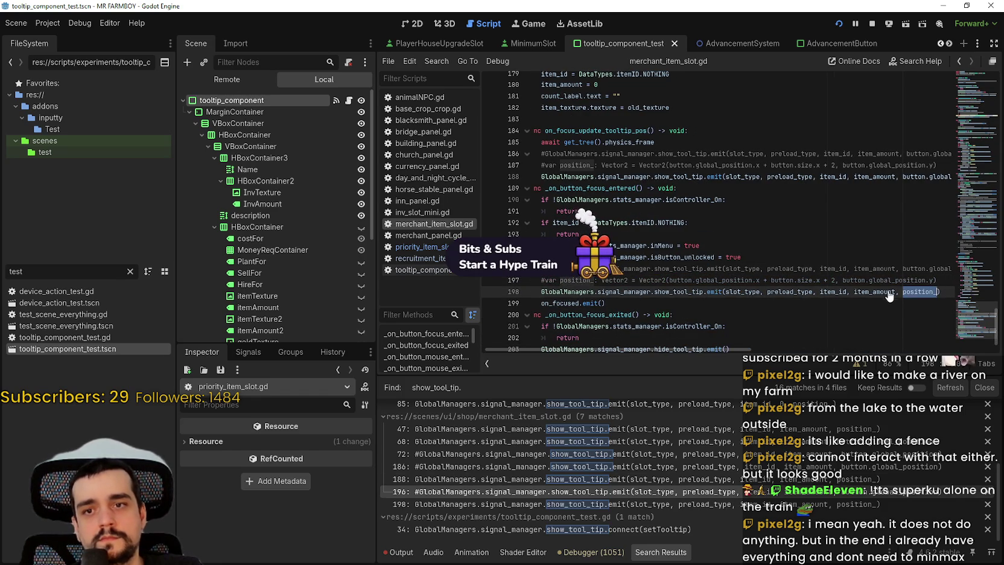
type("button.global_position")
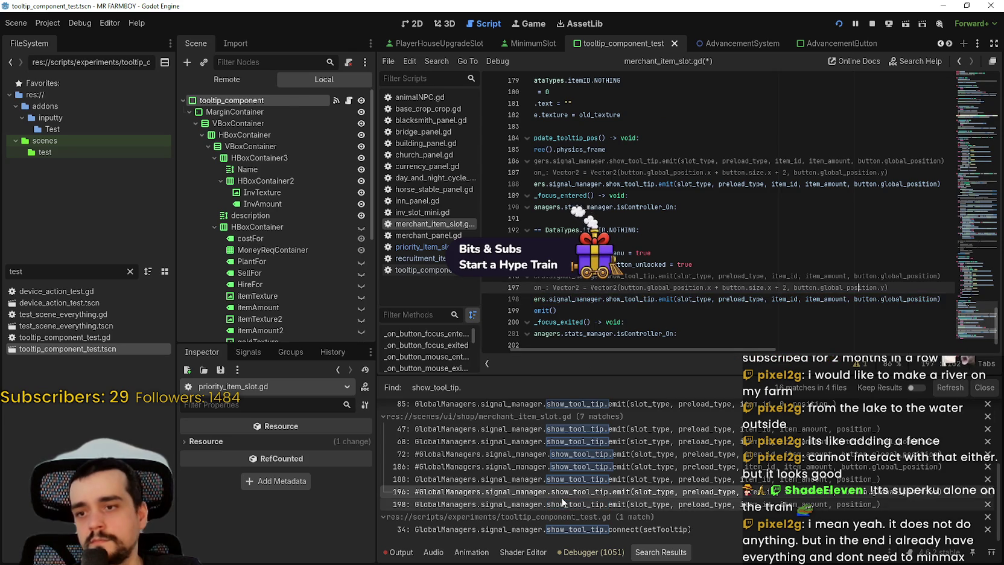
- Save merchant_item_slot.gd and run the game to test the tooltips
left_click(605, 506)
scroll(751, 326, "down", 1)
left_click(748, 315)
key("ctrl+s")
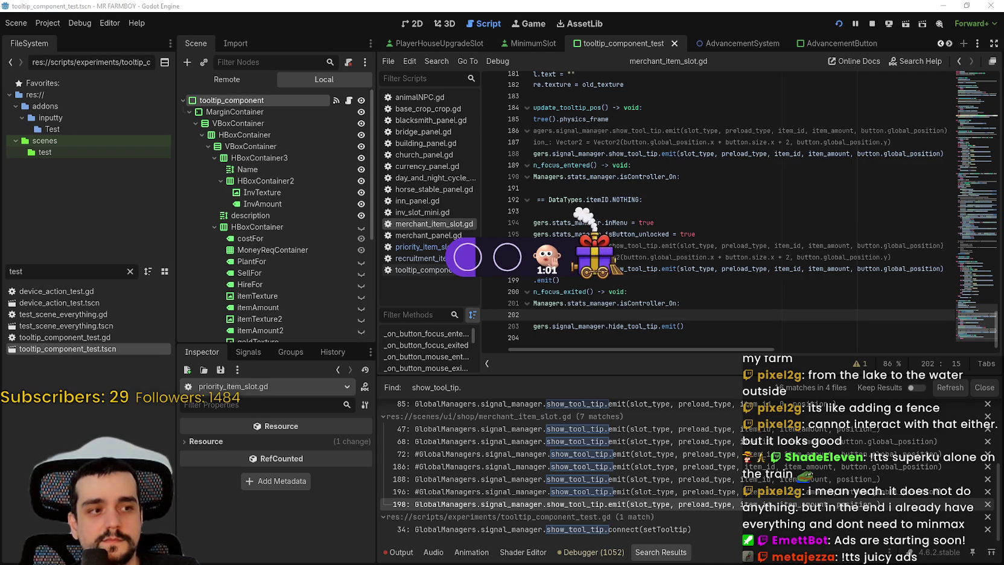
left_click(749, 290)
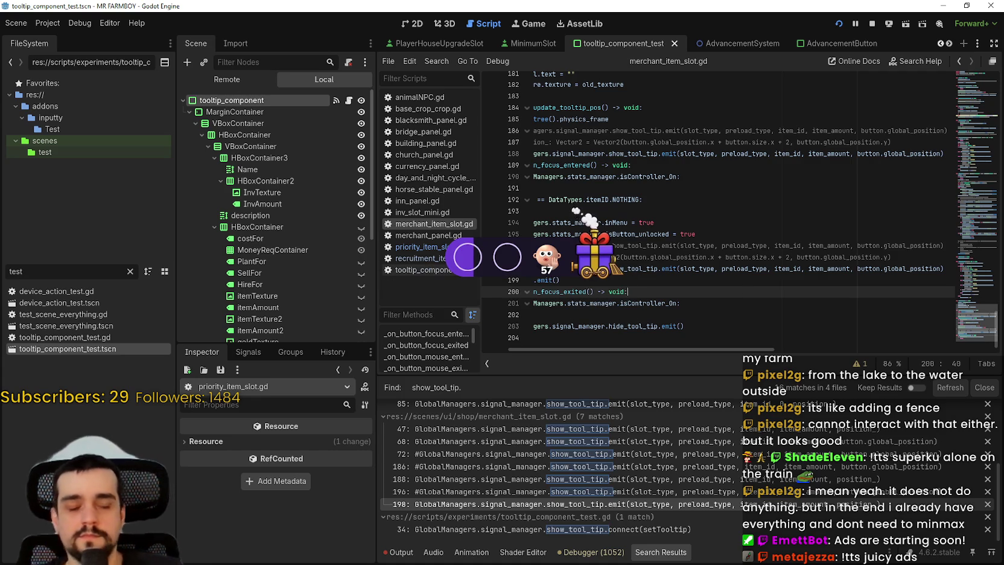
key("alt+Tab")
mouse_move(586, 353)
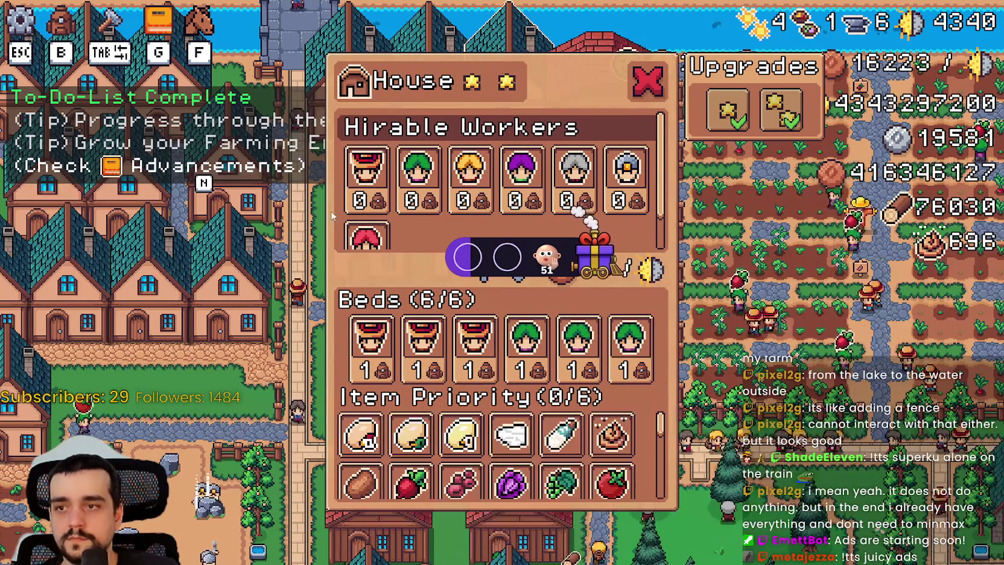
- Check tooltip placement for Item Priority crops like White Corn, Pumpkin and Garlic, and the Gatherer worker
mouse_move(413, 174)
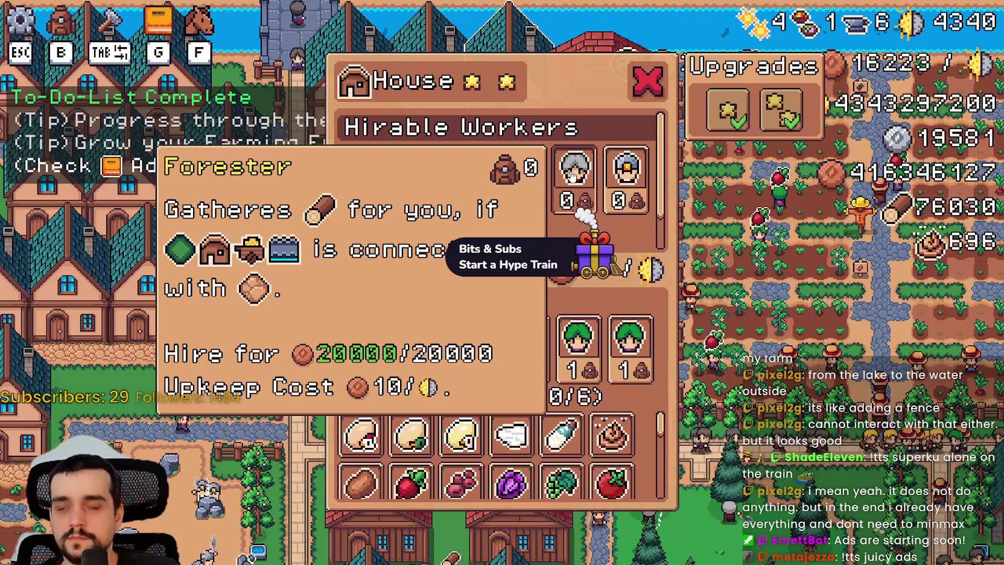
mouse_move(615, 177)
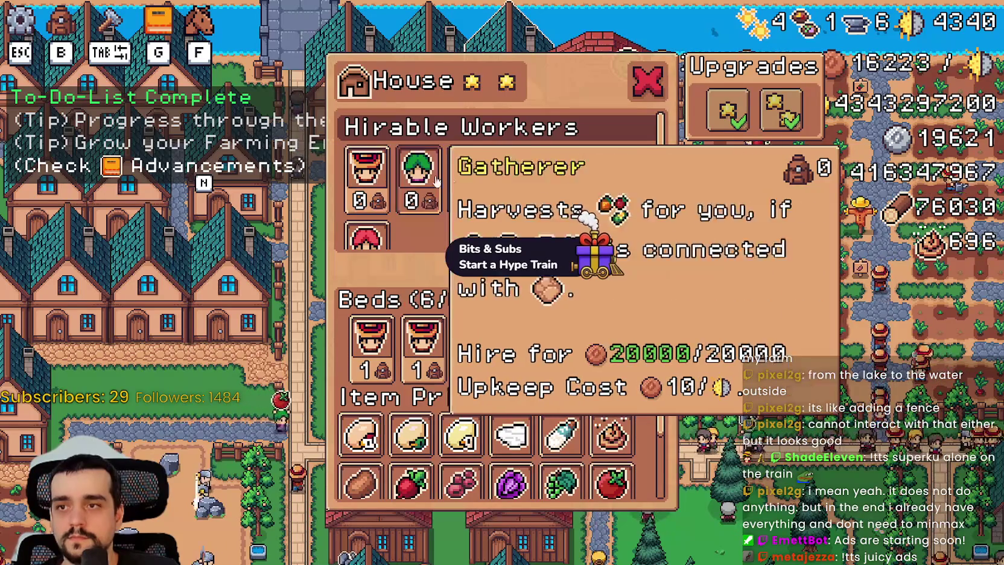
mouse_move(523, 181)
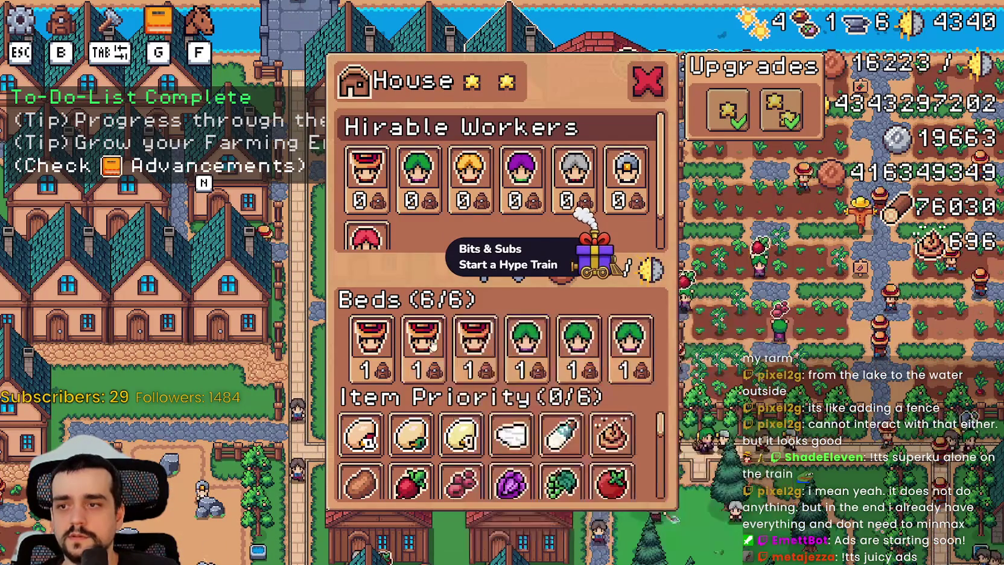
mouse_move(601, 429)
scroll(611, 477, "down", 3)
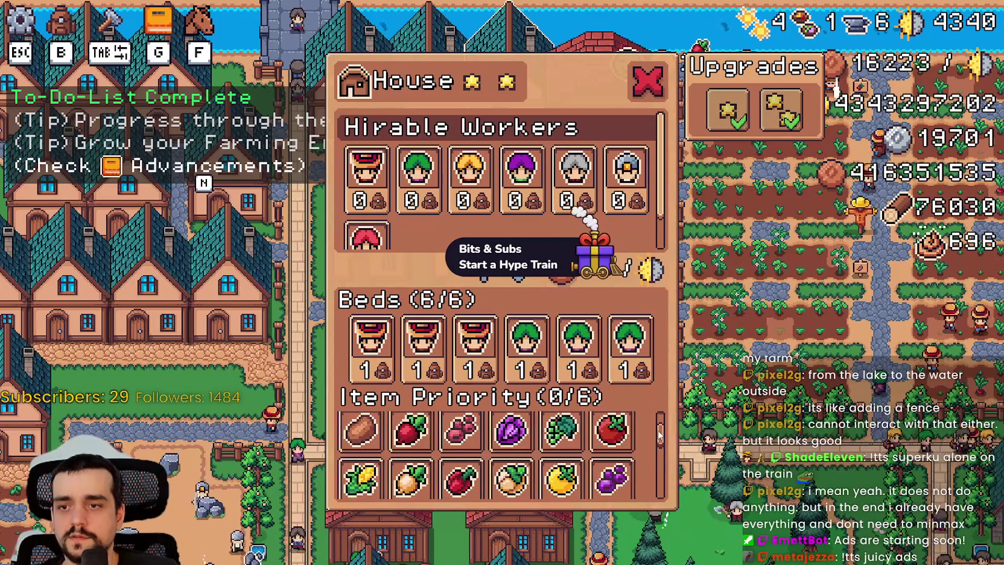
scroll(657, 465, "down", 2)
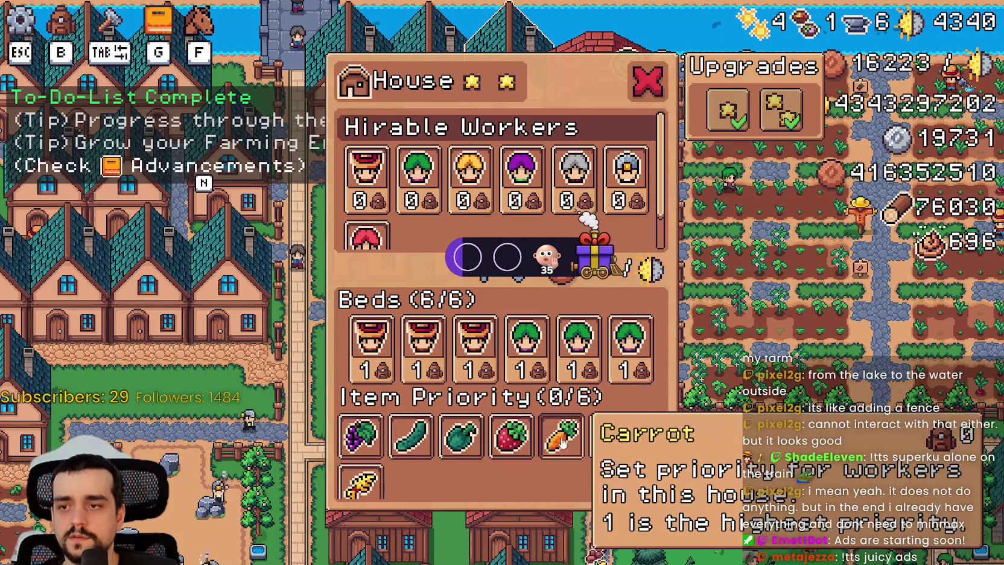
scroll(613, 445, "down", 2)
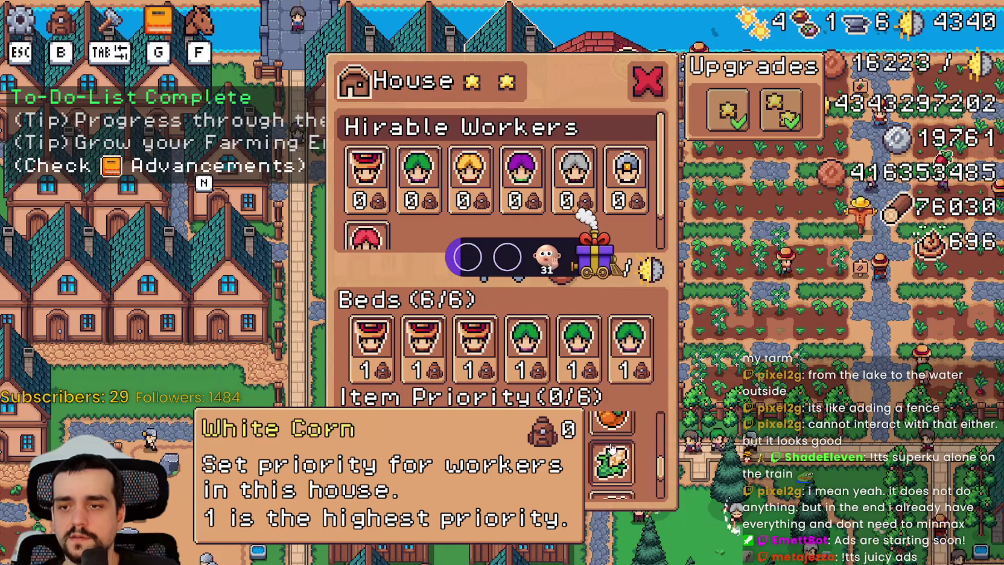
scroll(535, 459, "down", 1)
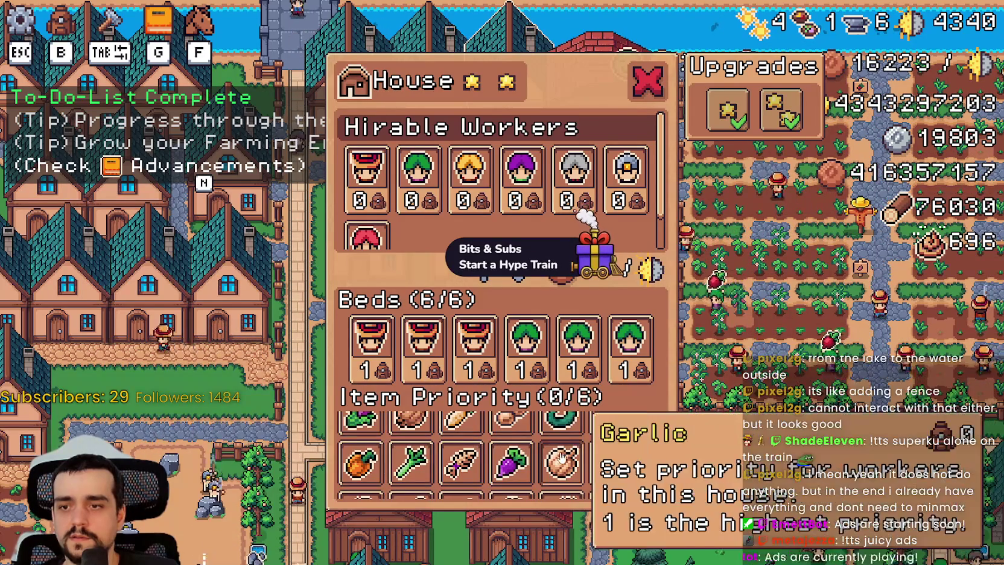
scroll(576, 435, "up", 1)
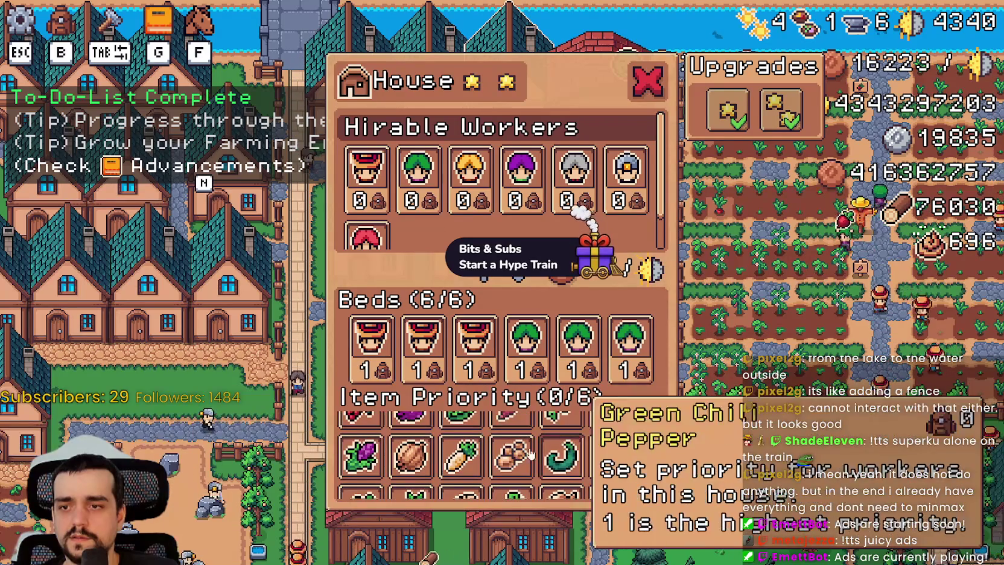
scroll(558, 432, "up", 1)
scroll(558, 434, "up", 2)
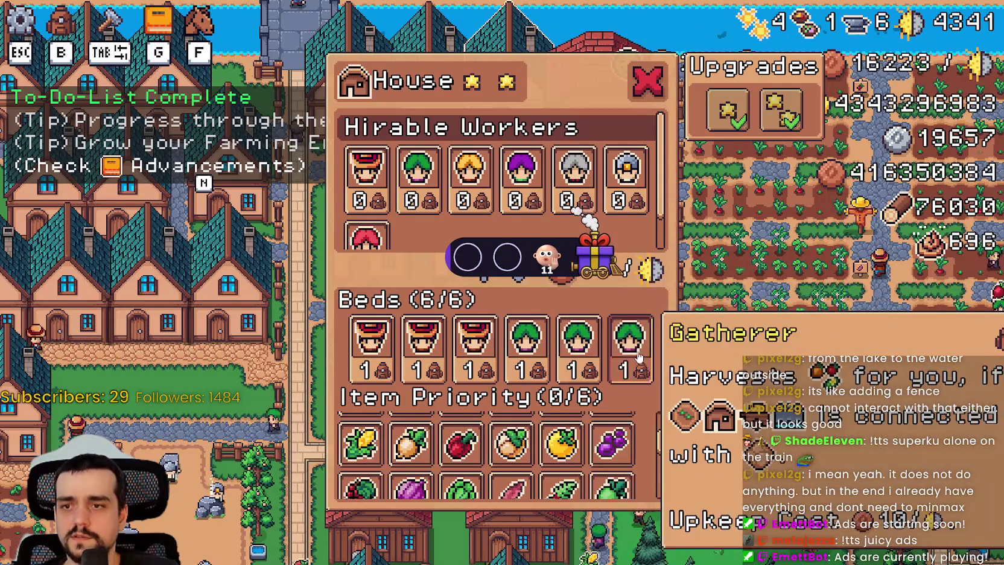
- Back in the editor, place the caret on merchant_item_slot.gd's line 47 show_tool_tip emit
key("alt+Tab")
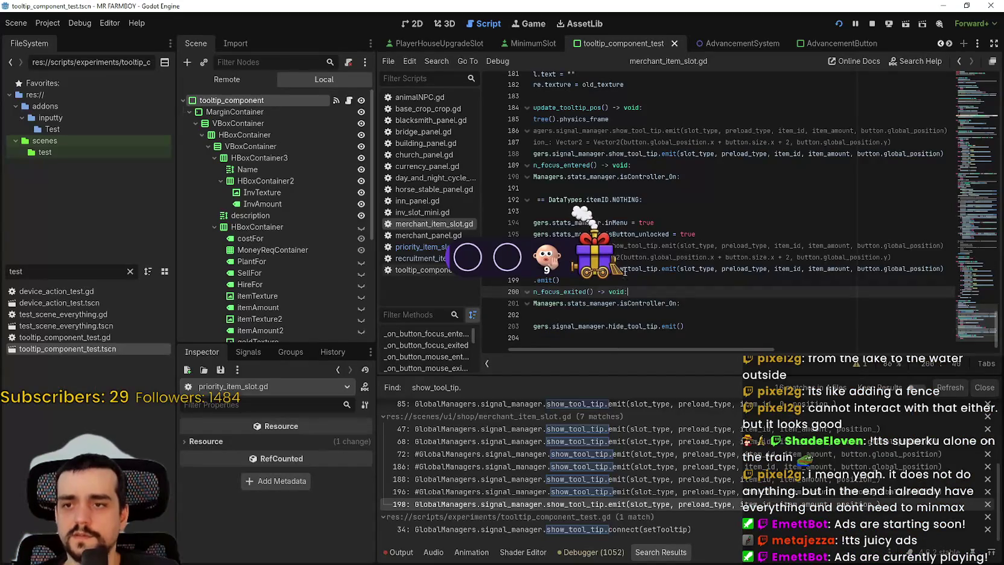
left_click_drag(714, 294, 533, 222)
left_click(644, 291)
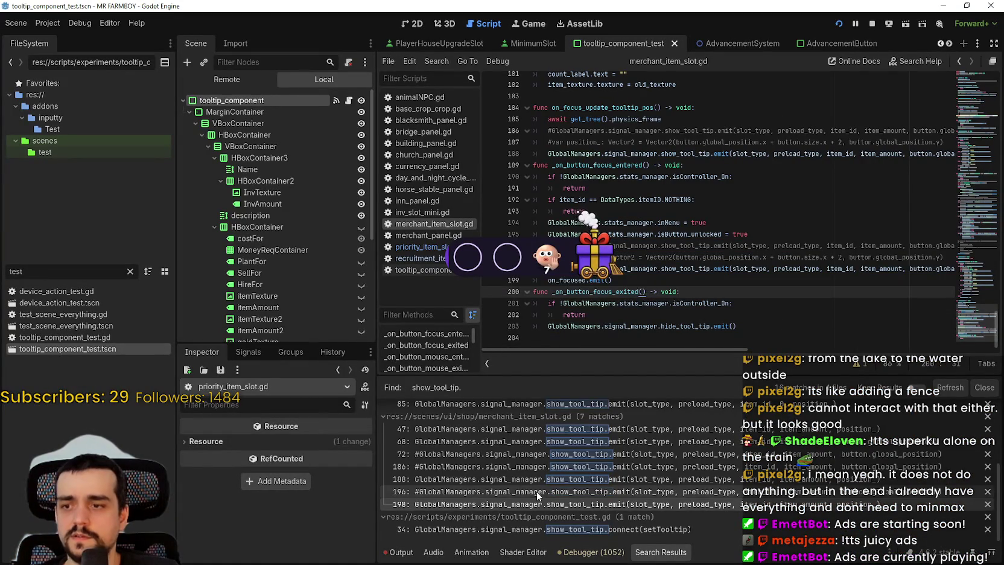
scroll(665, 234, "up", 1)
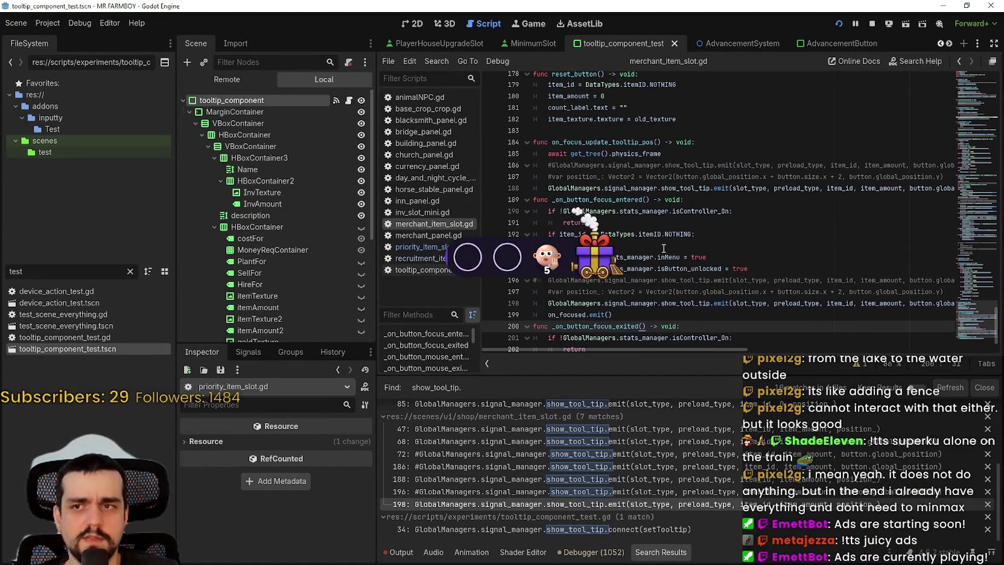
scroll(665, 234, "up", 1)
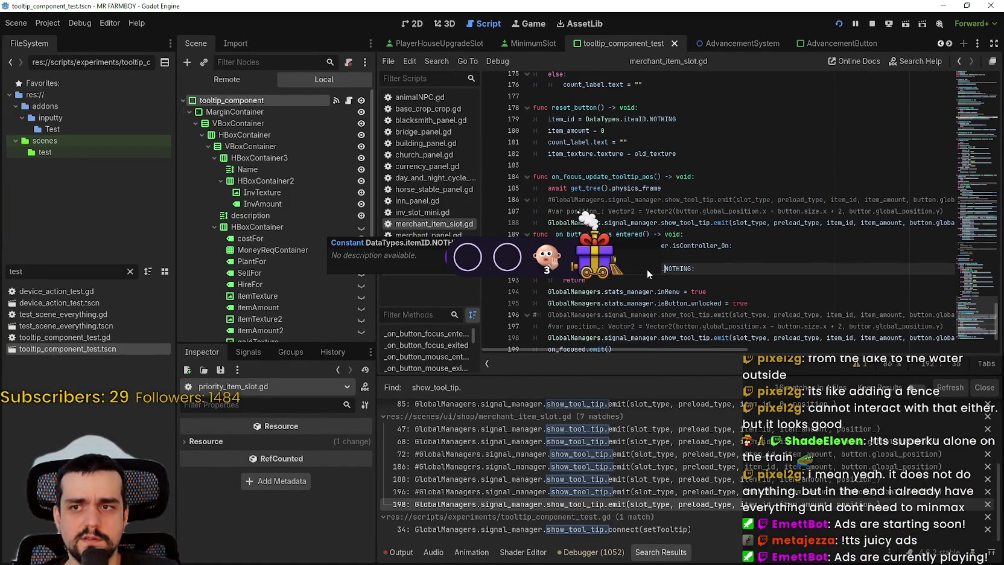
left_click(685, 199)
scroll(970, 256, "up", 8)
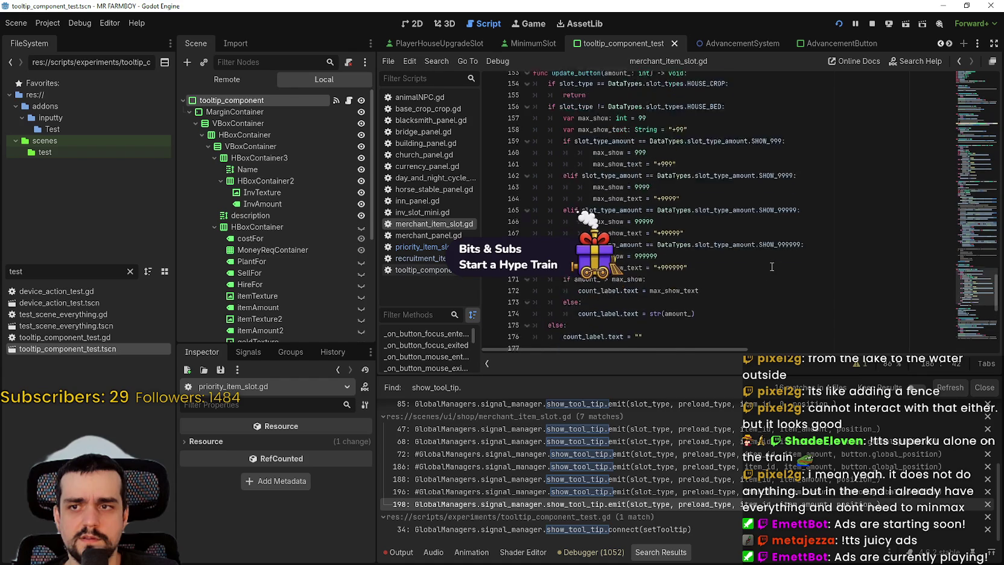
key("Up")
key("Up")
key("Up")
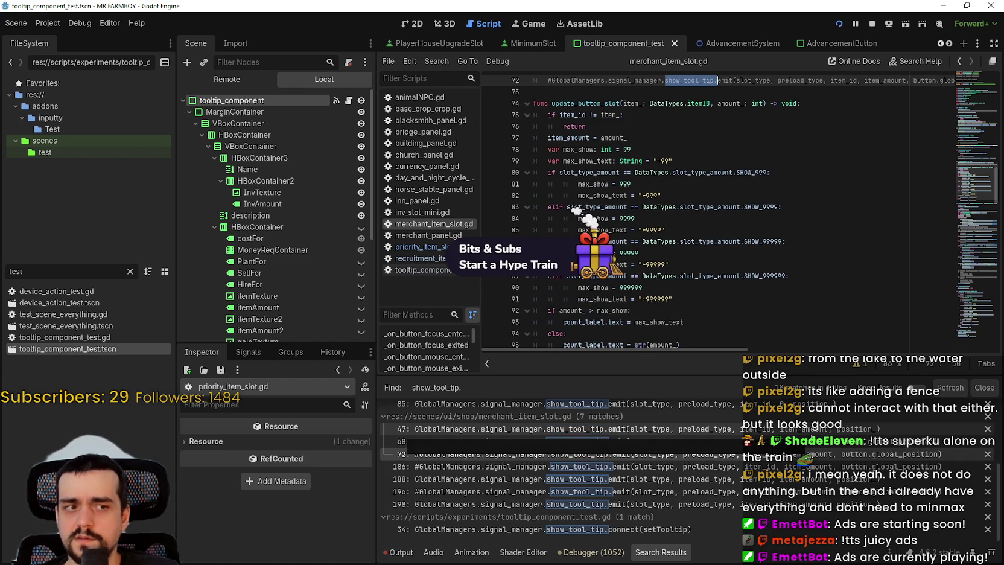
scroll(585, 221, "up", 4)
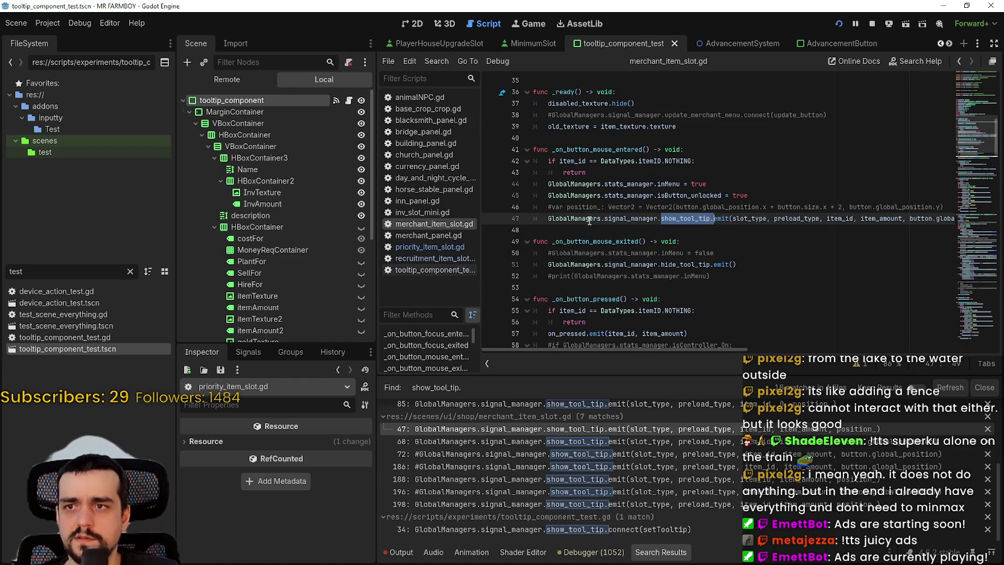
left_click(585, 218)
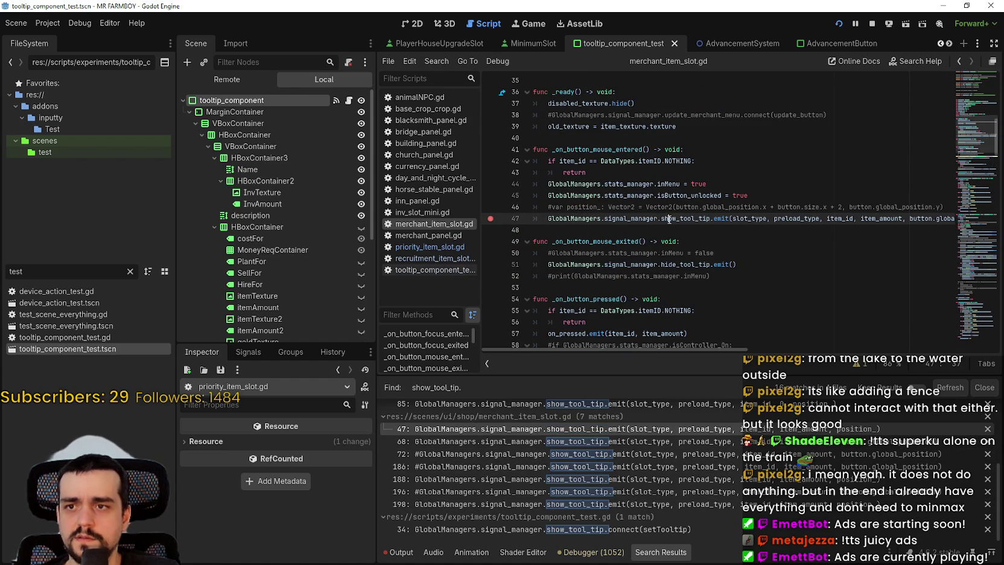
- Hit the line 47 breakpoint from the game, continue execution, and open tooltip_component_test.gd
key("alt+Tab")
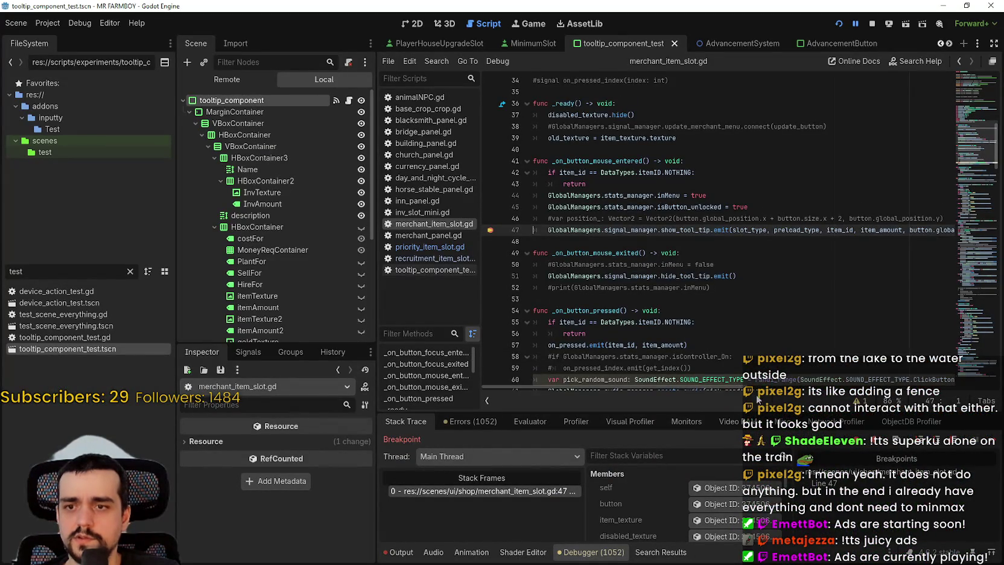
scroll(738, 388, "right", 1)
scroll(737, 388, "left", 1)
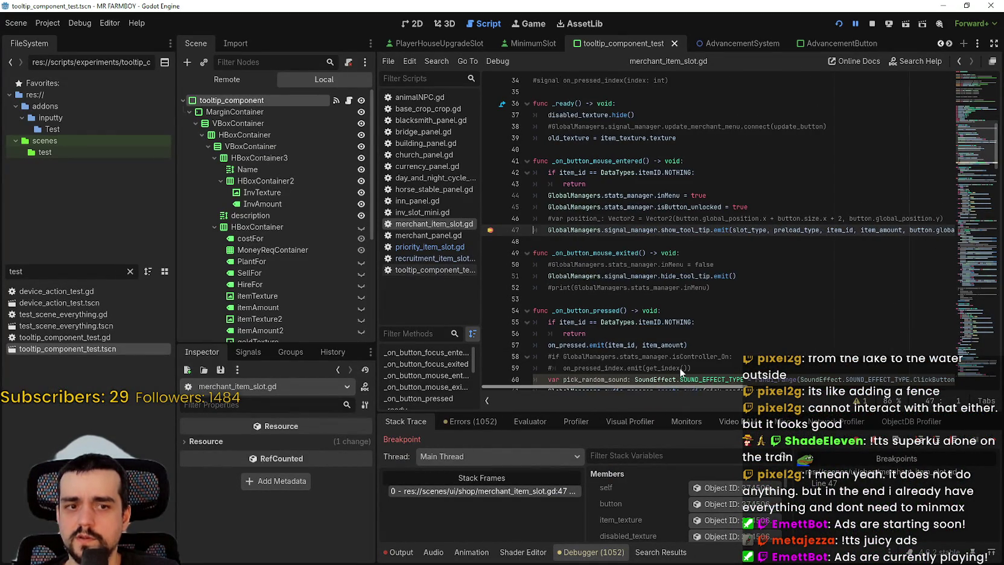
left_click(605, 240)
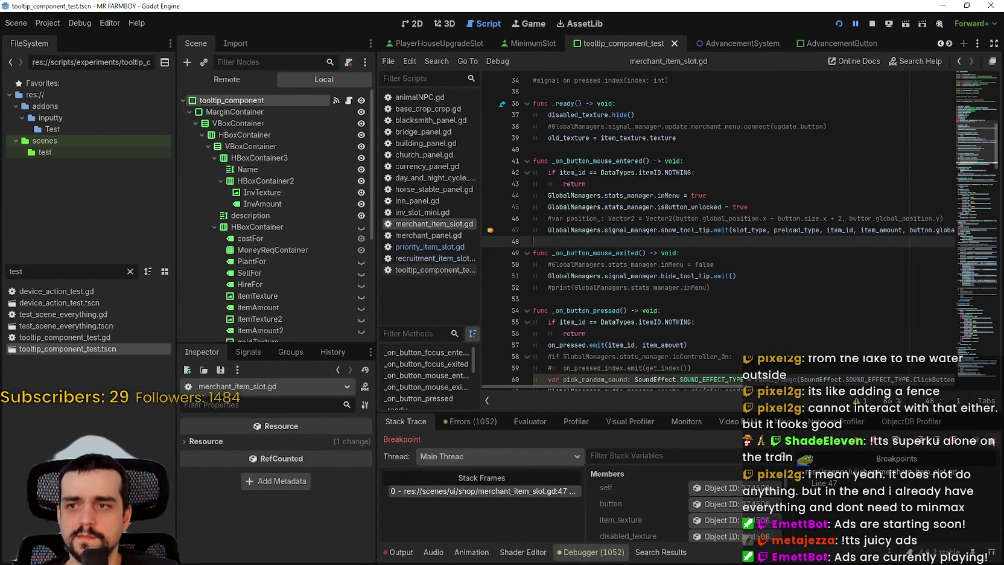
key("F12")
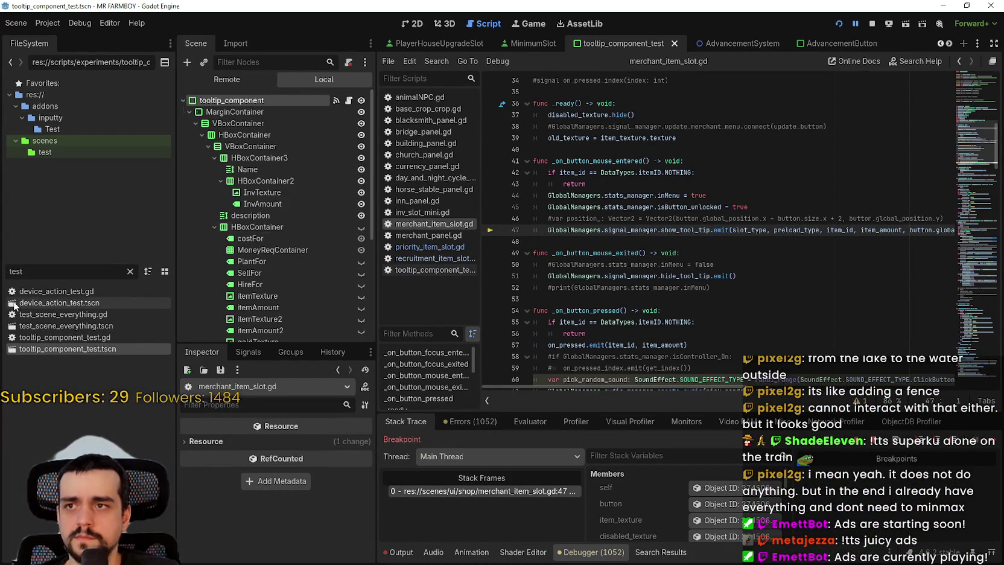
double_click(55, 340)
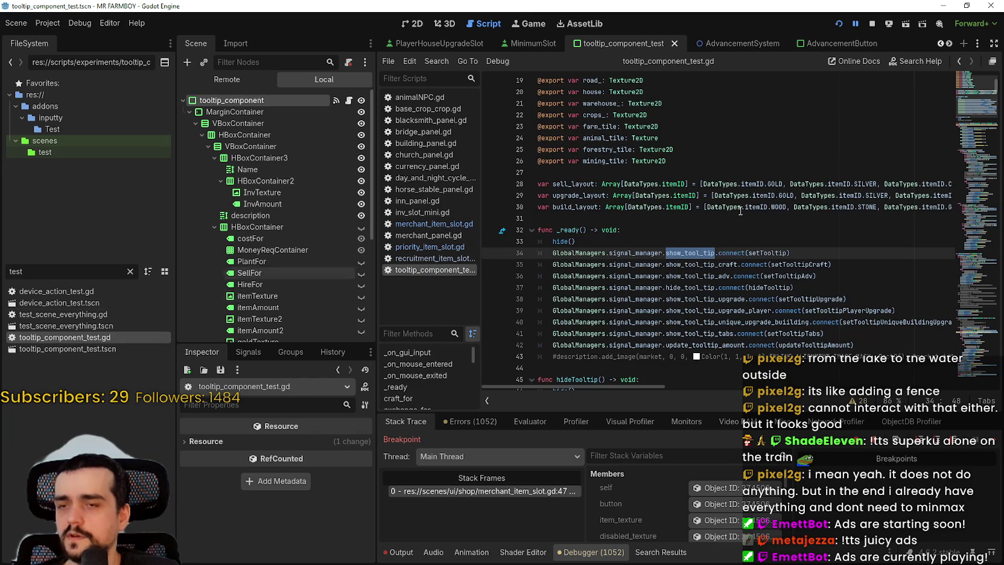
- Set breakpoints on lines 1036 and 1038 of tooltip_component_test.gd and continue to line 1036
left_click(769, 244)
right_click(768, 254)
left_click(784, 417)
scroll(640, 261, "down", 10)
scroll(551, 256, "down", 5)
left_click(492, 236)
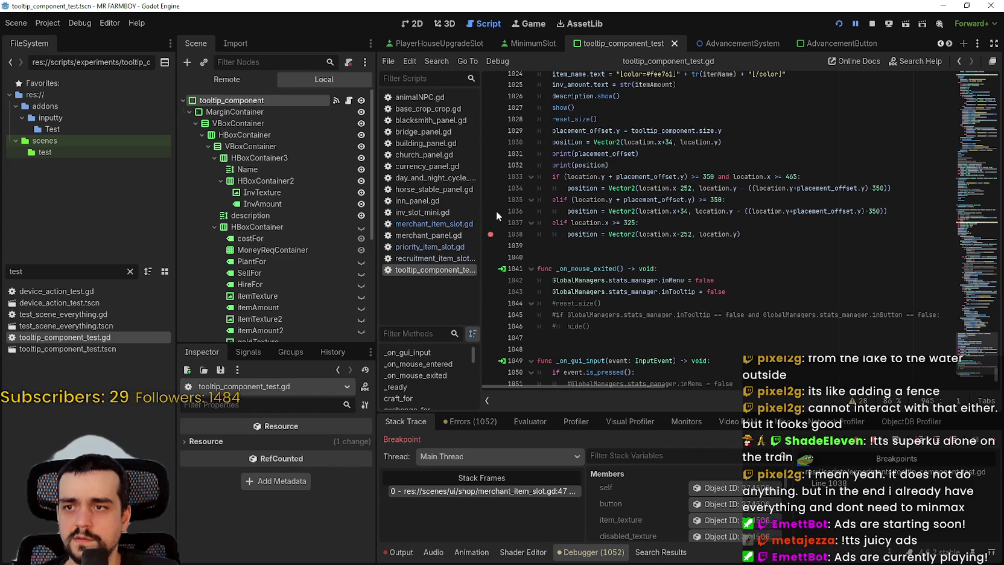
left_click(490, 213)
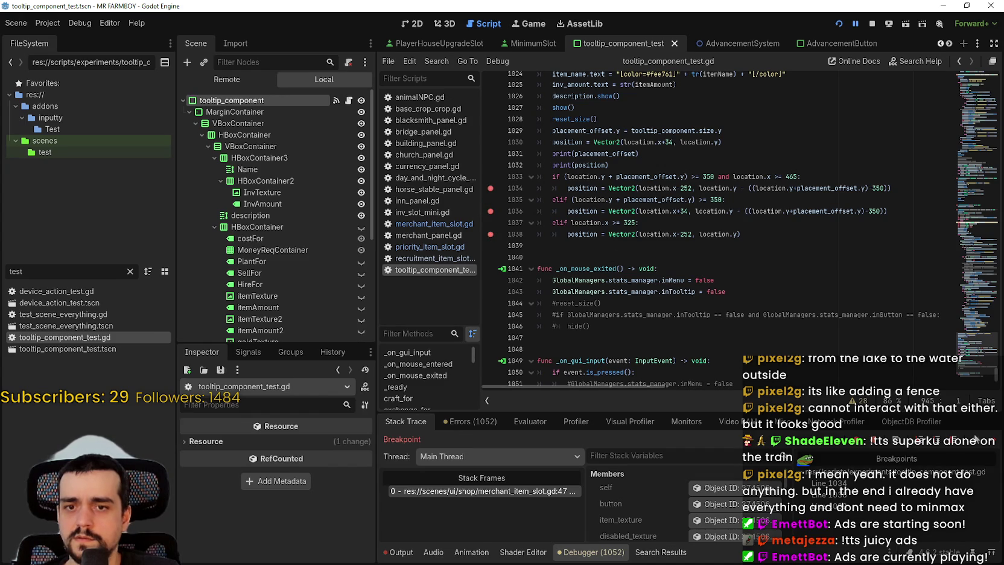
left_click(995, 441)
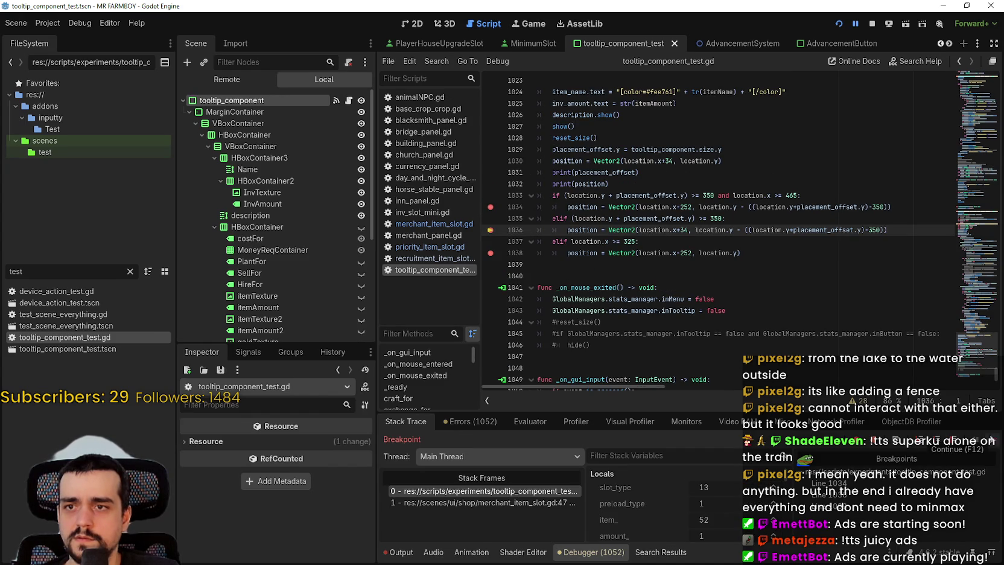
- Inspect the placement thresholds and offset values 350, 34, 465 and 325
double_click(715, 218)
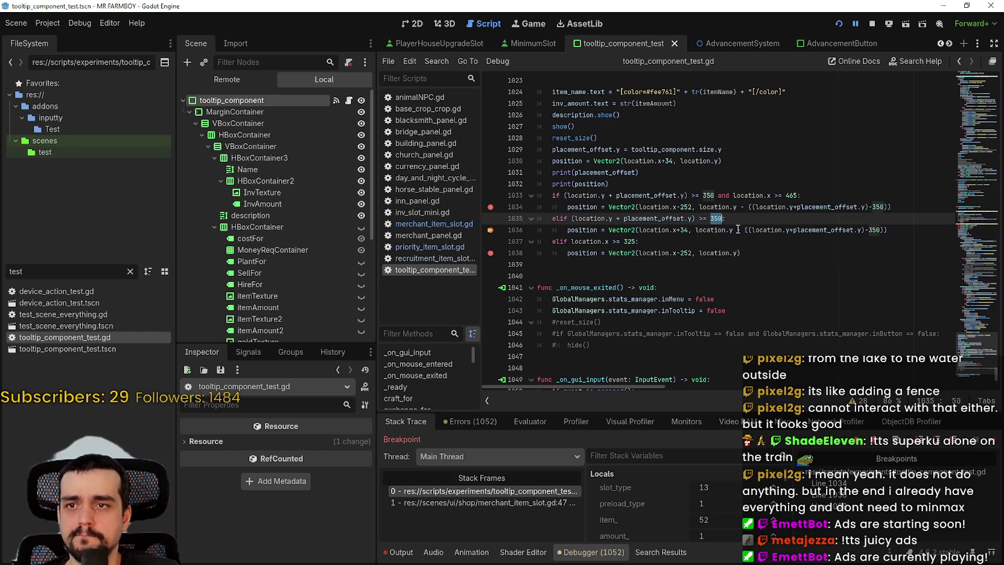
double_click(686, 231)
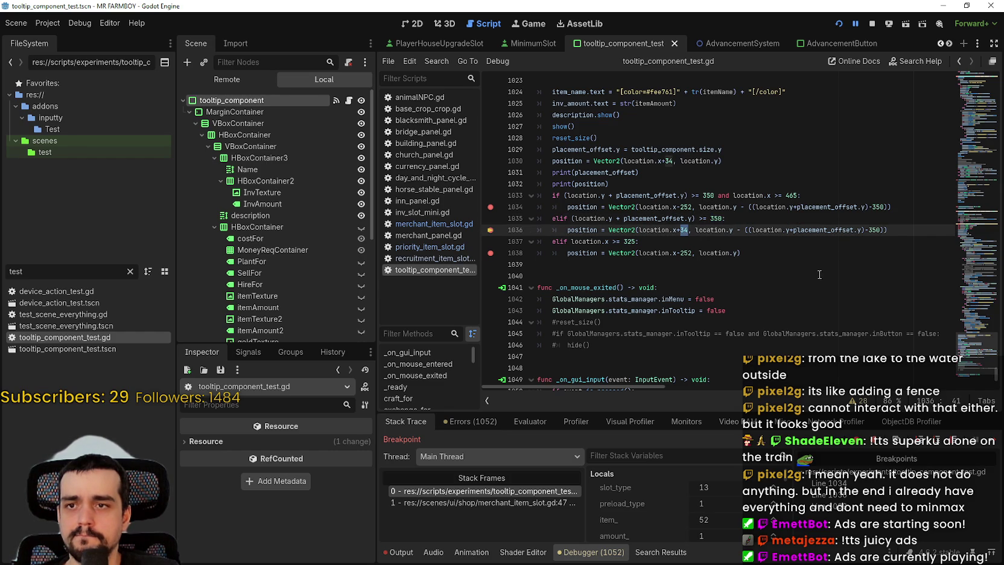
double_click(789, 196)
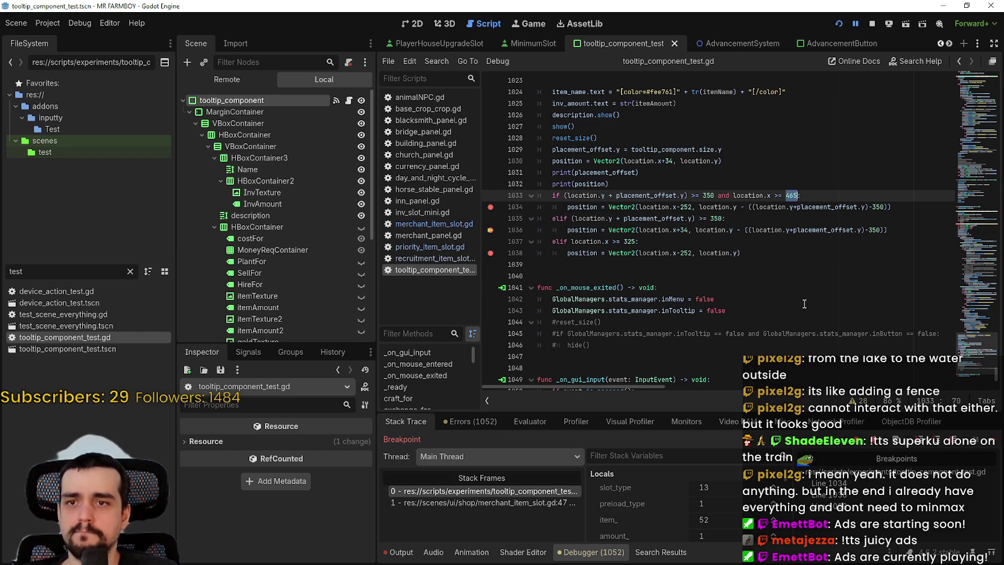
double_click(627, 242)
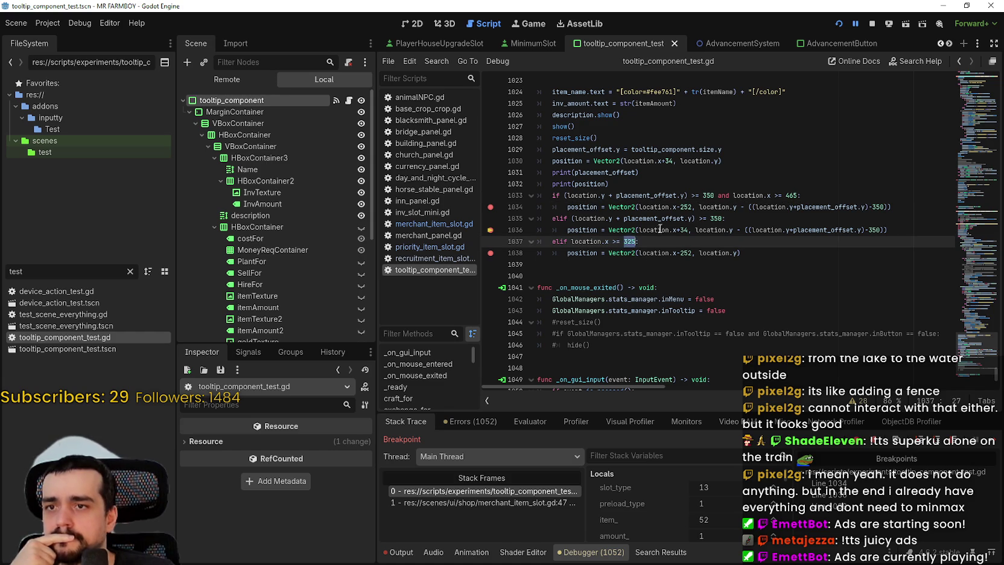
left_click(785, 195)
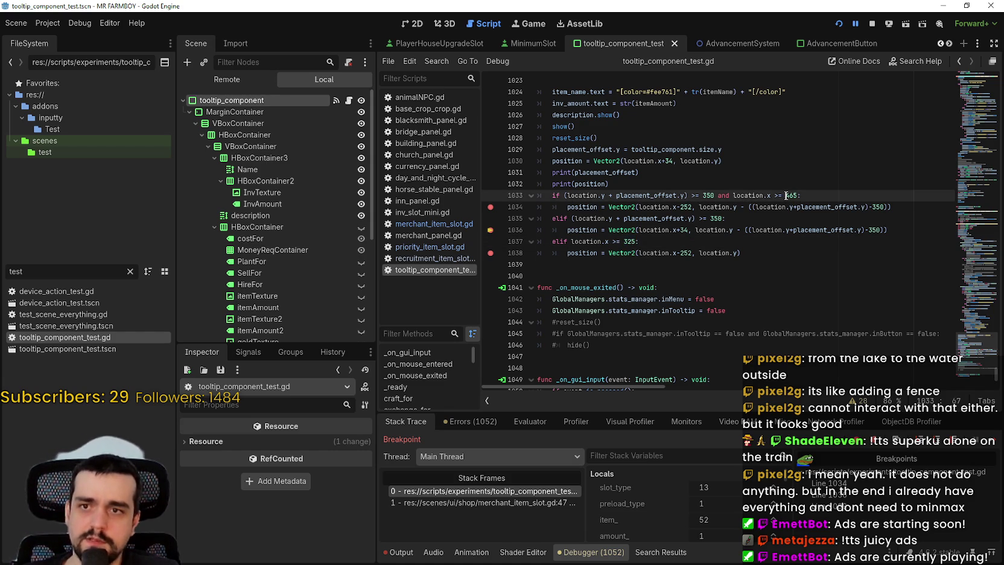
- Try 325 on line 1033, undo it, and search the project for 'location.x >= 465'
type("325")
key("ctrl+s")
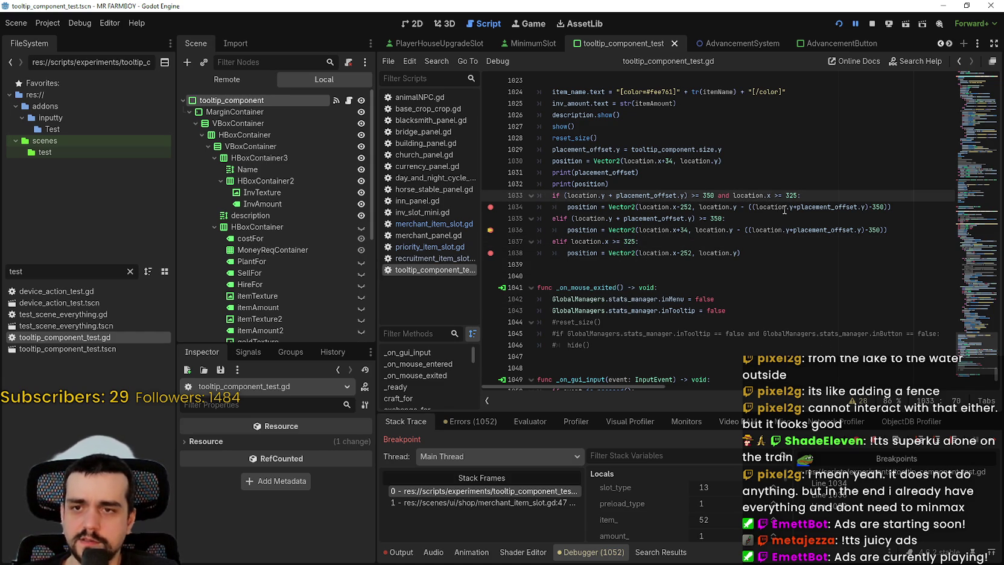
key("ctrl+z")
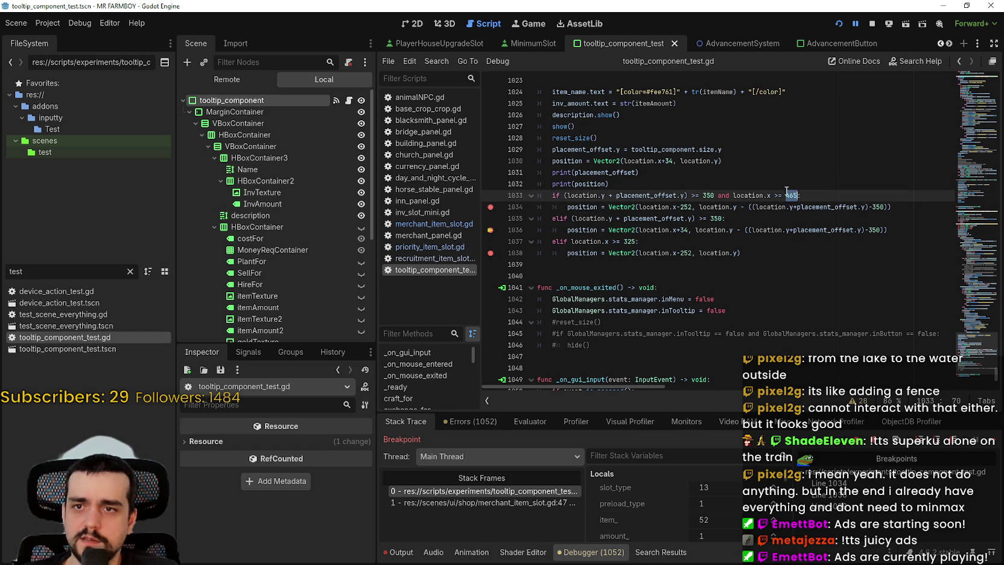
left_click(734, 195, "shift")
key("ctrl+shift+f")
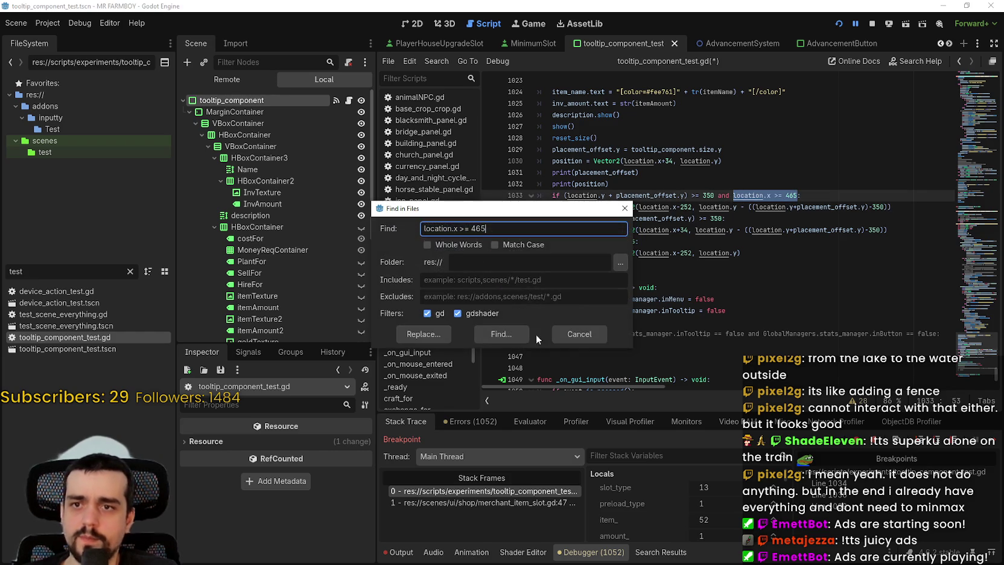
left_click(524, 335)
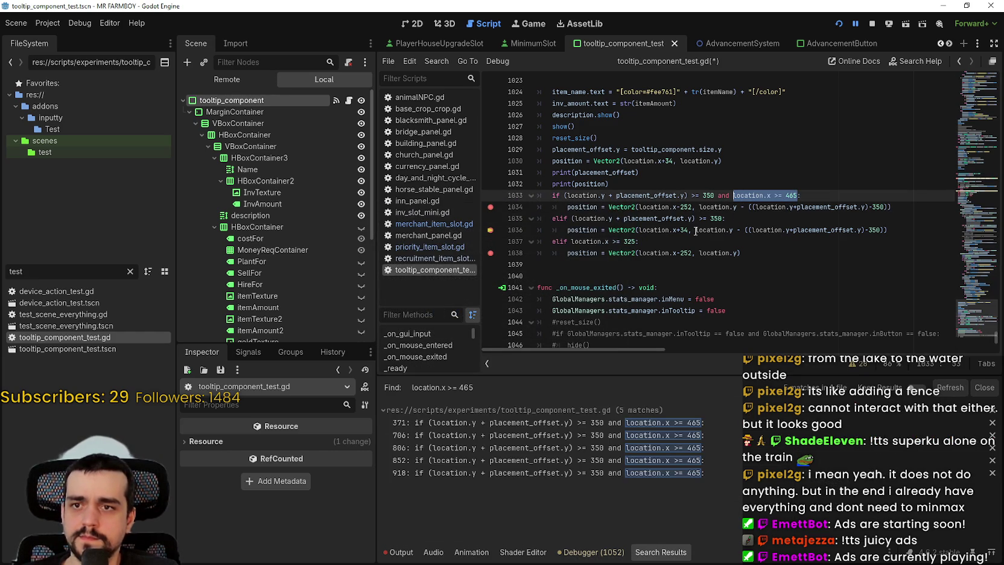
- Copy 325 from line 1037 into the line 1033 threshold and save
double_click(634, 241)
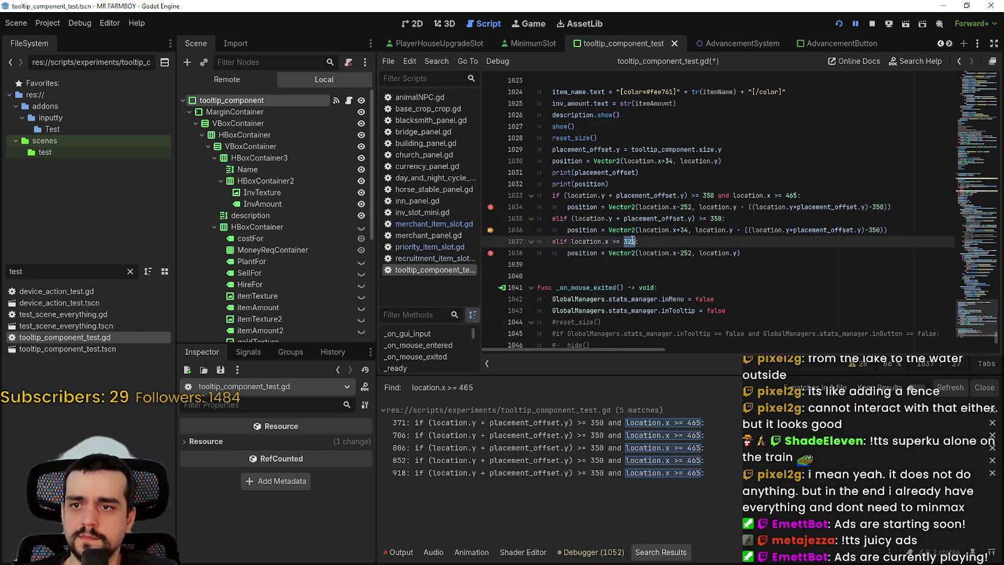
left_click(791, 196)
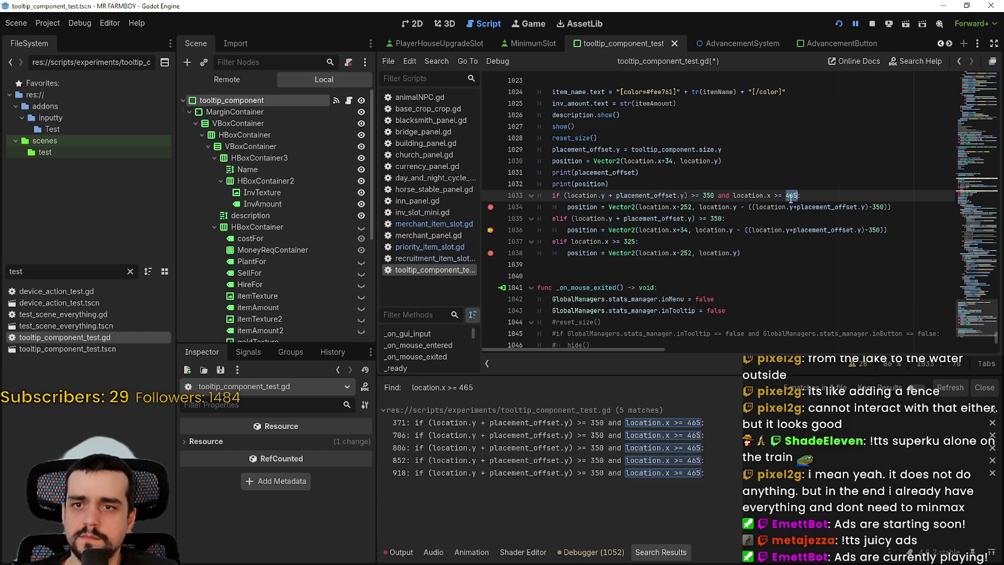
type("32")
left_click(783, 218)
key("ctrl+s")
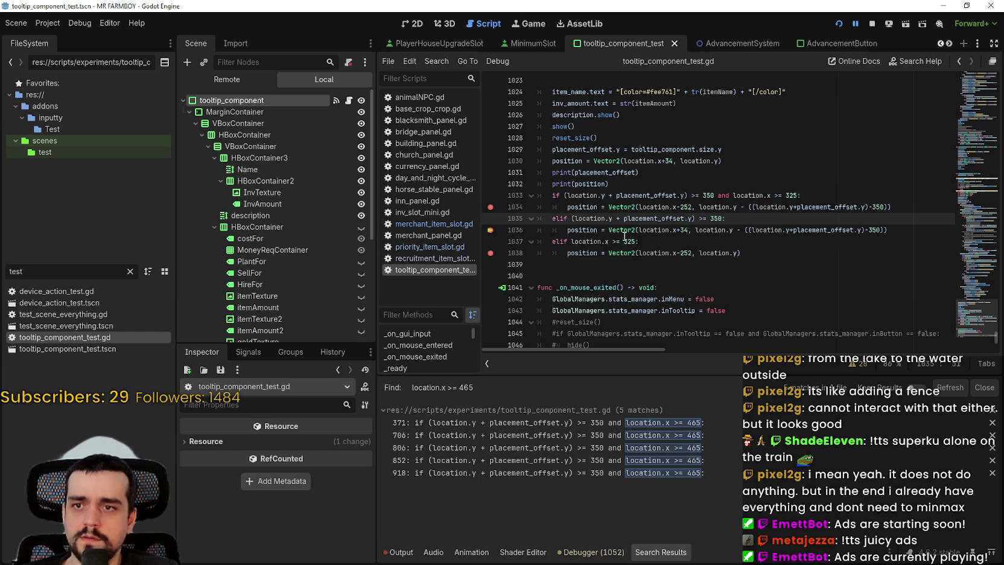
- Replace 465 with 325 at the search matches on lines 371, 706, 806, 852 and 918, then save
left_click(630, 240)
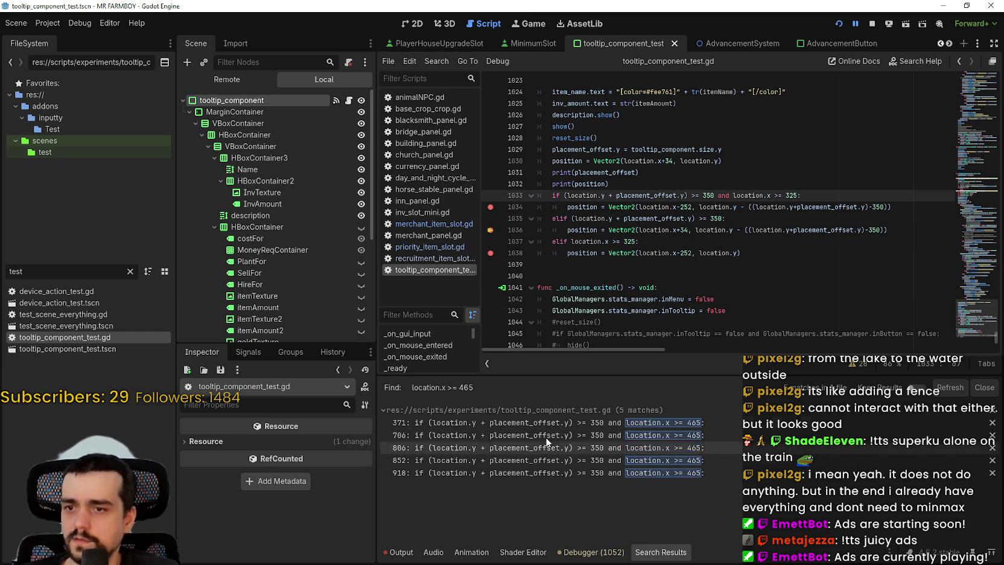
left_click(560, 421)
scroll(790, 181, "up", 3)
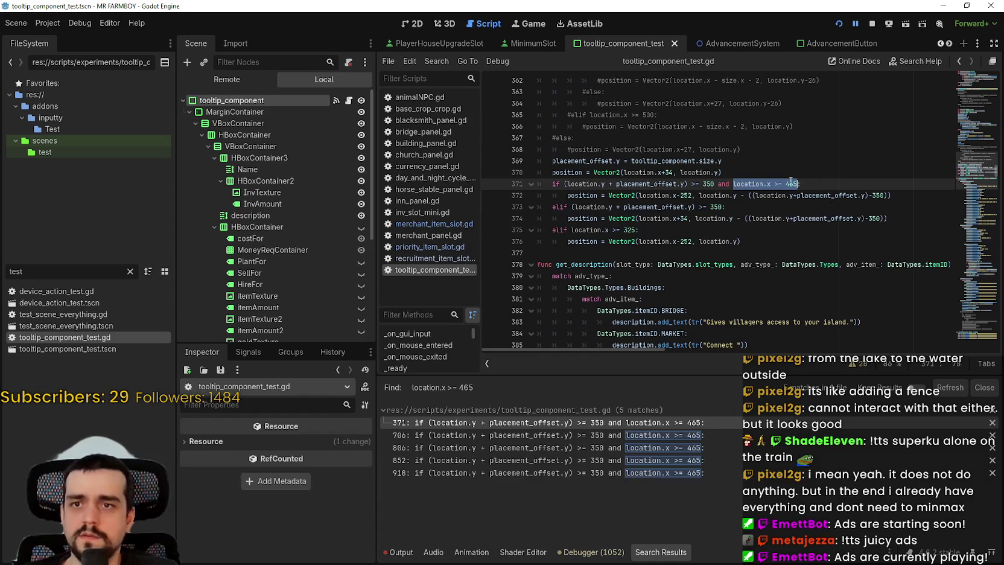
left_click(669, 435)
type("32")
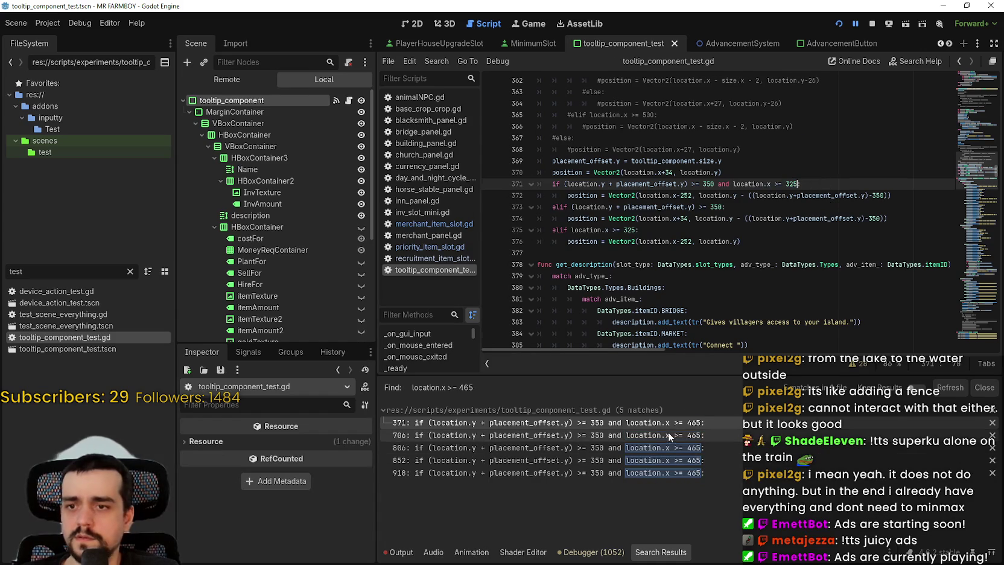
left_click(806, 253)
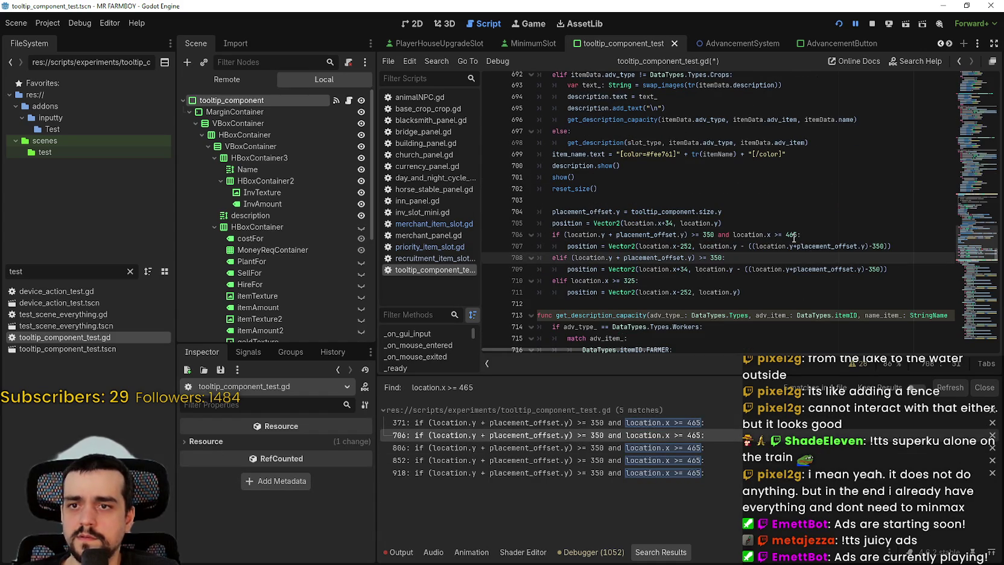
double_click(792, 234)
left_click(653, 447)
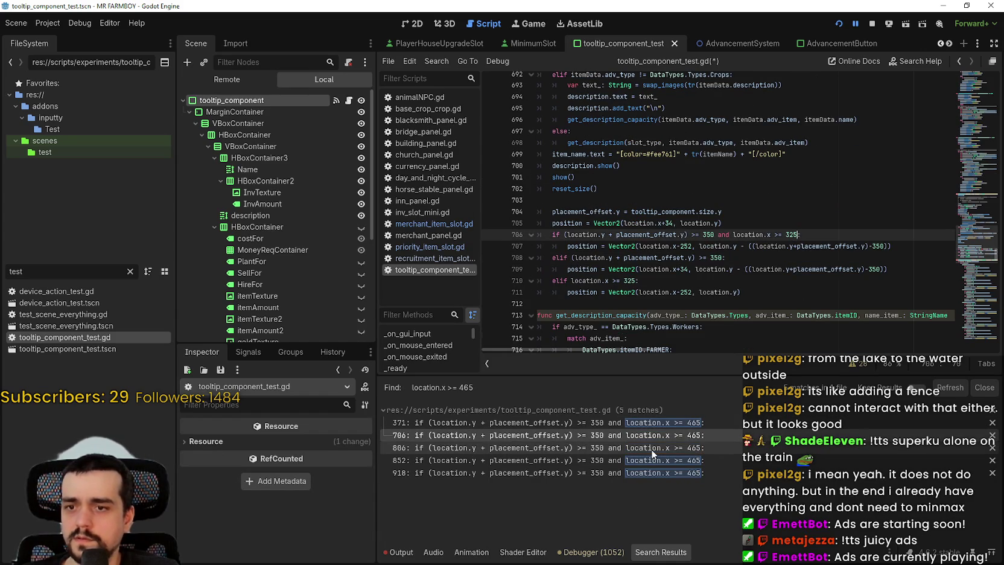
scroll(794, 284, "down", 1)
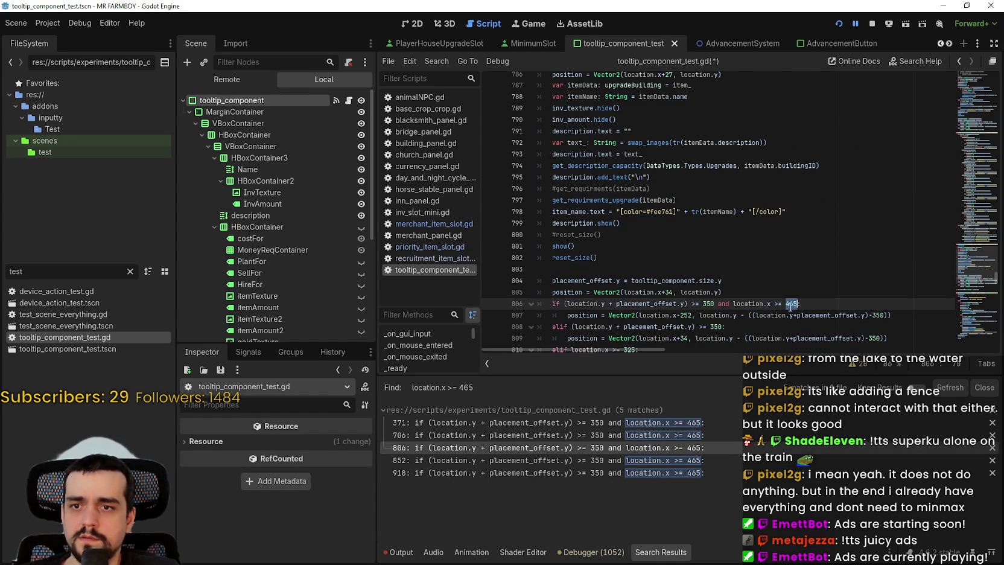
left_click(682, 460)
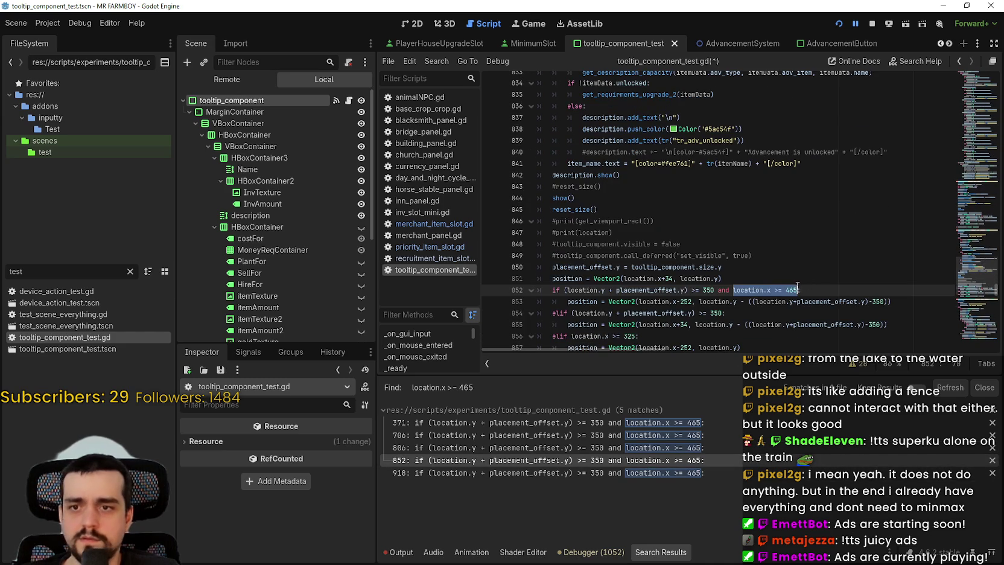
left_click(624, 476)
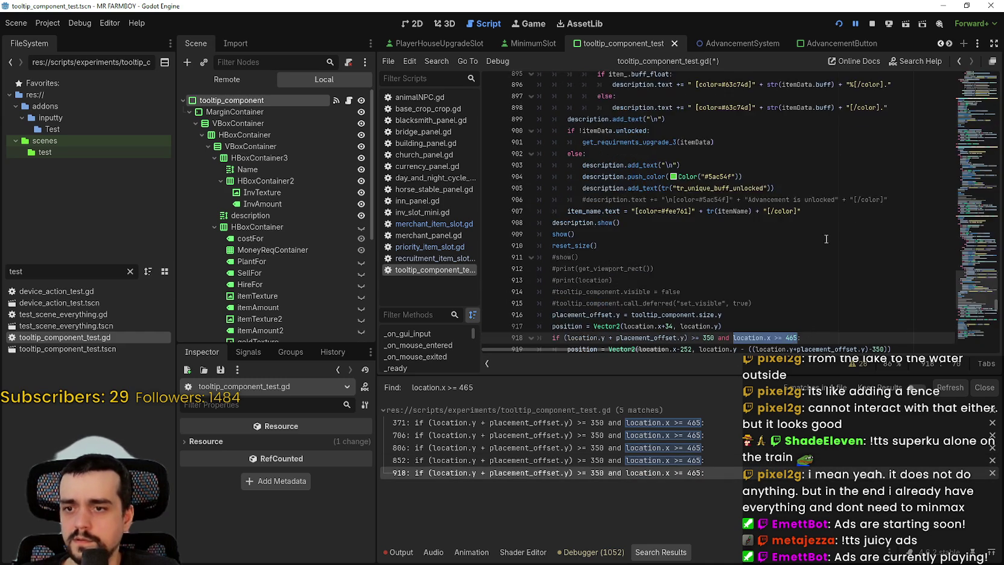
type("32")
left_click(793, 245)
key("ctrl+s")
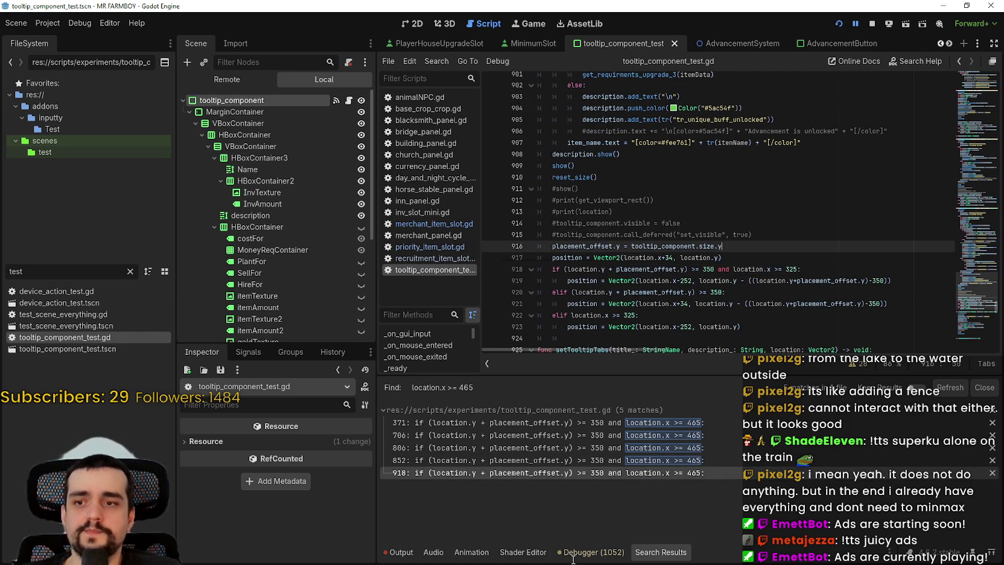
- Resume the paused game from the Debugger panel
left_click(433, 552)
left_click(398, 552)
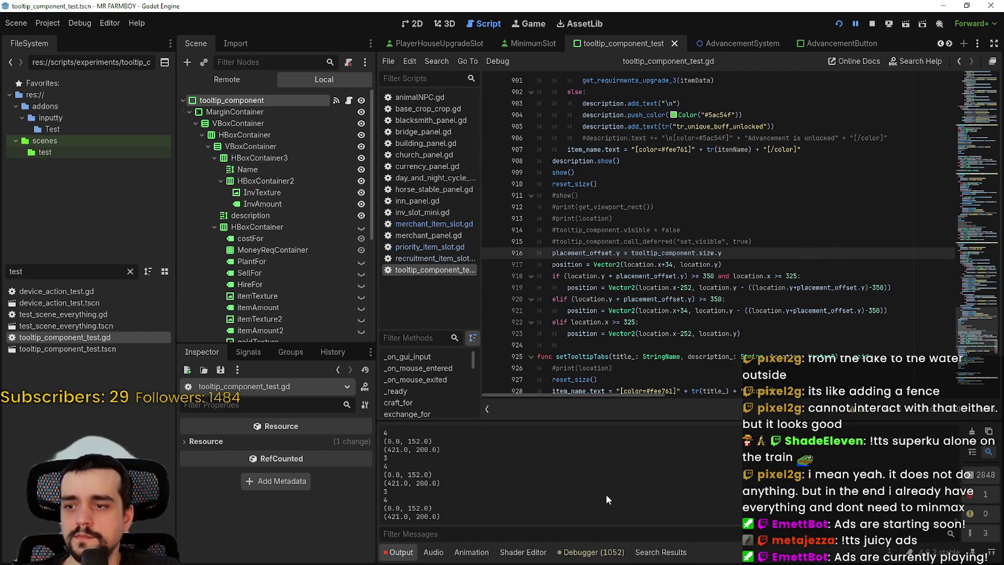
left_click(583, 553)
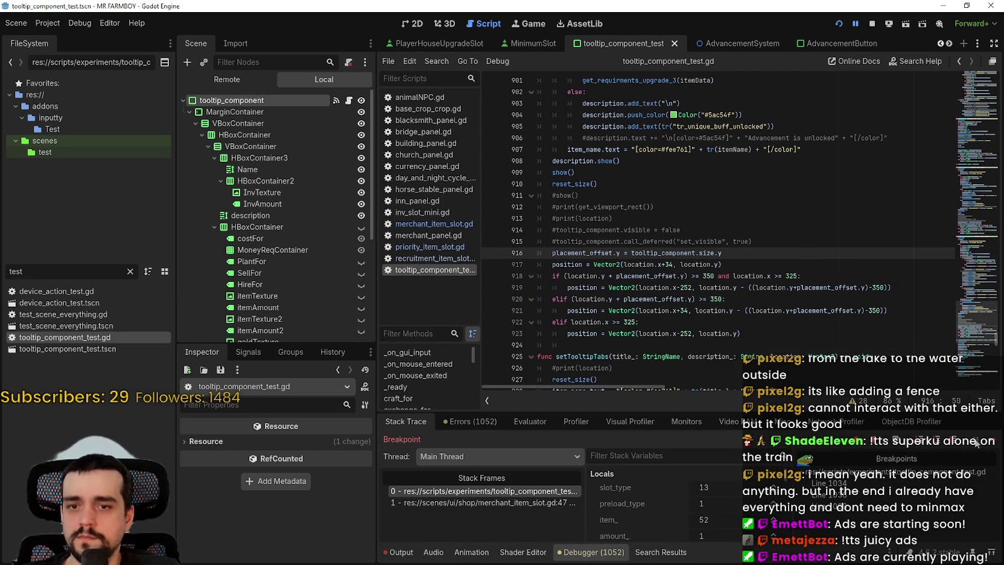
left_click(995, 442)
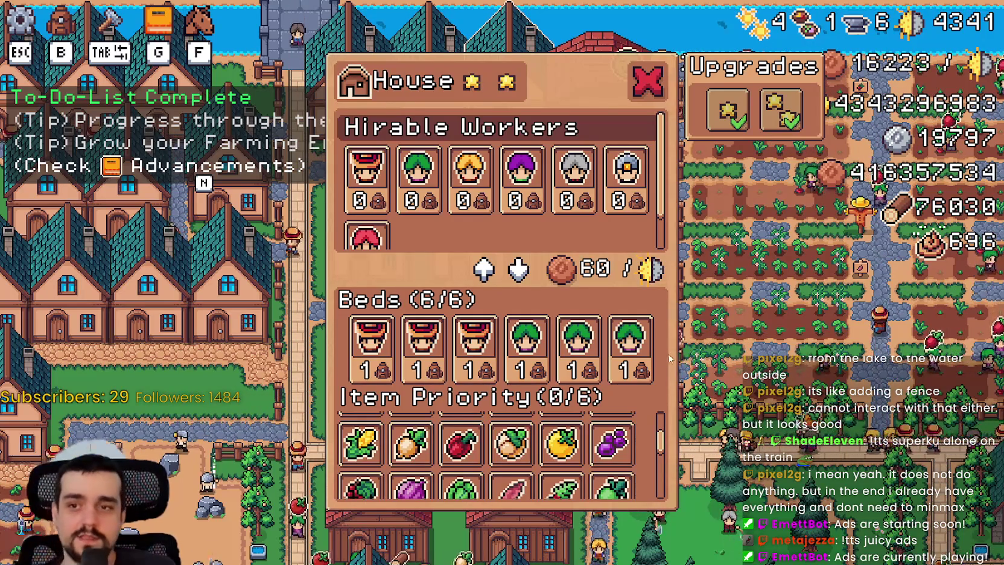
- Resume the game with F12, close the House panel and open the Warehouse inventory
key("alt+Tab")
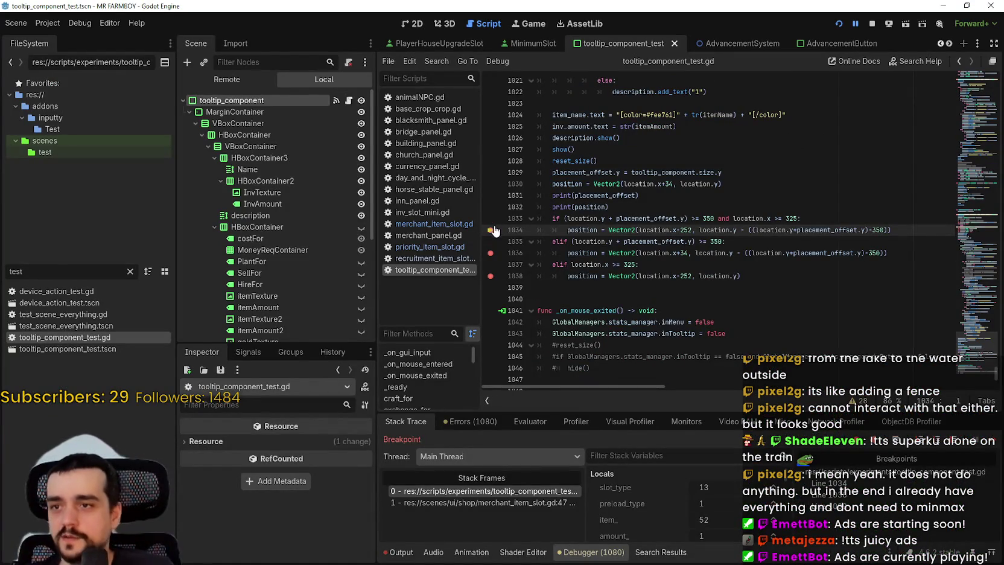
key("F12")
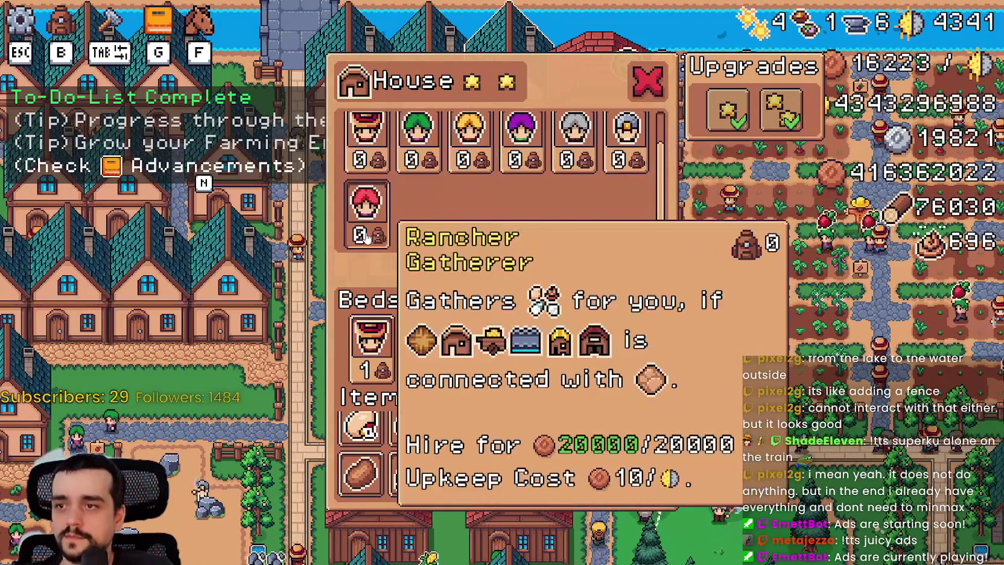
key("Escape")
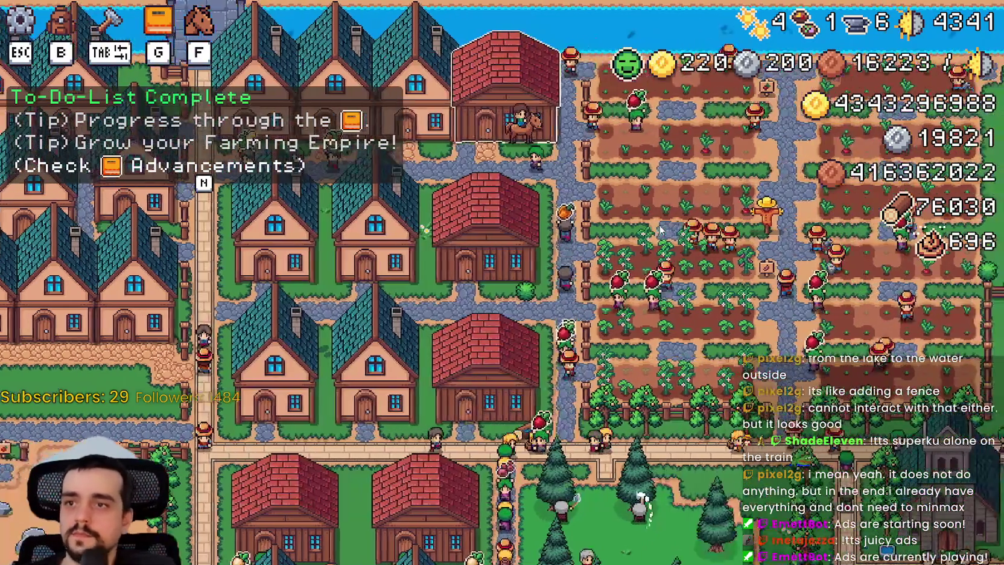
left_click(661, 229)
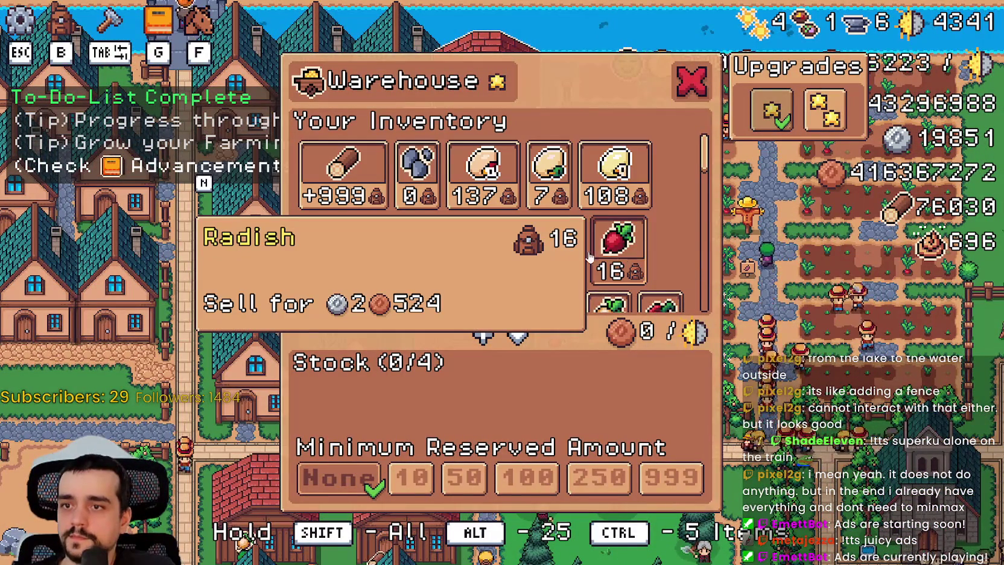
scroll(714, 175, "down", 5)
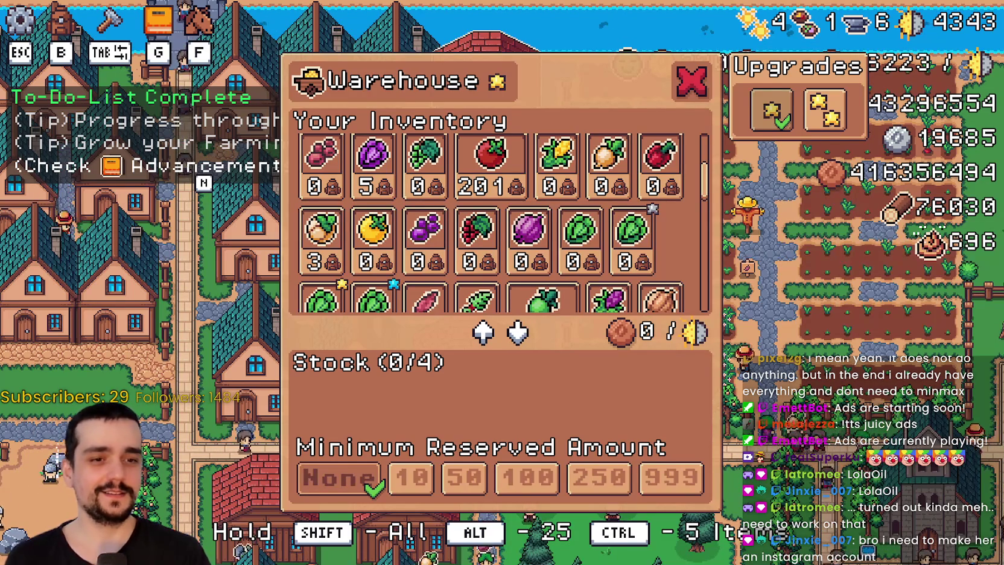
key("alt+Tab")
- Scroll up the stream-chat history, watch a shared video, then close the viewer
left_click_drag(585, 88, 460, 62)
scroll(474, 259, "up", 15)
scroll(489, 281, "up", 20)
scroll(536, 240, "up", 20)
scroll(546, 340, "down", 5)
scroll(559, 286, "up", 8)
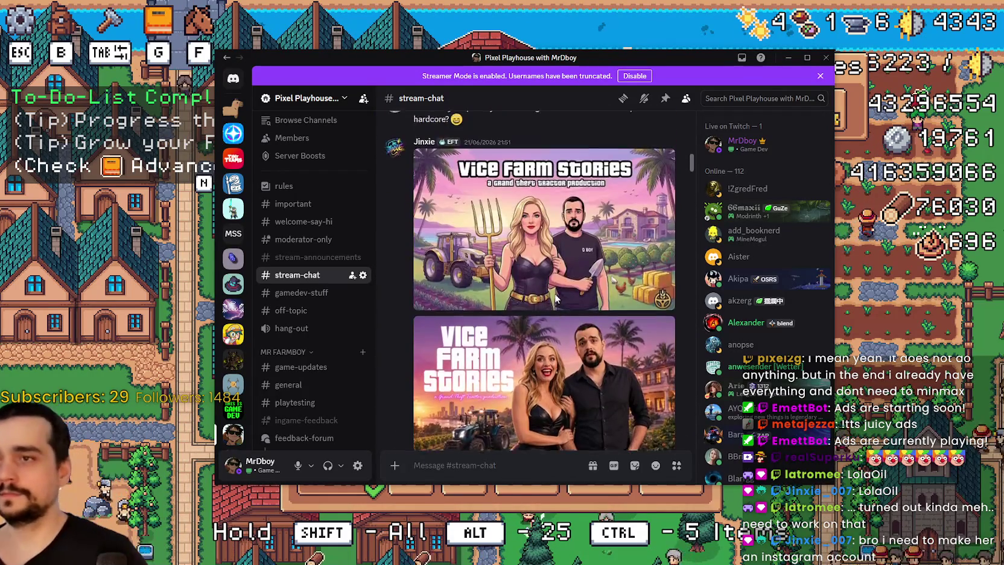
scroll(555, 294, "up", 15)
scroll(531, 325, "up", 15)
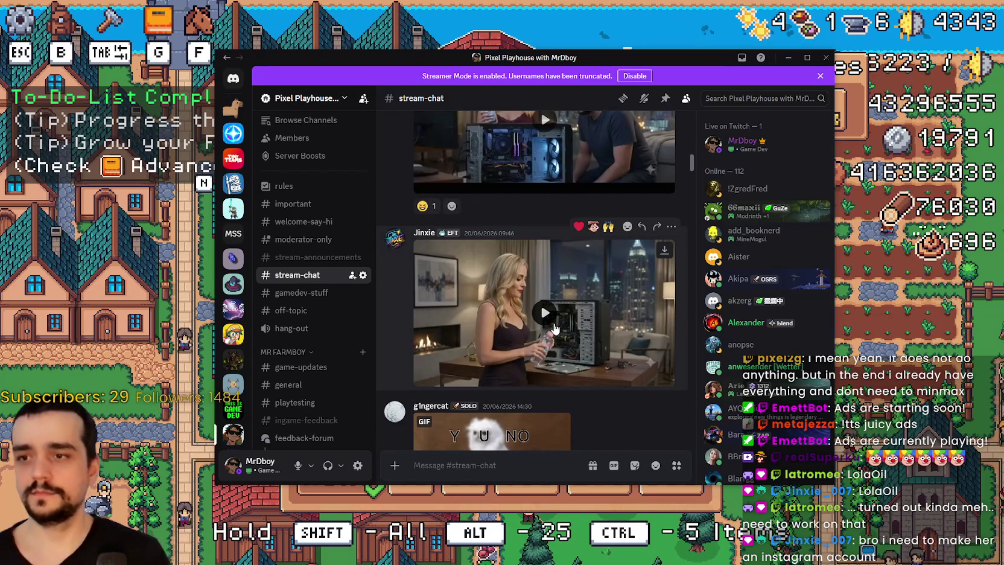
left_click(583, 338)
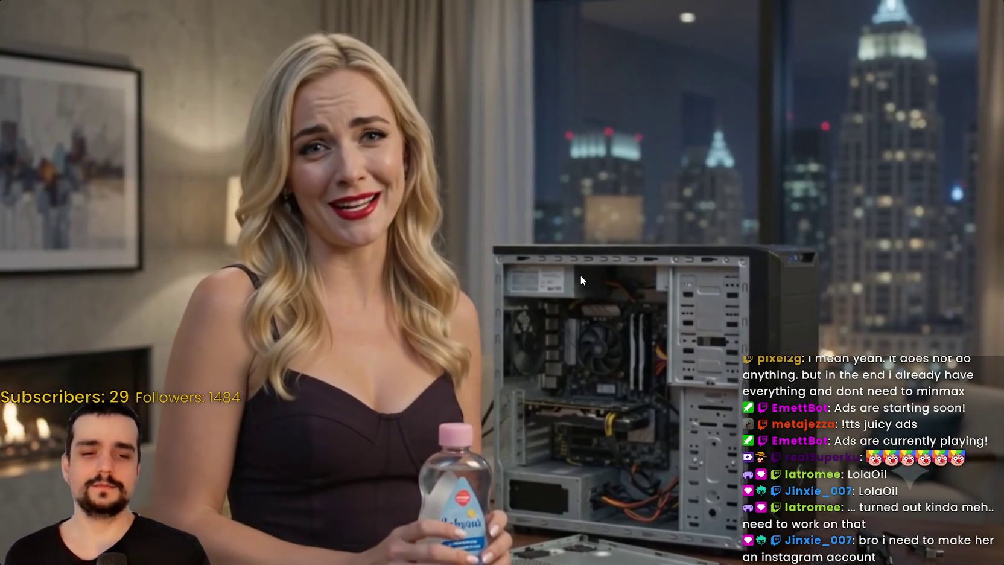
key("Escape")
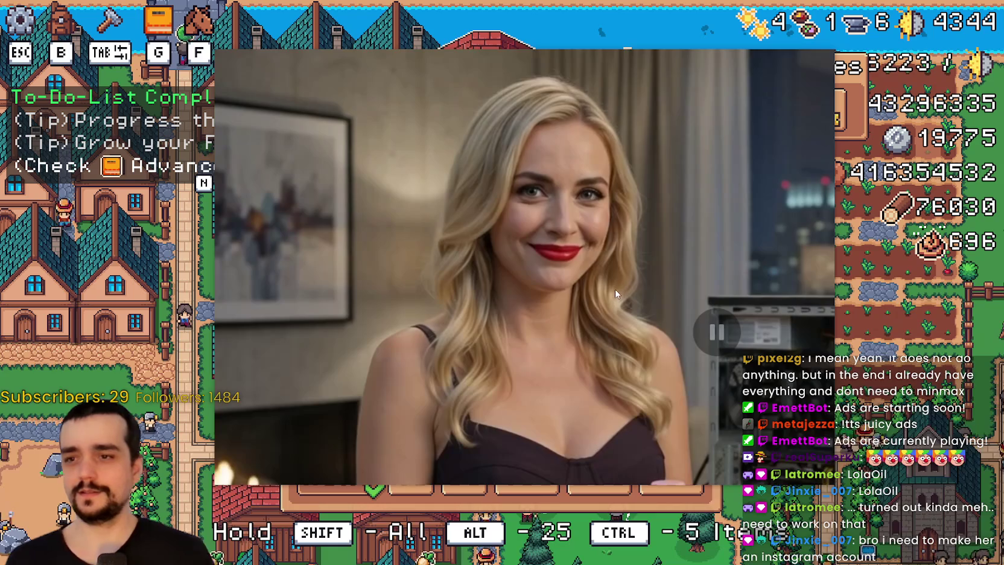
key("Escape")
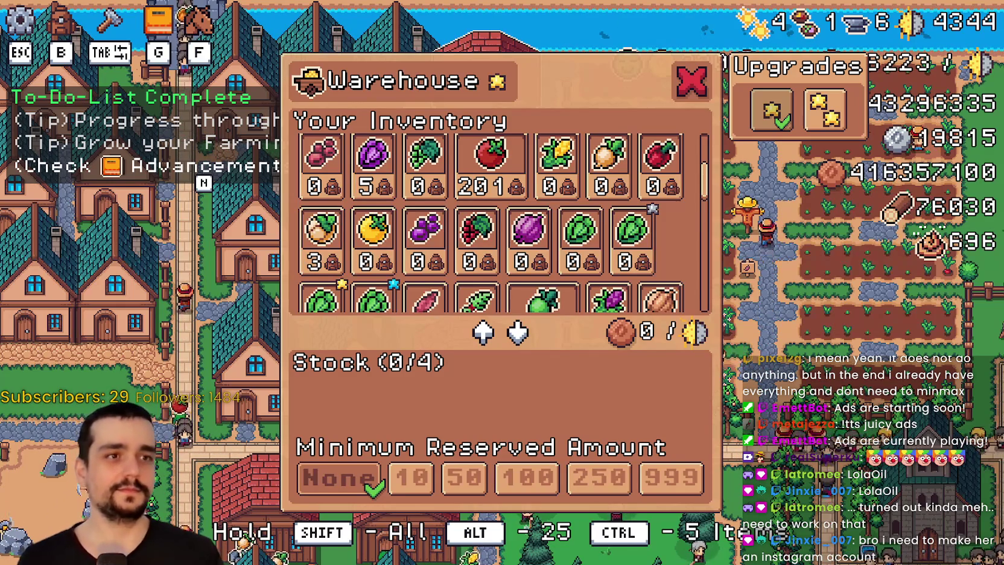
- Maximize Discord, pause and resume the video, then leave its fullscreen view
key("alt+Tab")
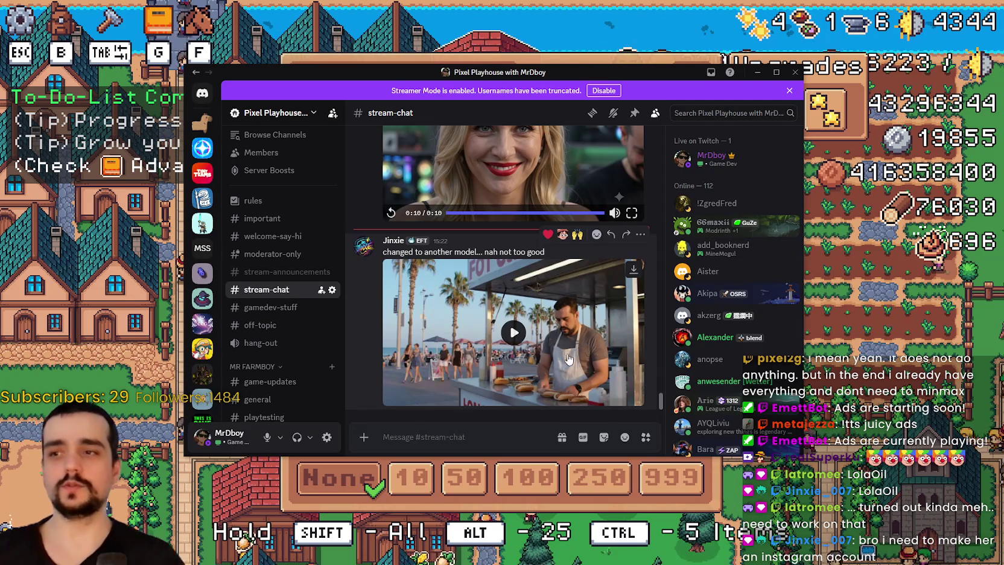
key("super+Up")
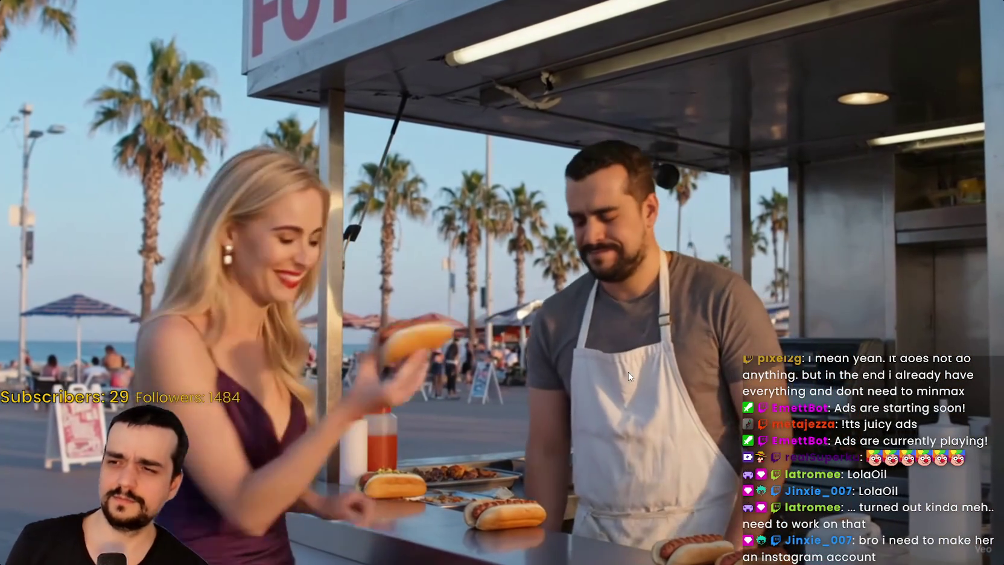
left_click(628, 371)
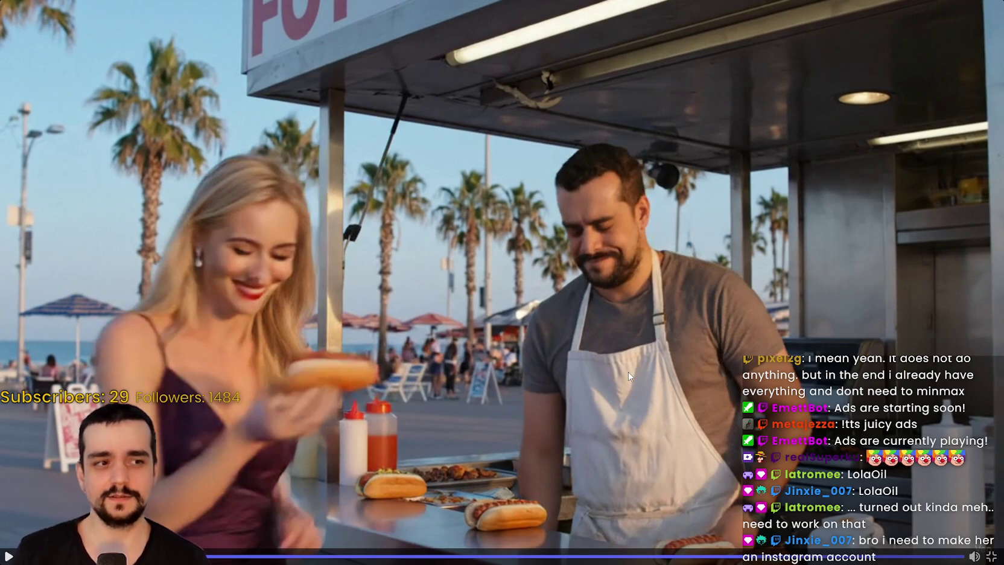
left_click(80, 348)
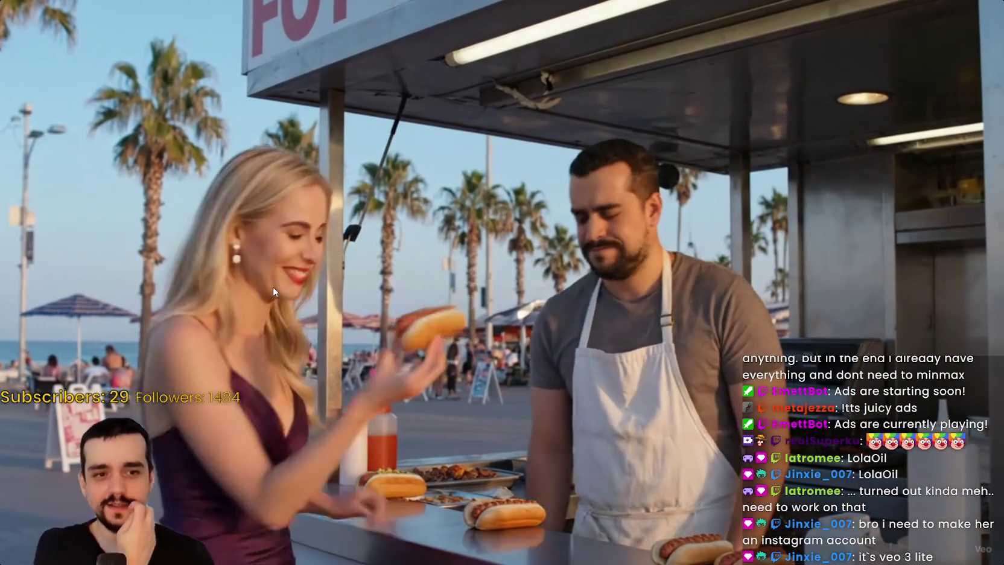
left_click(273, 290)
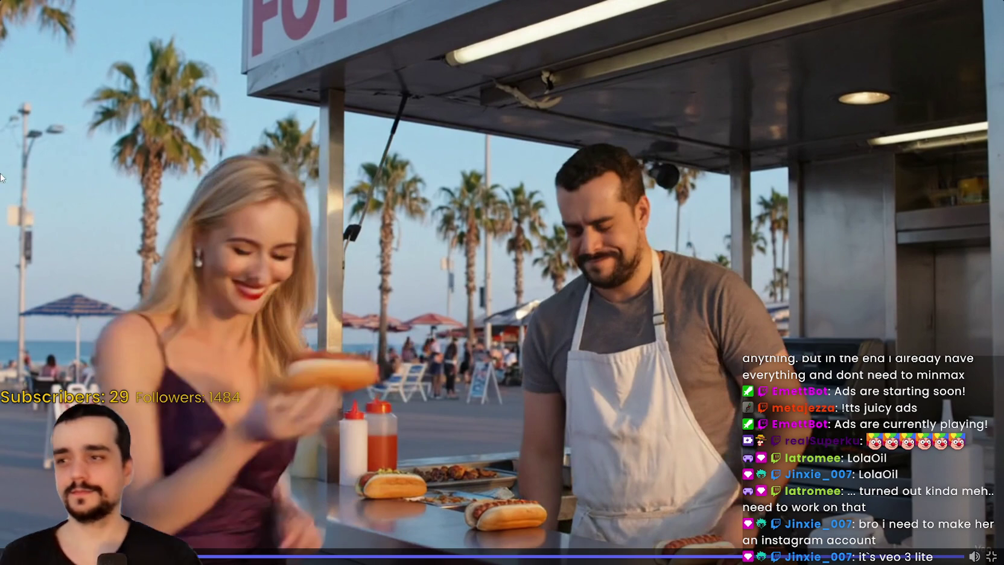
left_click(990, 556)
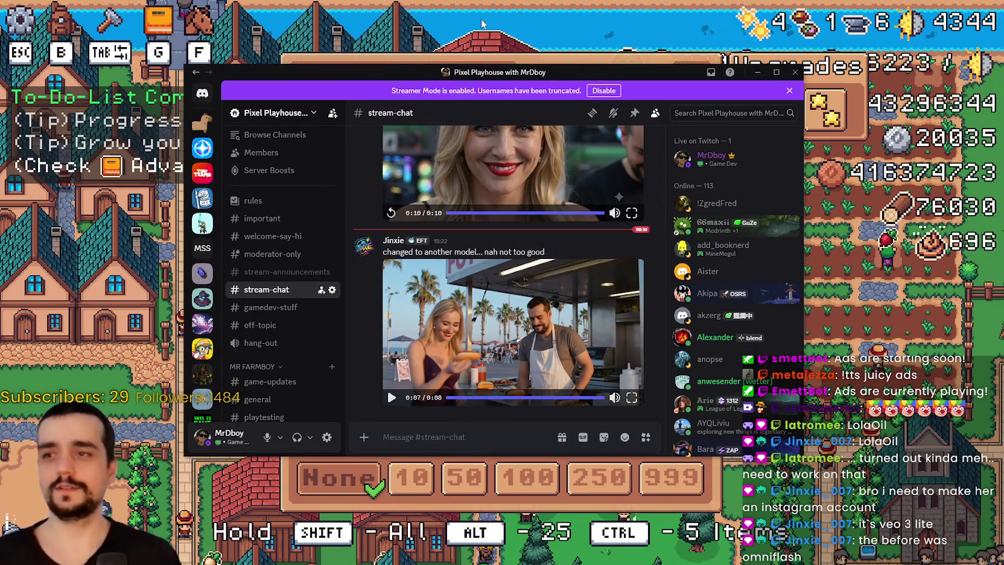
- Return to the game and park the Discord chat partly off-screen to the right
left_click(379, 63)
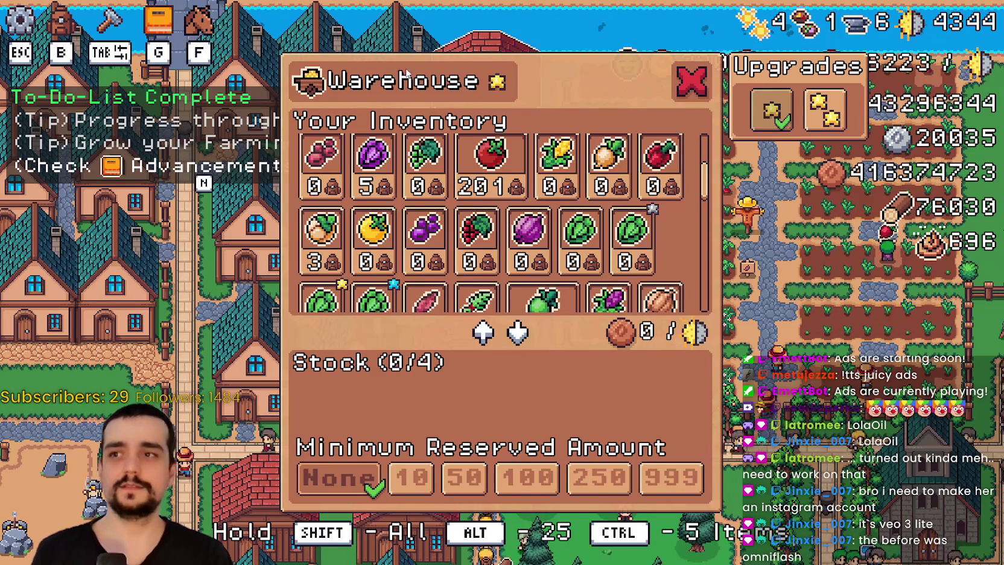
key("alt+Tab")
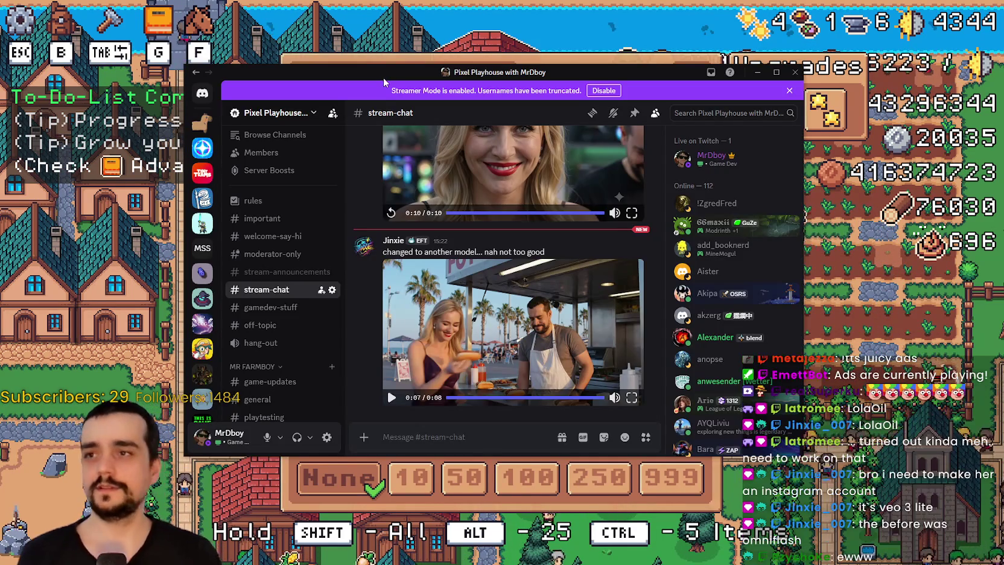
left_click_drag(429, 22, 882, 136)
key("alt+Tab")
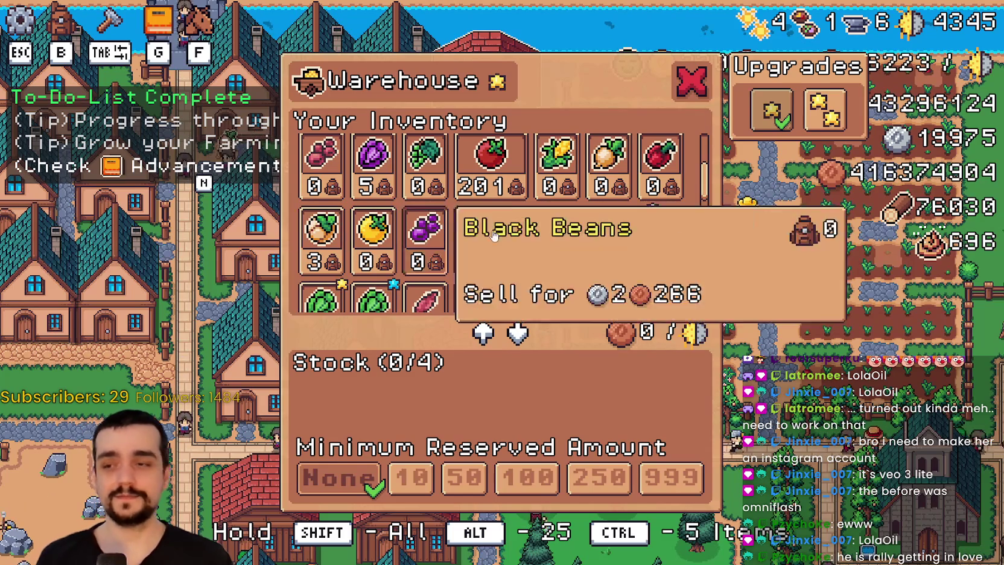
- Check Goose Egg and Chicken Egg tooltip placement in the Warehouse, then close the game with Alt+F4
mouse_move(599, 247)
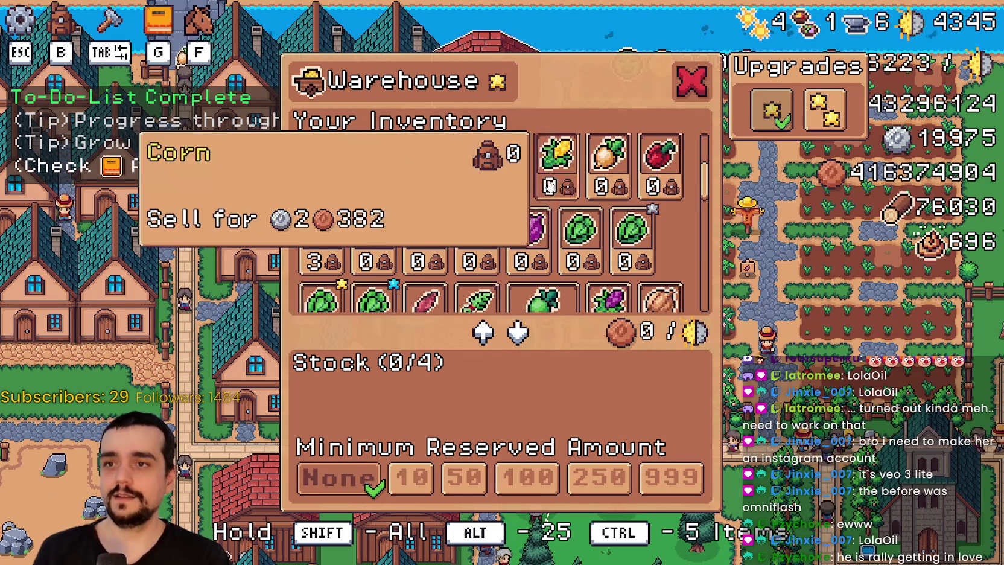
scroll(609, 162, "up", 3)
scroll(608, 161, "up", 2)
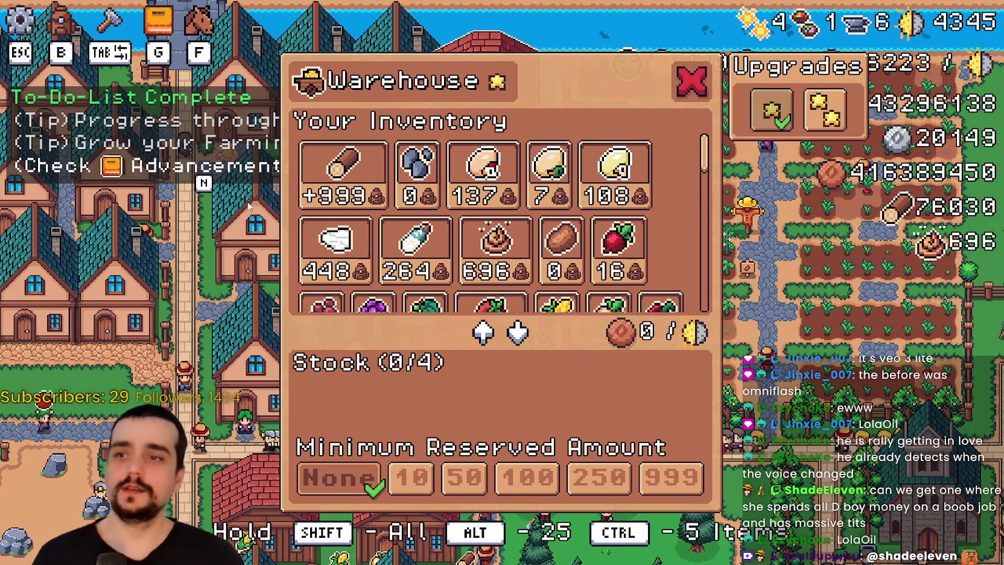
mouse_move(614, 215)
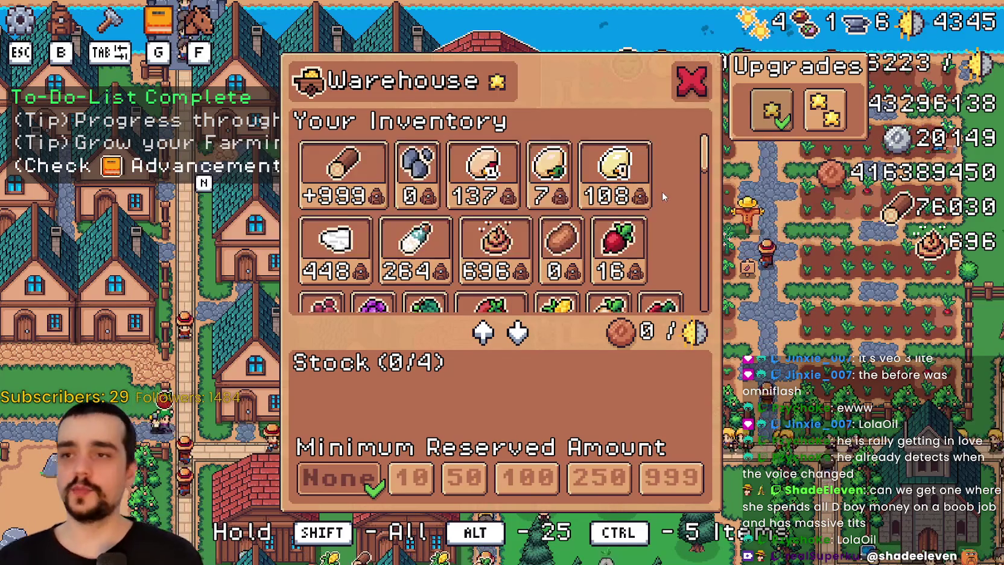
mouse_move(516, 184)
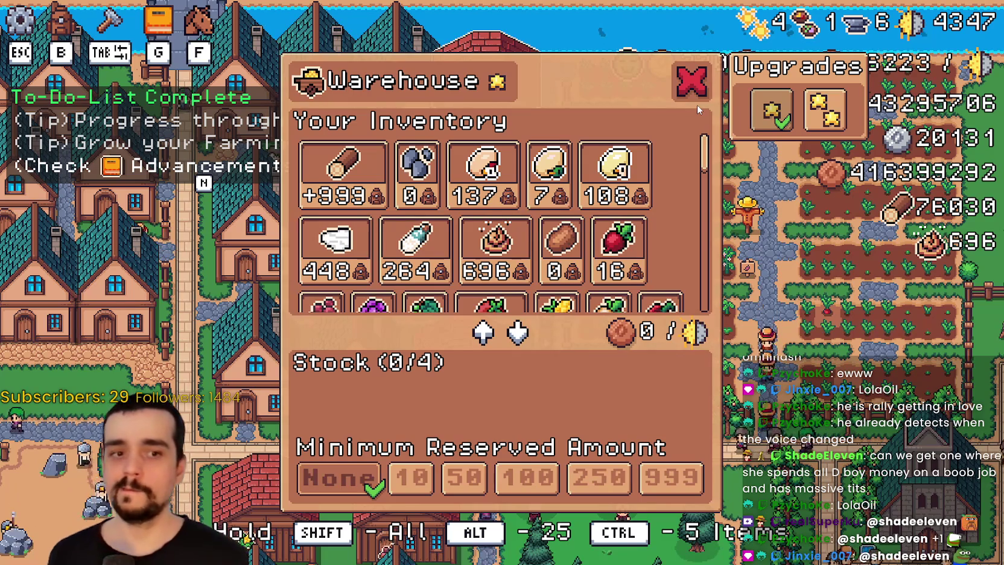
mouse_move(771, 110)
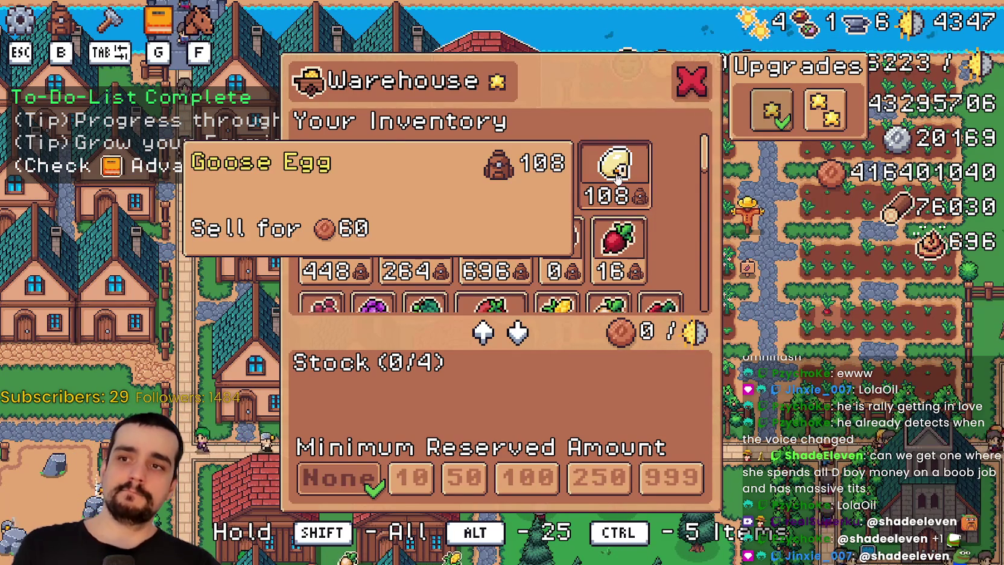
key("alt+F4")
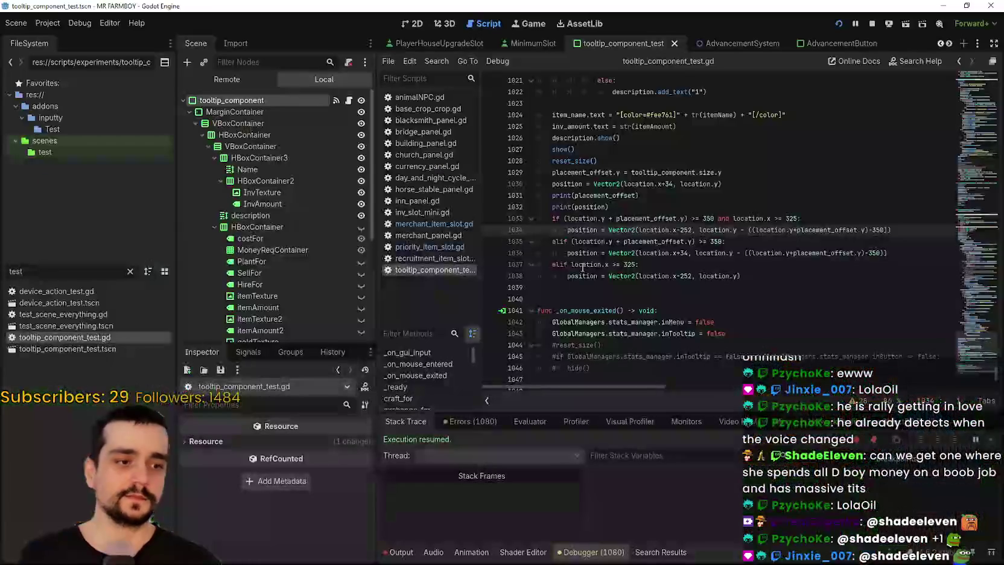
- Step through the placement code on lines 1030–1039 of tooltip_component_test.gd
scroll(706, 289, "up", 3)
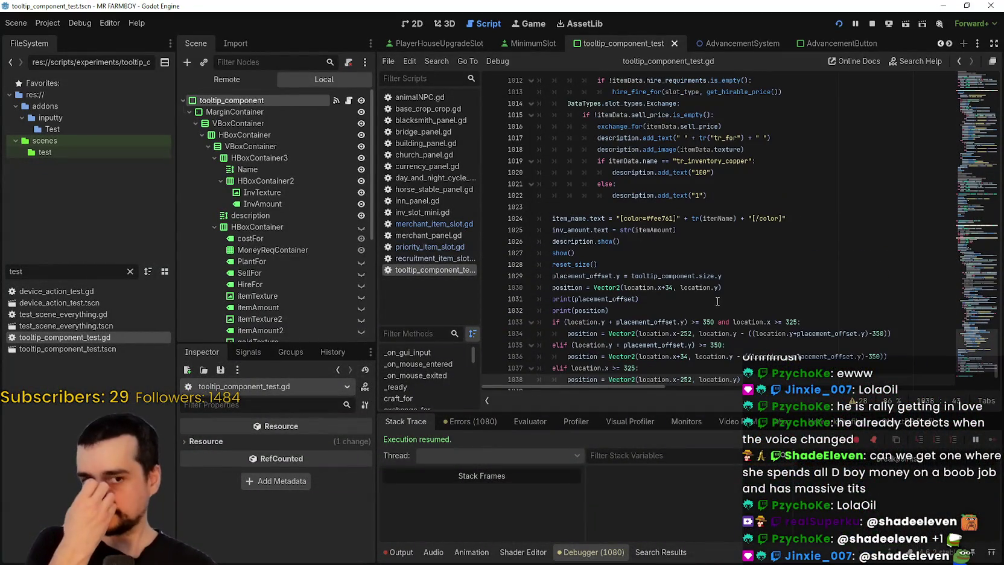
left_click_drag(700, 295, 603, 252)
left_click(624, 287)
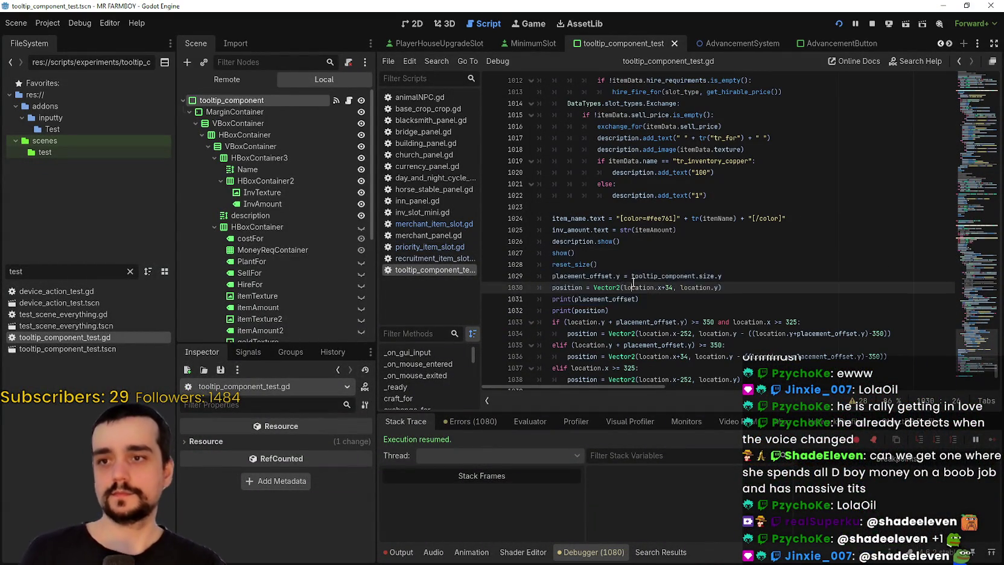
scroll(689, 278, "down", 3)
left_click(681, 266)
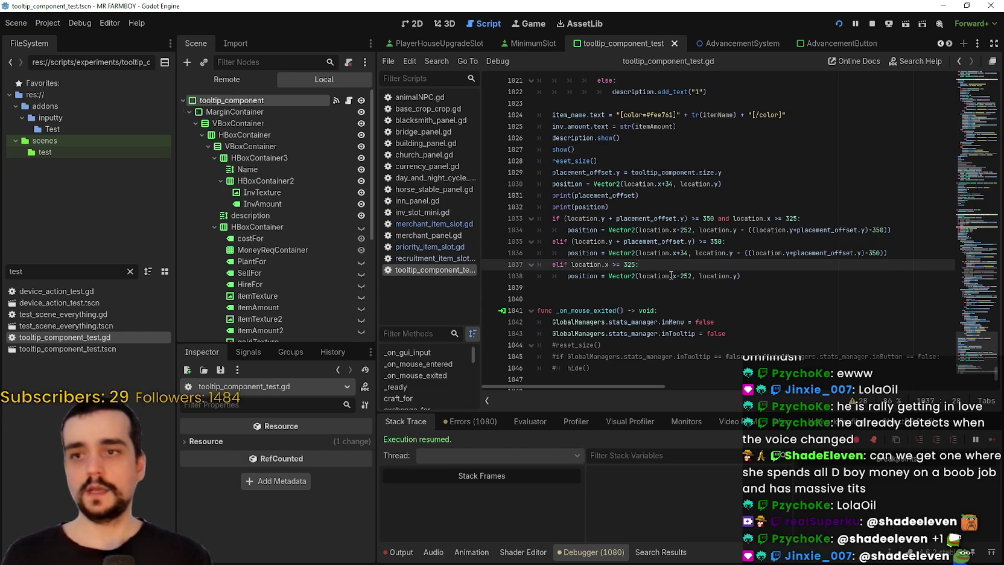
left_click(576, 287)
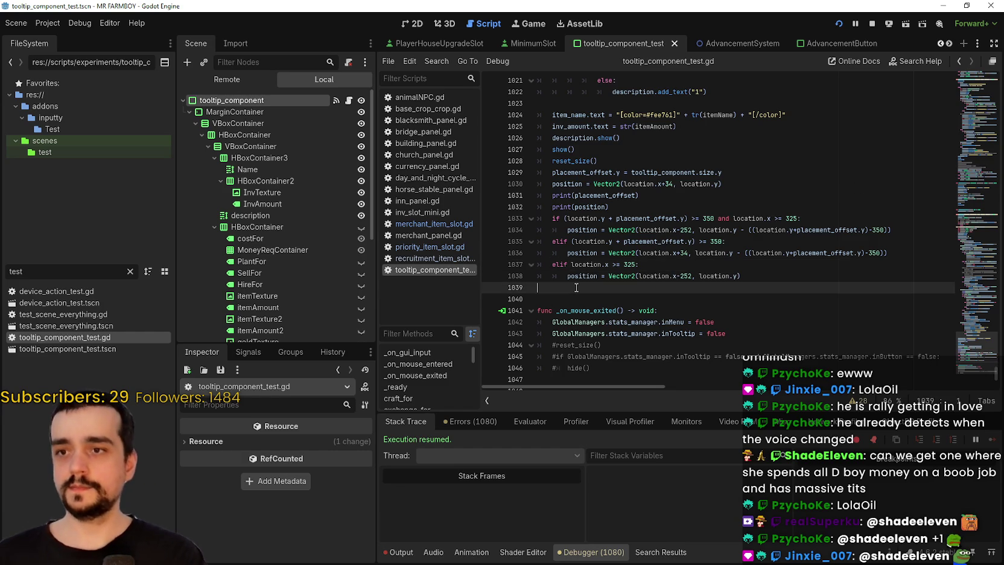
left_click(680, 230)
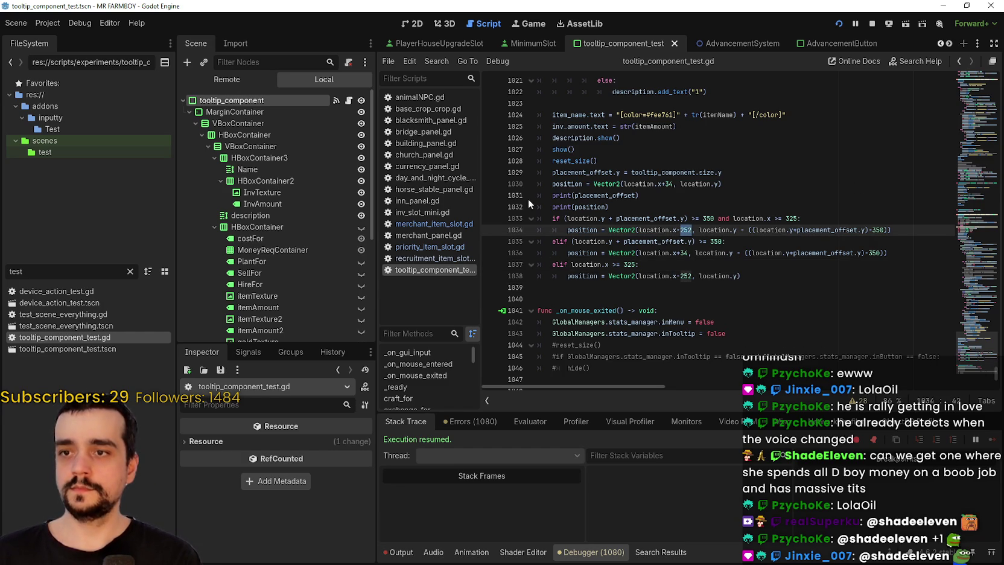
- Inspect placement_offset uses, the 252 offset and line 1036's location expressions, then run the game
double_click(584, 172)
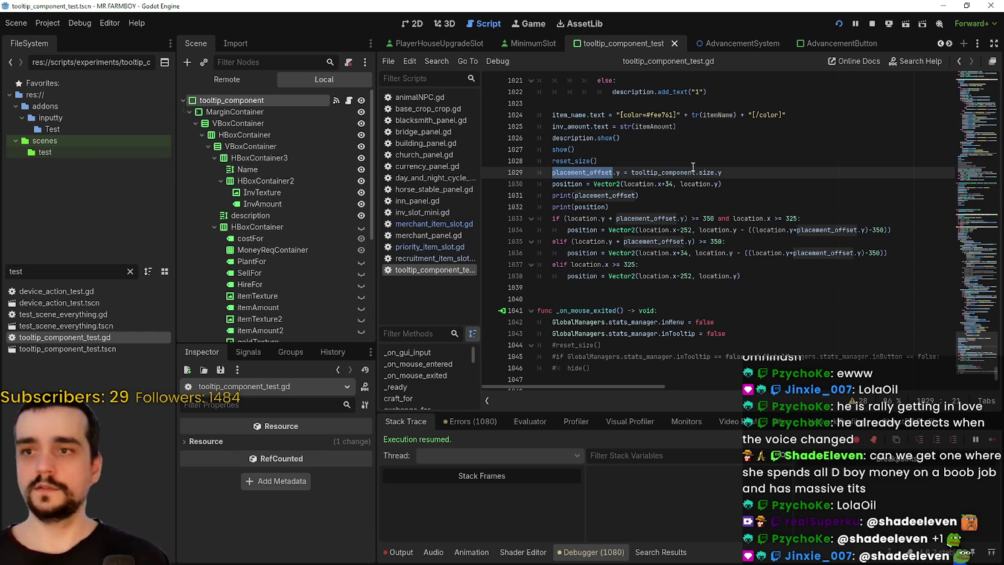
double_click(685, 278)
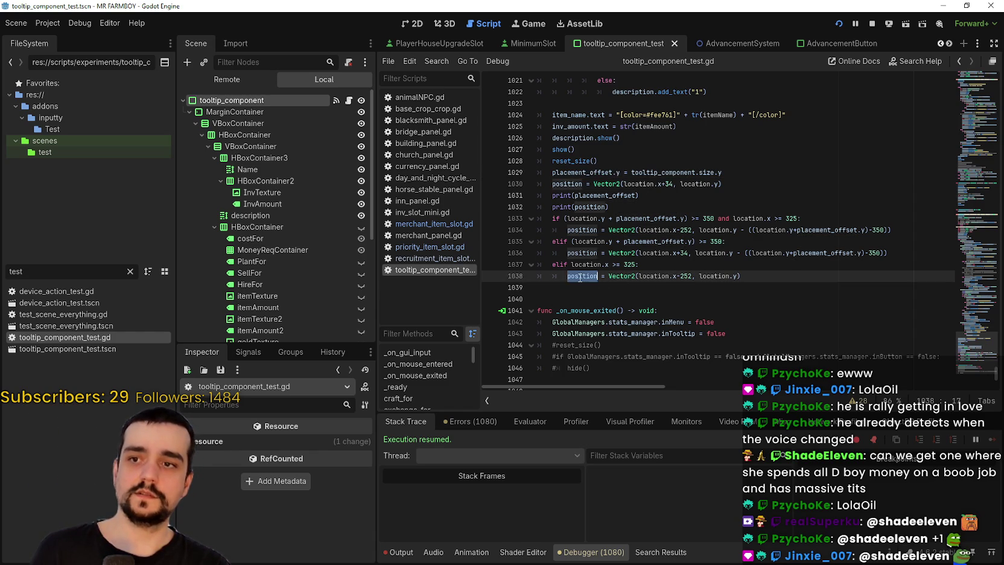
double_click(702, 255)
left_click_drag(799, 249, 869, 252)
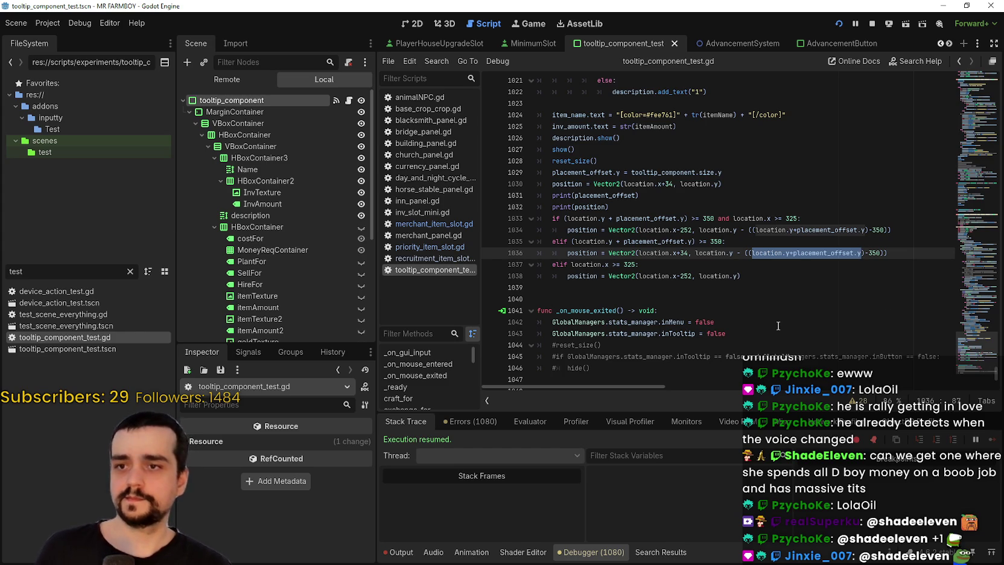
left_click(678, 253)
triple_click(681, 252)
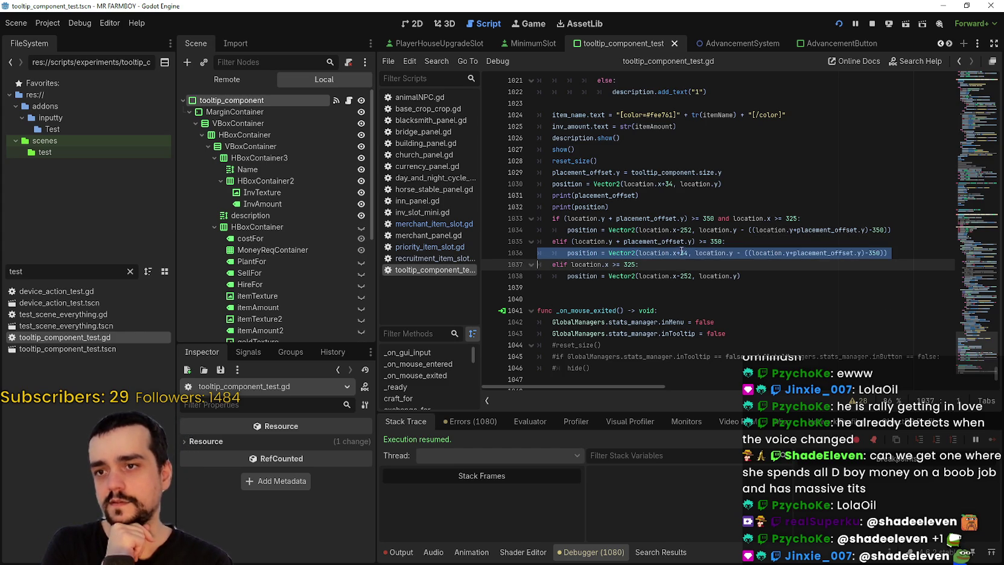
left_click(689, 253)
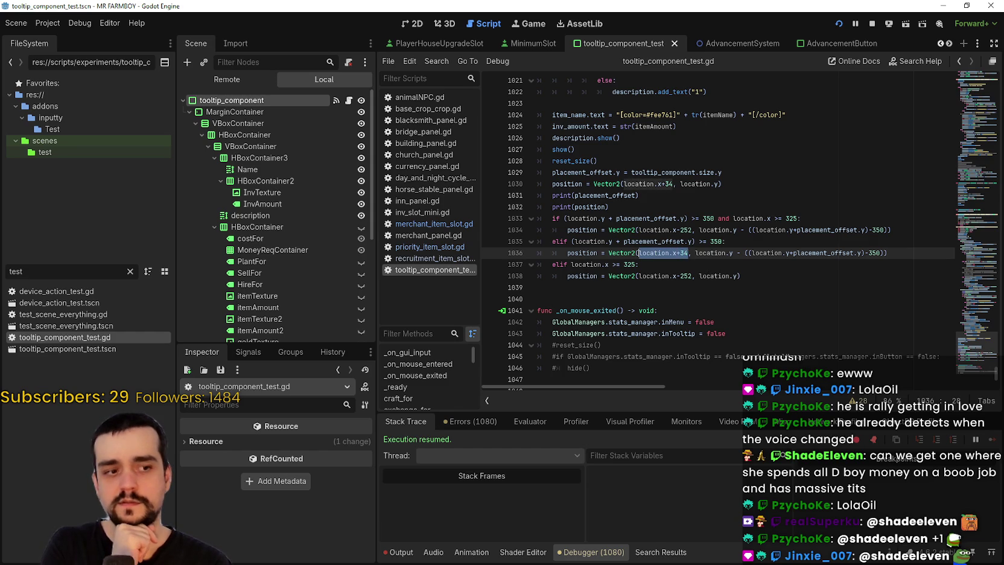
key("alt+Tab")
- Stop the game, minimize the Harvest Mage window, show the Output log and run again
mouse_move(492, 171)
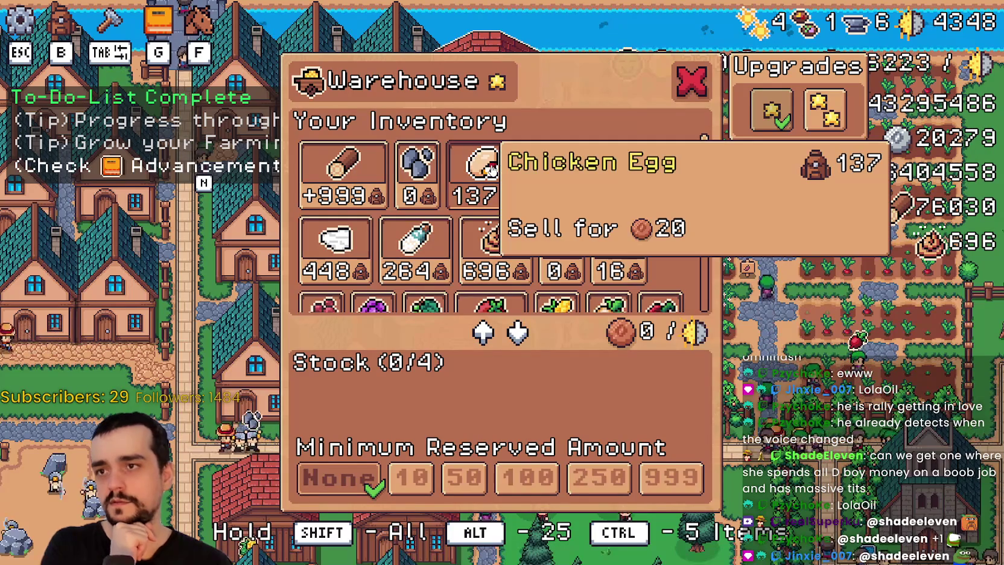
key("alt+F4")
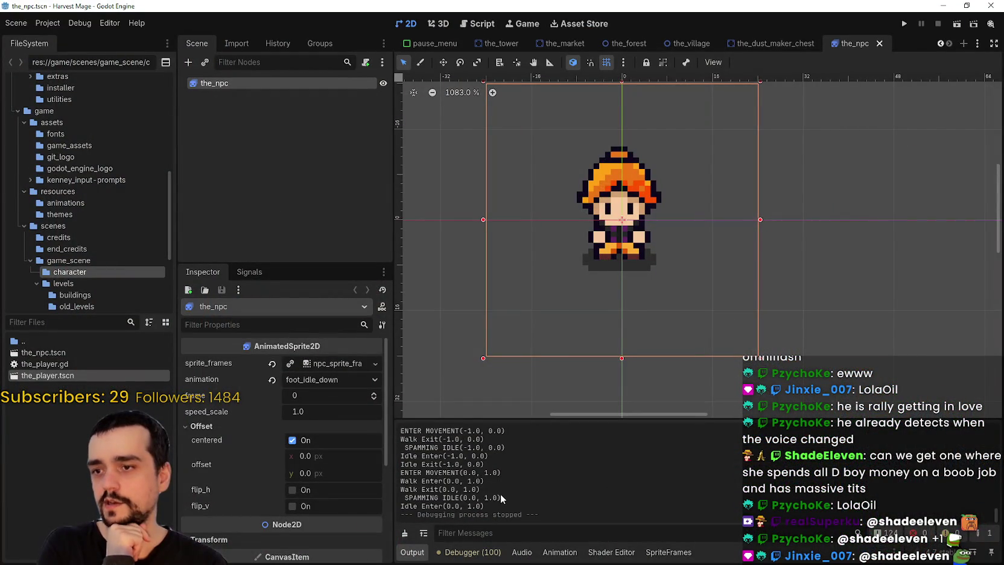
left_click(948, 5)
key("alt+Tab")
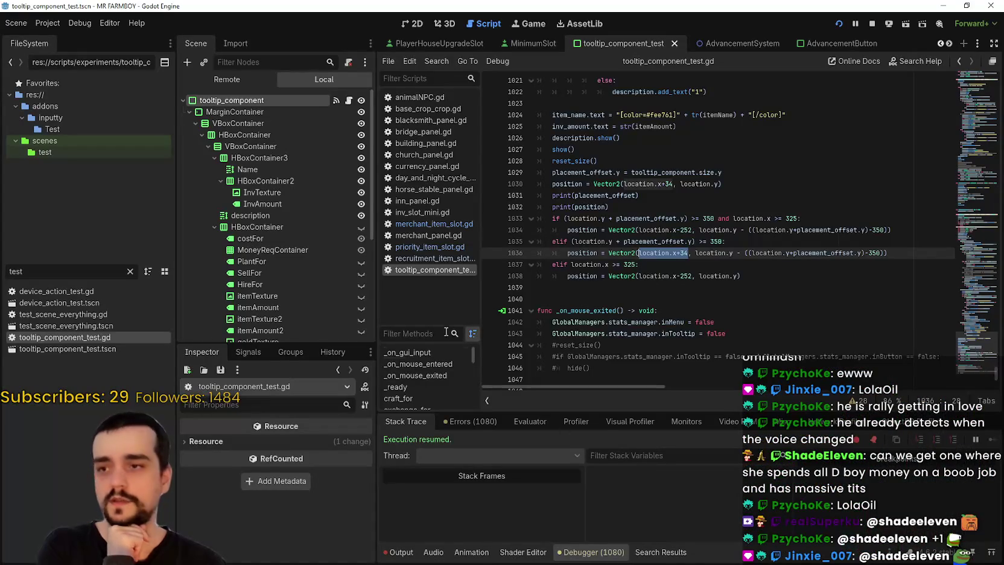
left_click(408, 552)
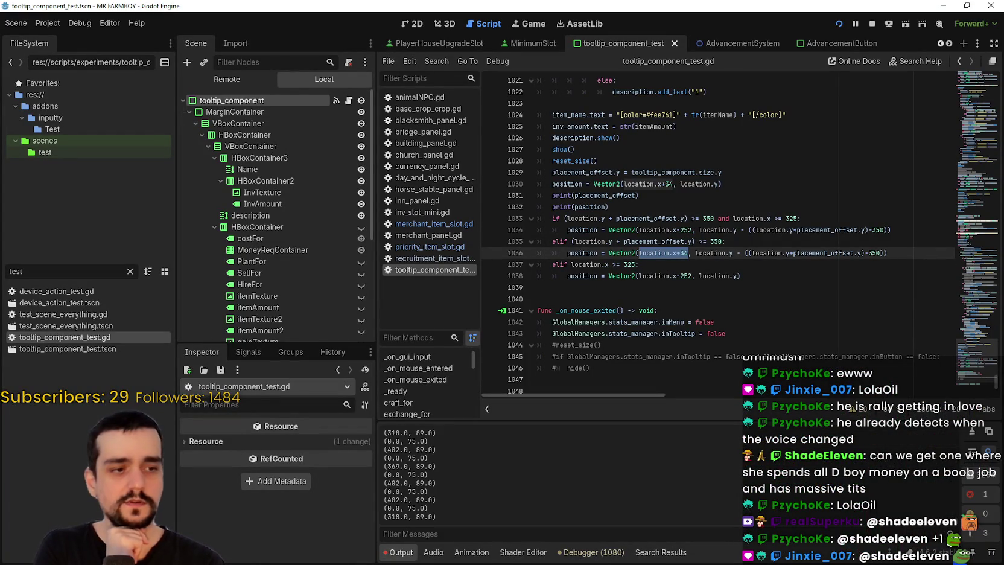
left_click(770, 164)
key("alt+Tab")
- Set the game's graphics mode to Window and apply, check a tooltip, then return to the editor
key("Escape")
key("Escape")
left_click(427, 195)
left_click(326, 195)
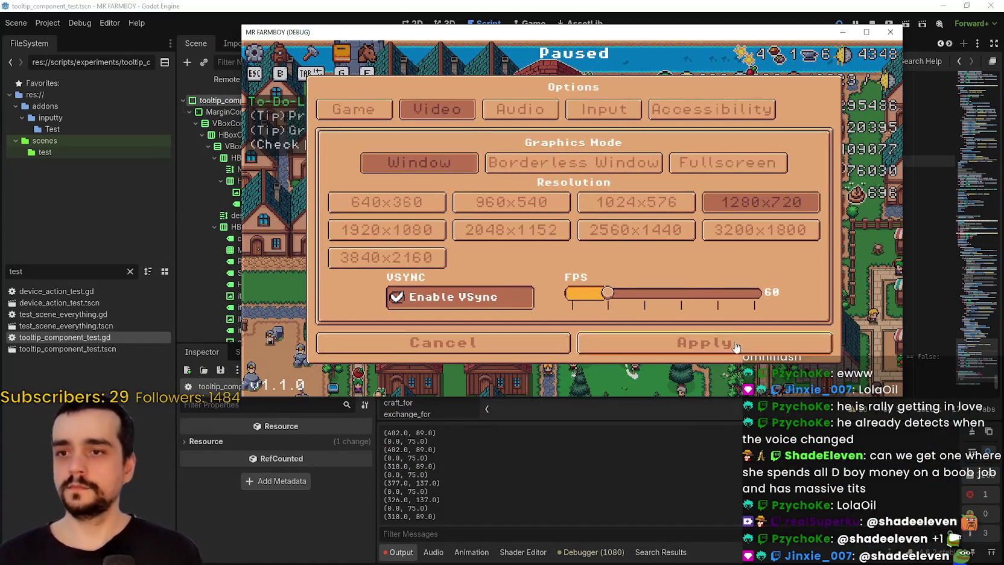
left_click(736, 344)
key("Escape")
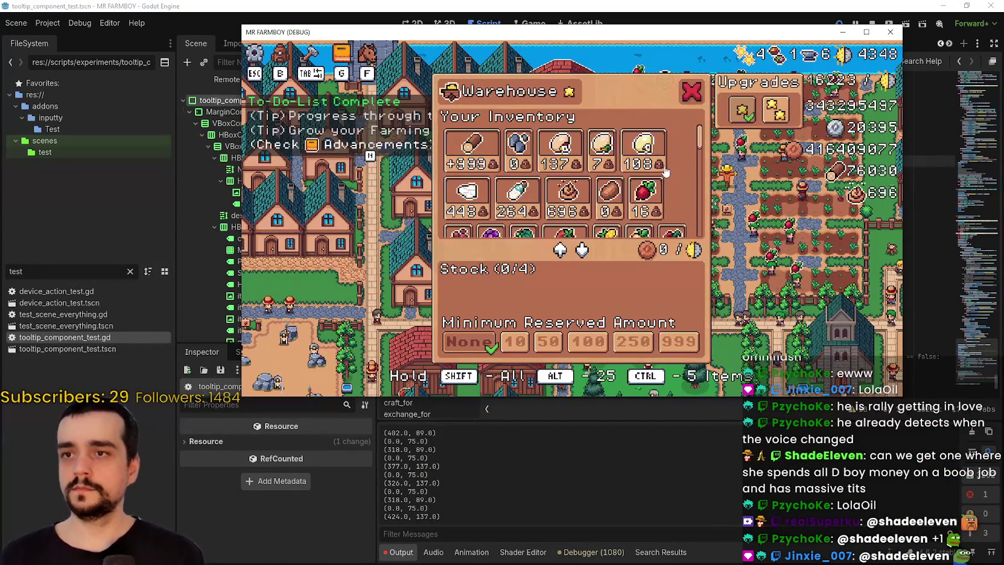
mouse_move(552, 158)
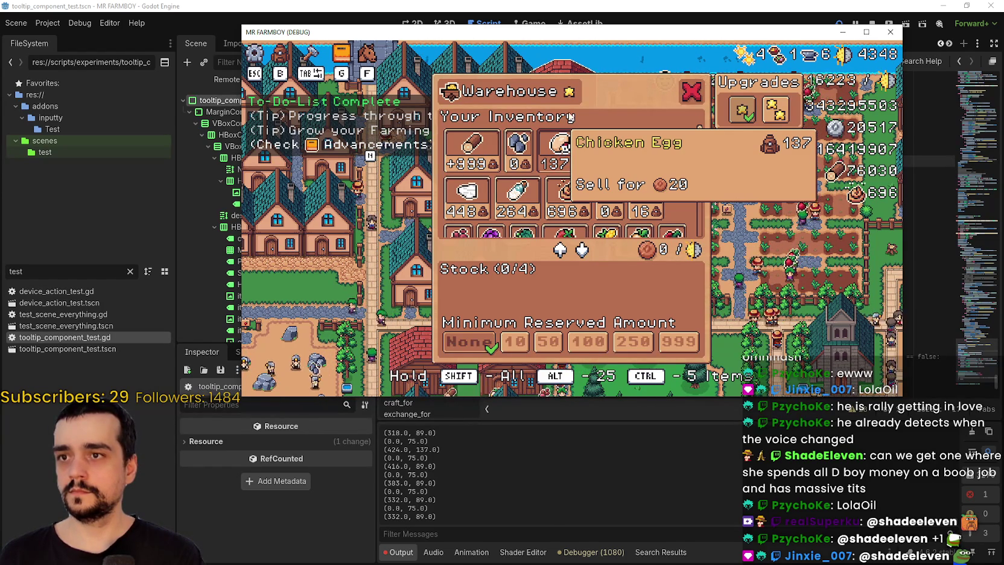
left_click(576, 5)
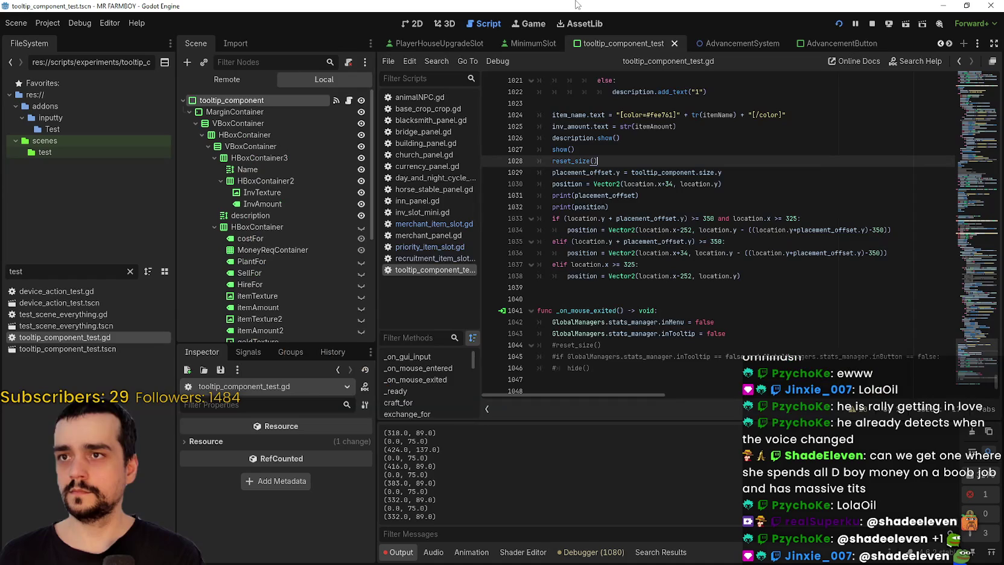
- Add print(tooltip_component.size) as new line 1031 after the position line and save
double_click(649, 172)
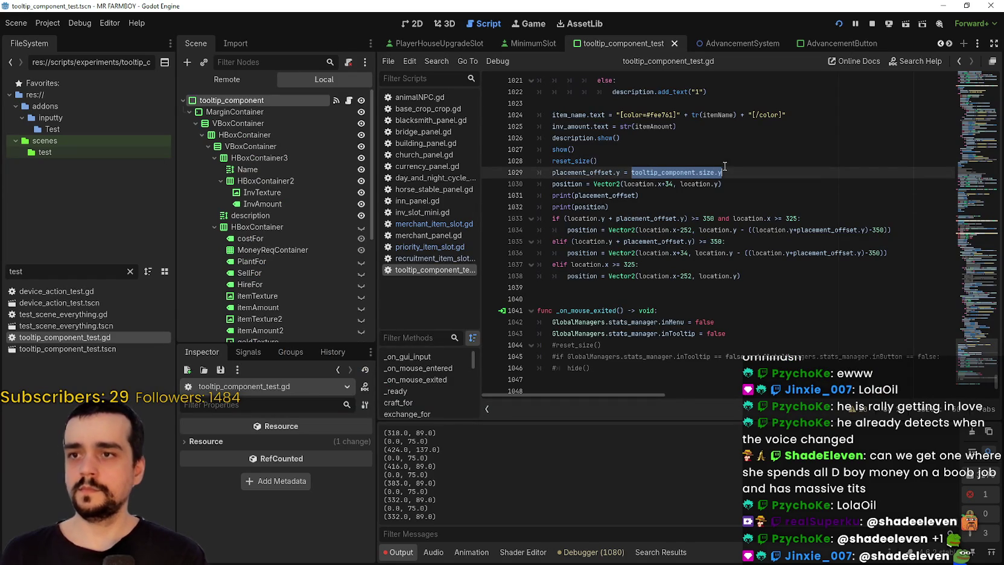
left_click(699, 207)
left_click(727, 184)
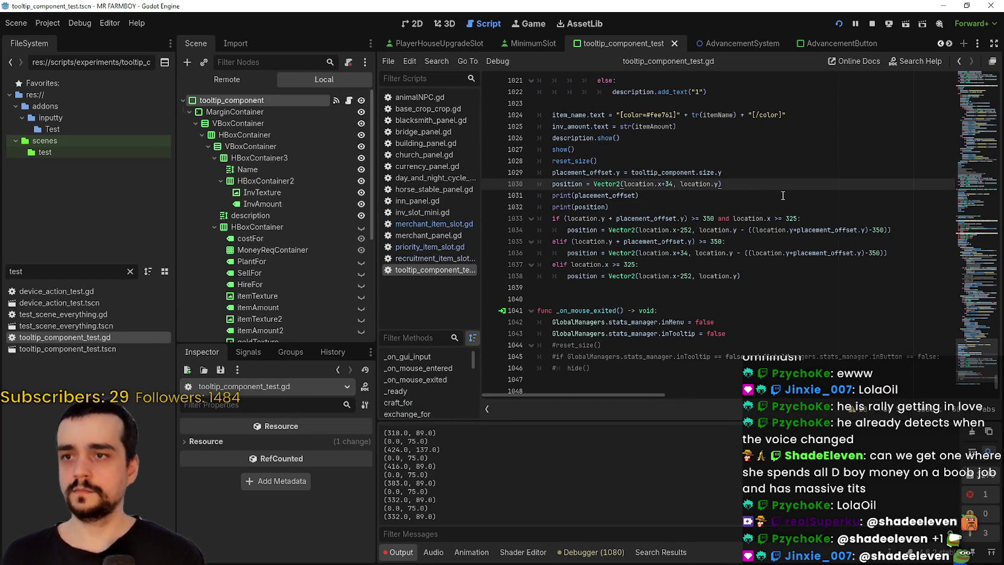
key("Return")
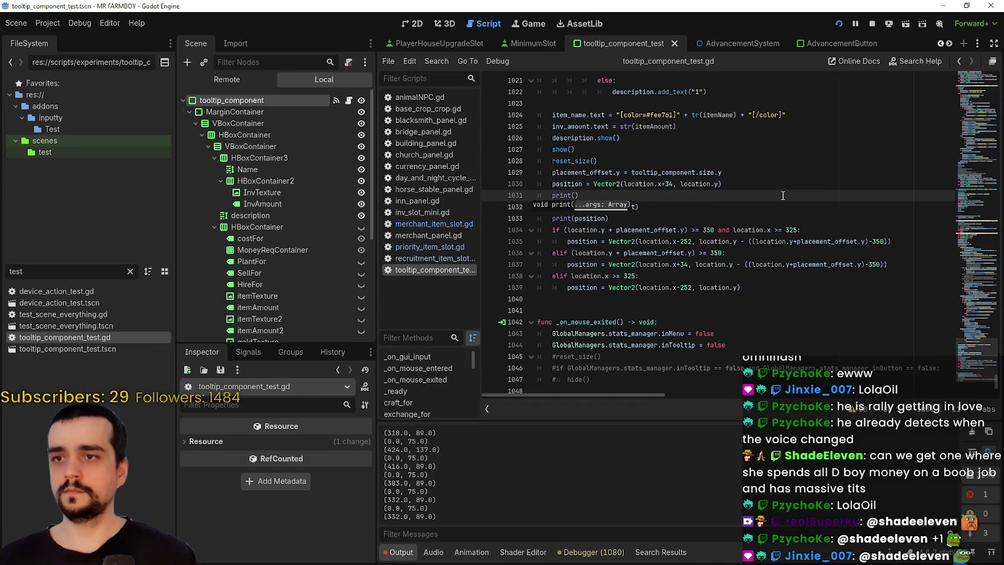
left_click(657, 173)
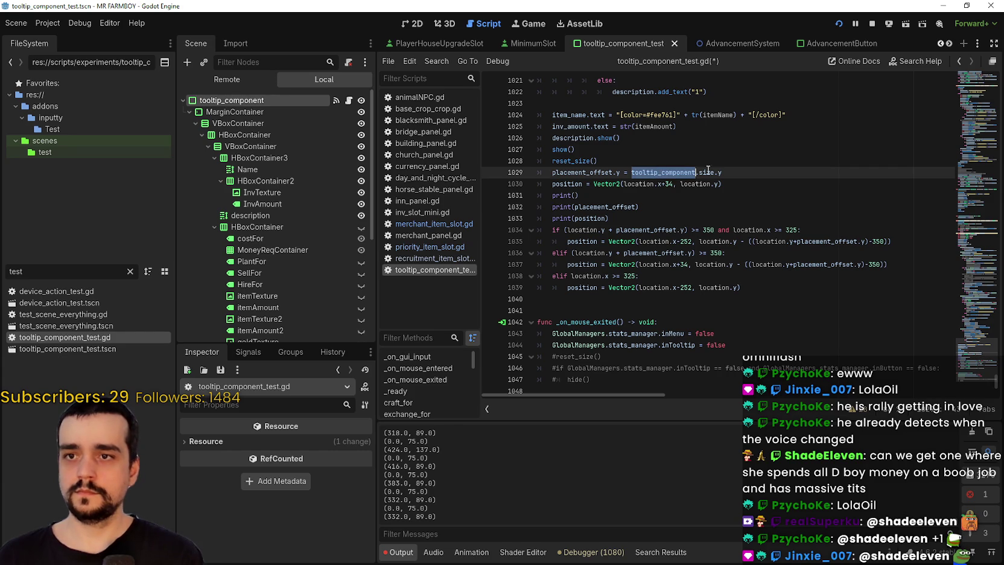
left_click(576, 195)
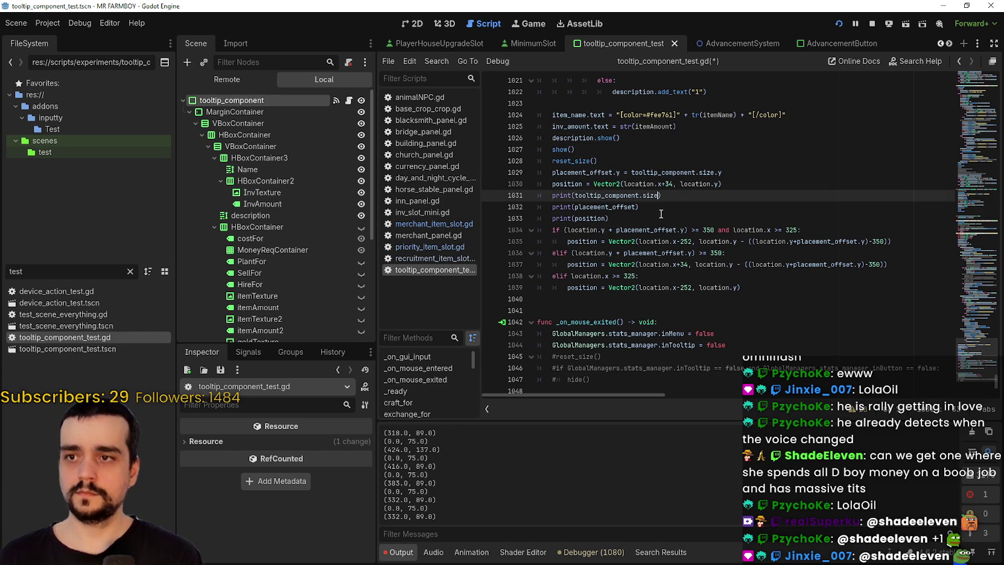
type("tooltip_component.size")
key("Down")
key("ctrl+s")
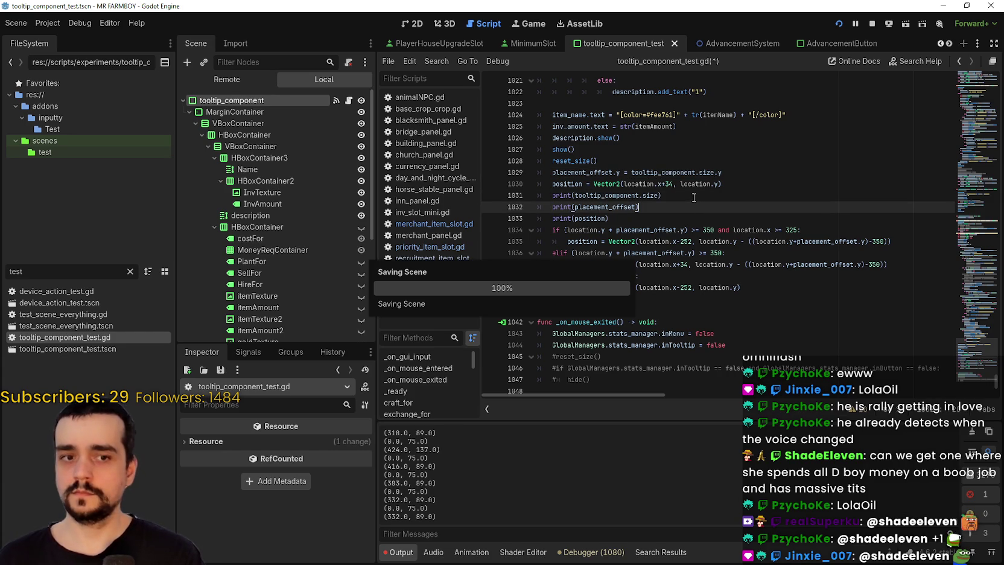
key("alt+Tab")
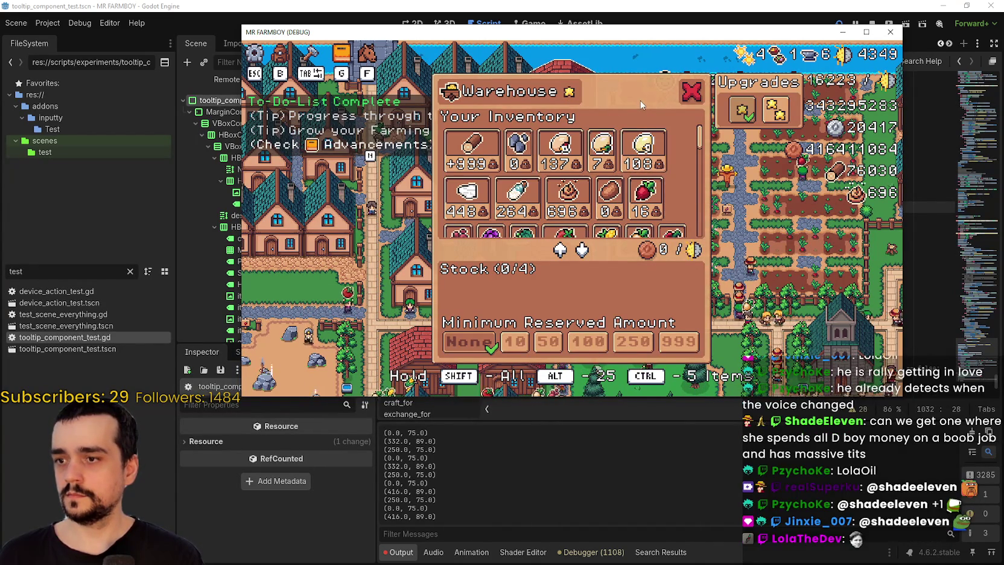
- Hover Wood items in the Warehouse to print tooltip sizes like (238.0, 89.0), then return to the script
mouse_move(561, 142)
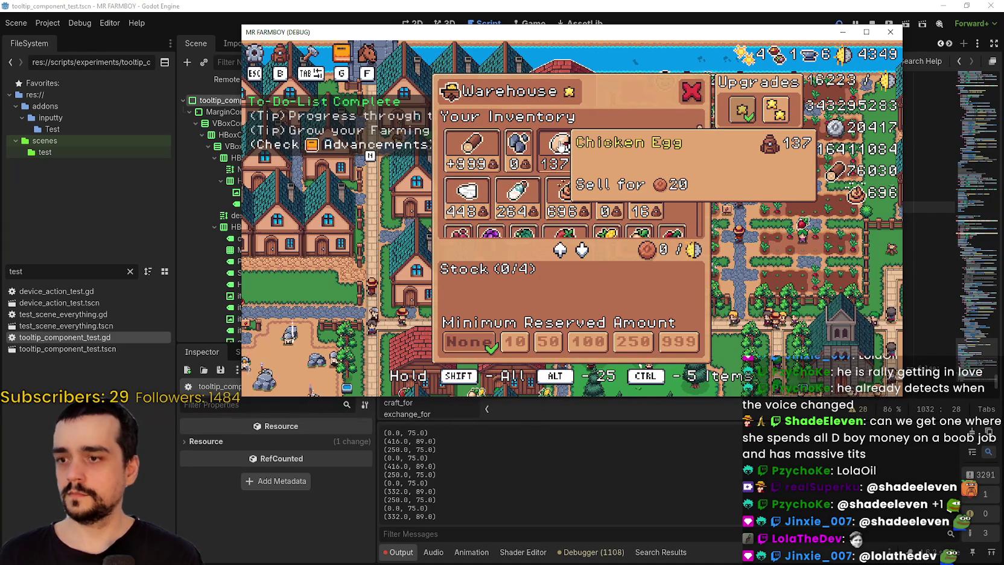
mouse_move(463, 136)
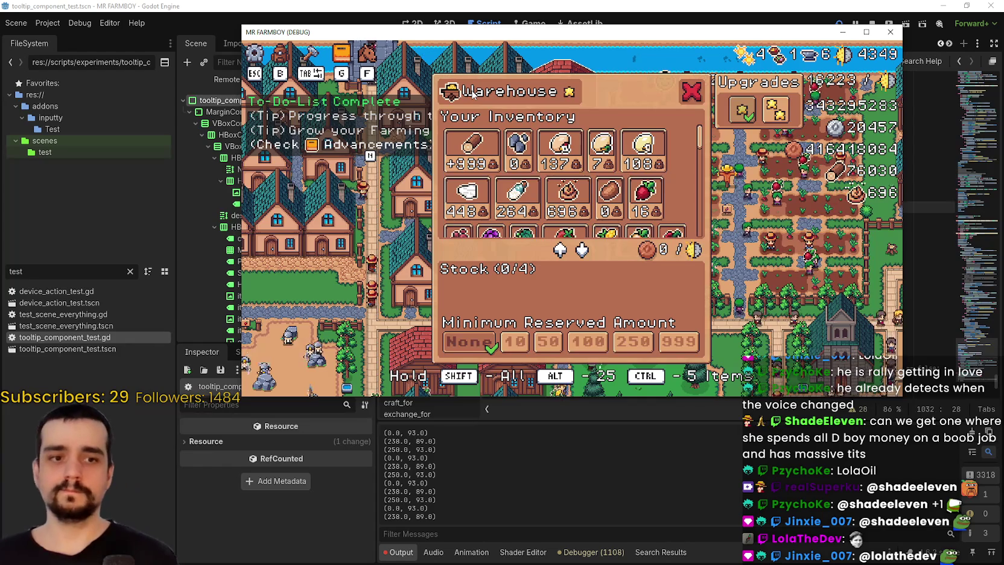
left_click(607, 4)
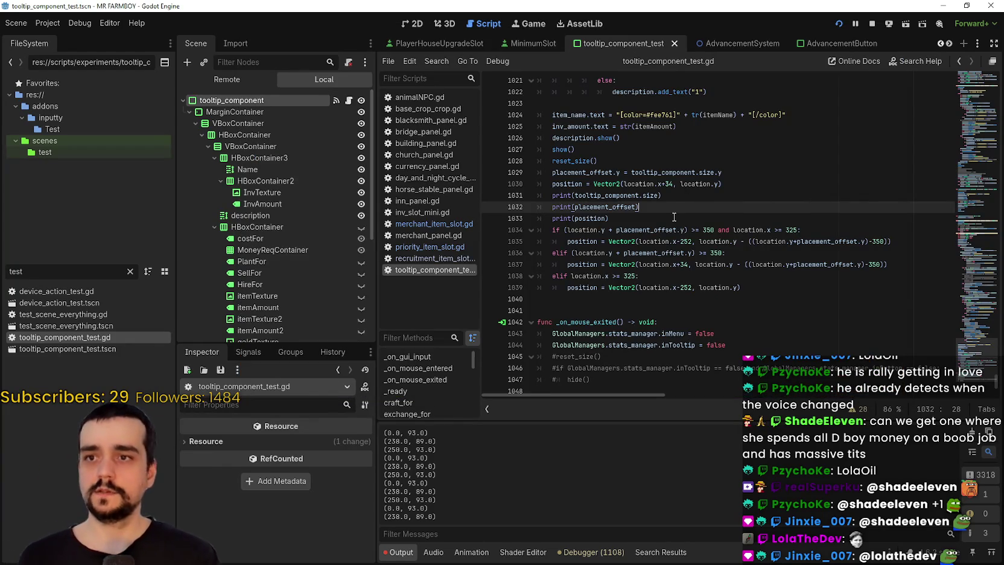
- Add 'placement_offset.x = tooltip_component.size.x' as line 1030 and save the script
left_click(607, 173)
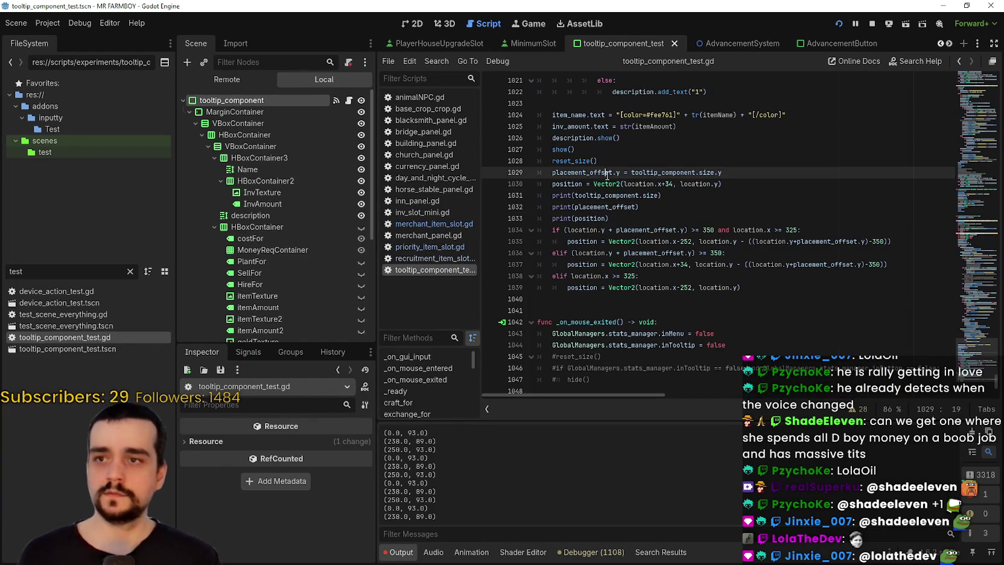
double_click(602, 173)
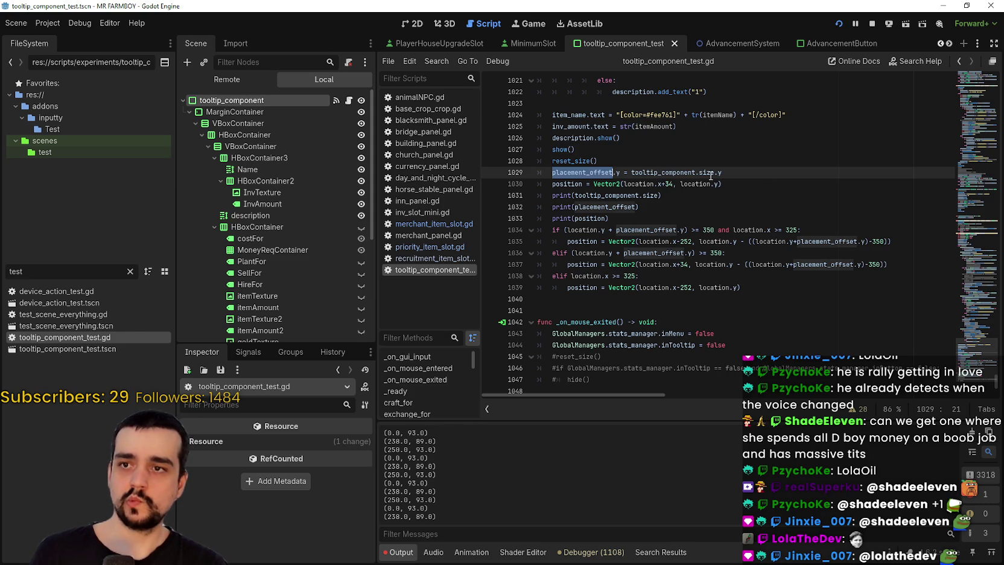
left_click(776, 175)
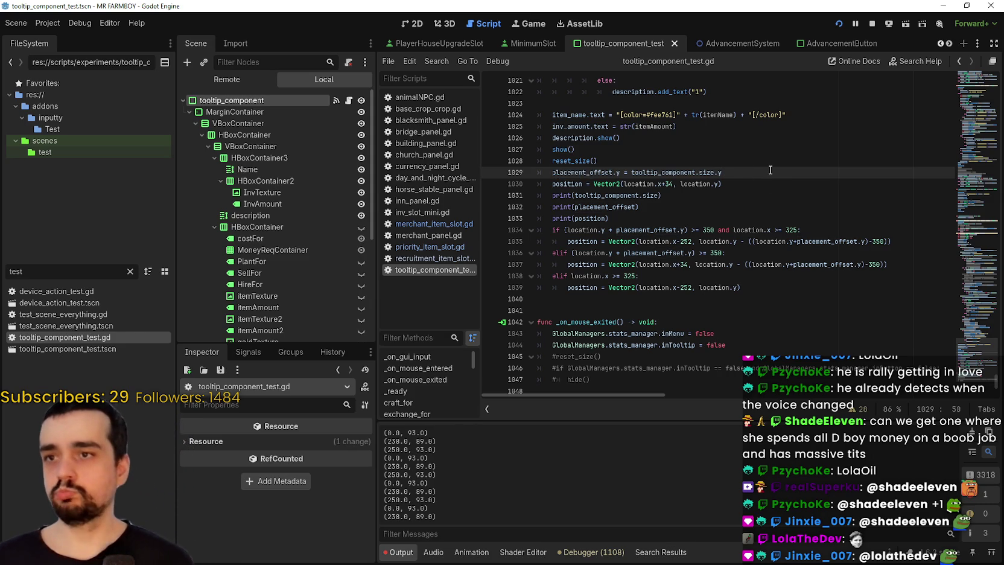
key("Return")
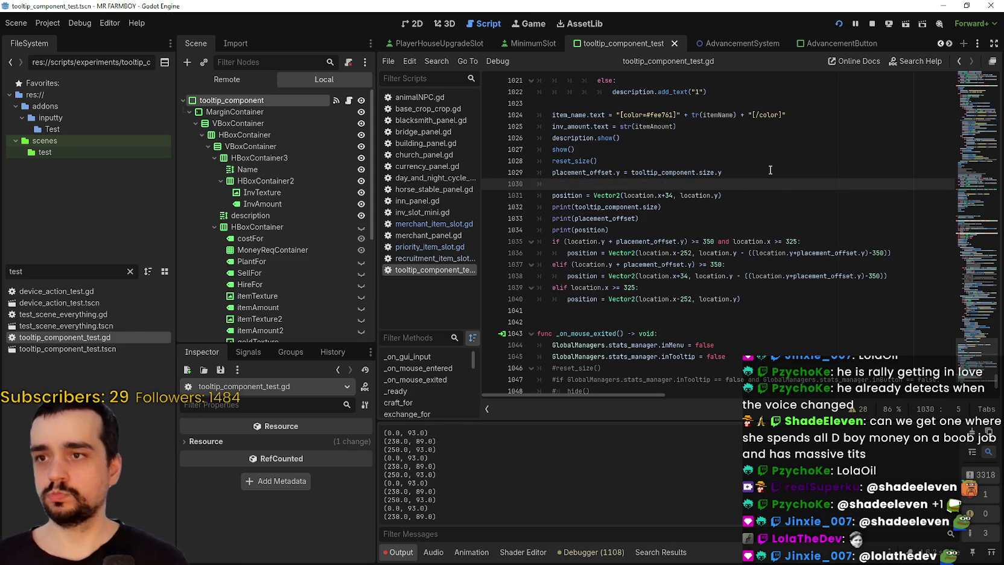
double_click(591, 172)
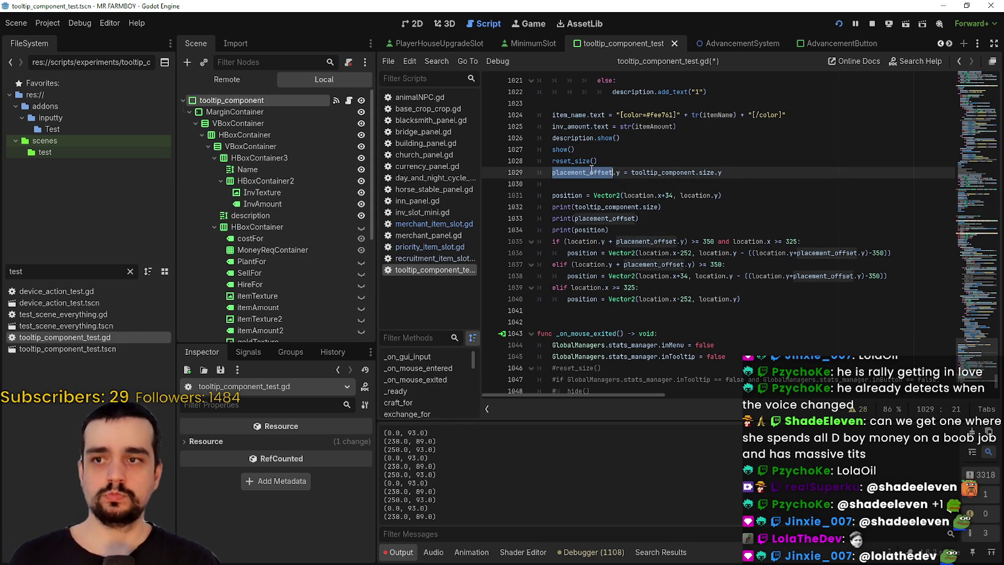
left_click(611, 185)
type("placement_offset.x =")
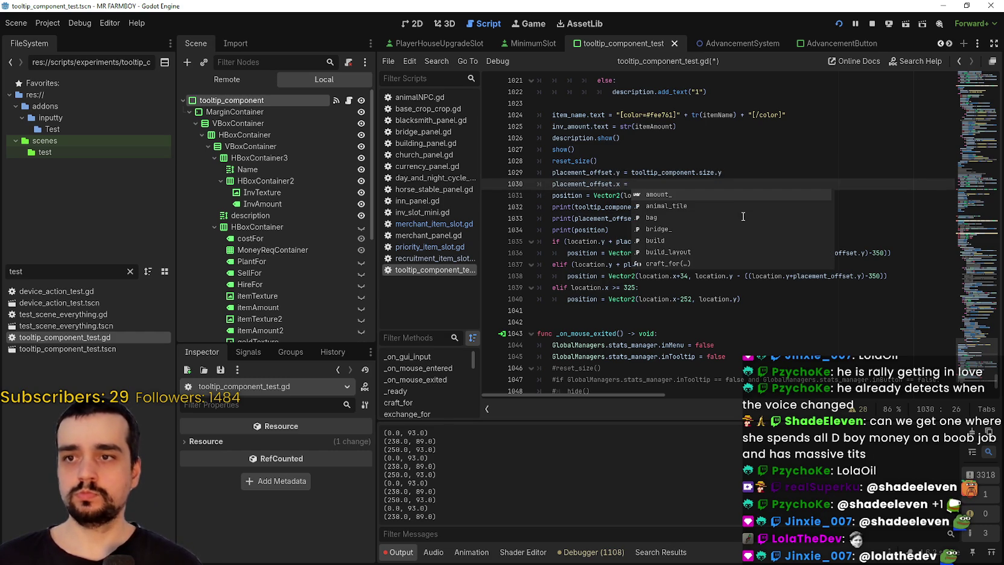
double_click(688, 173)
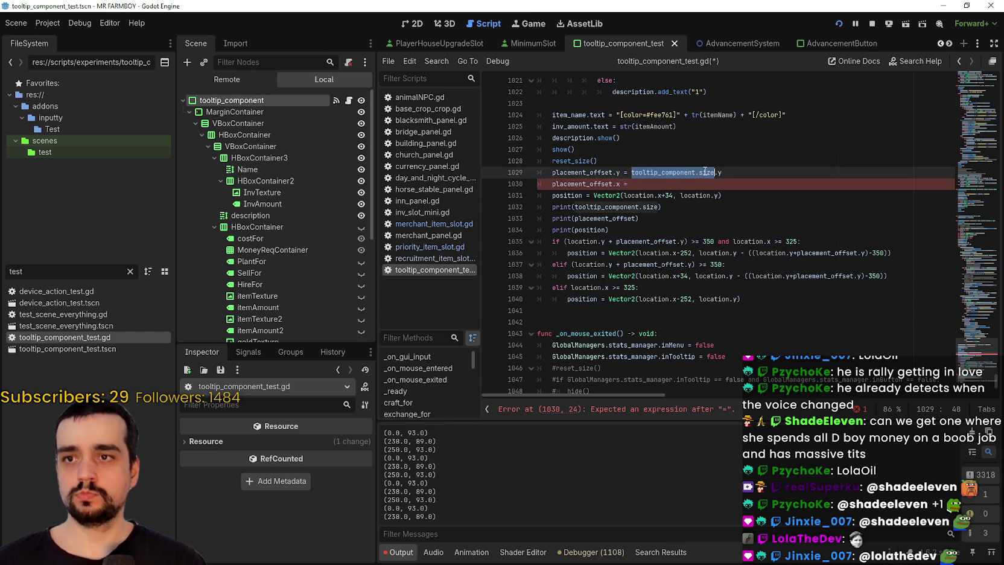
left_click(696, 186)
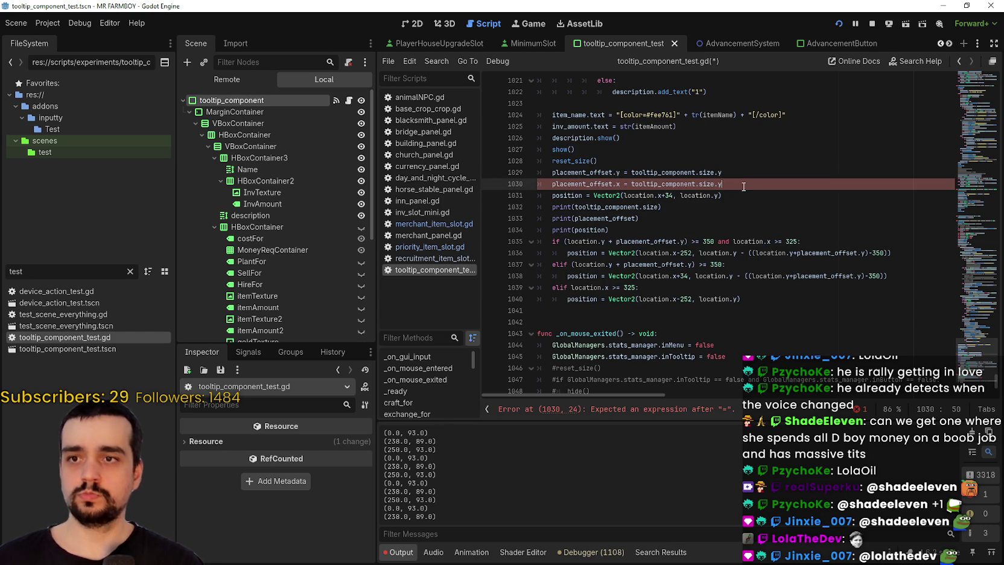
type("x")
key("ctrl+s")
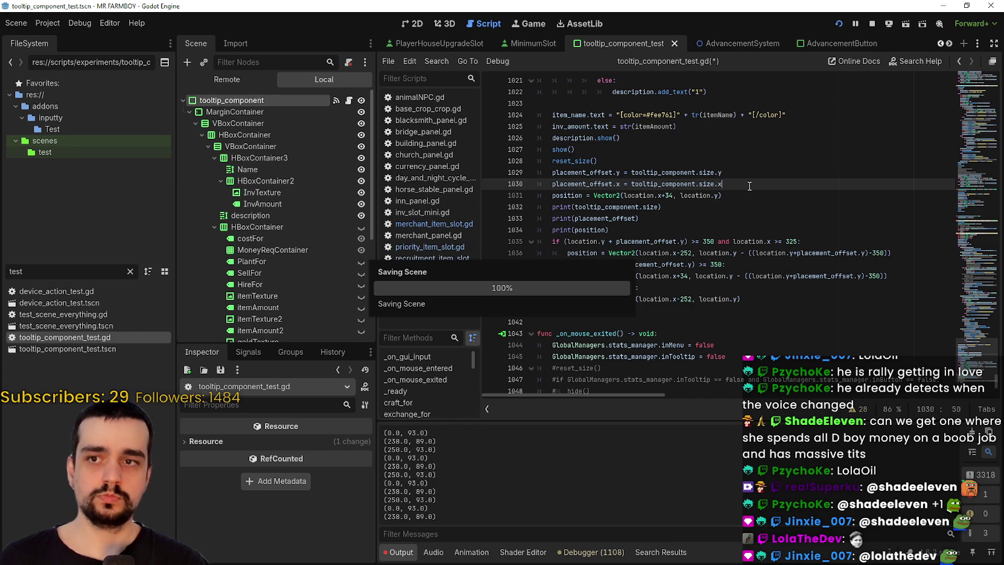
- Play the lower stream-chat video in Discord full screen
key("alt+Tab")
left_click(510, 326)
left_click(630, 397)
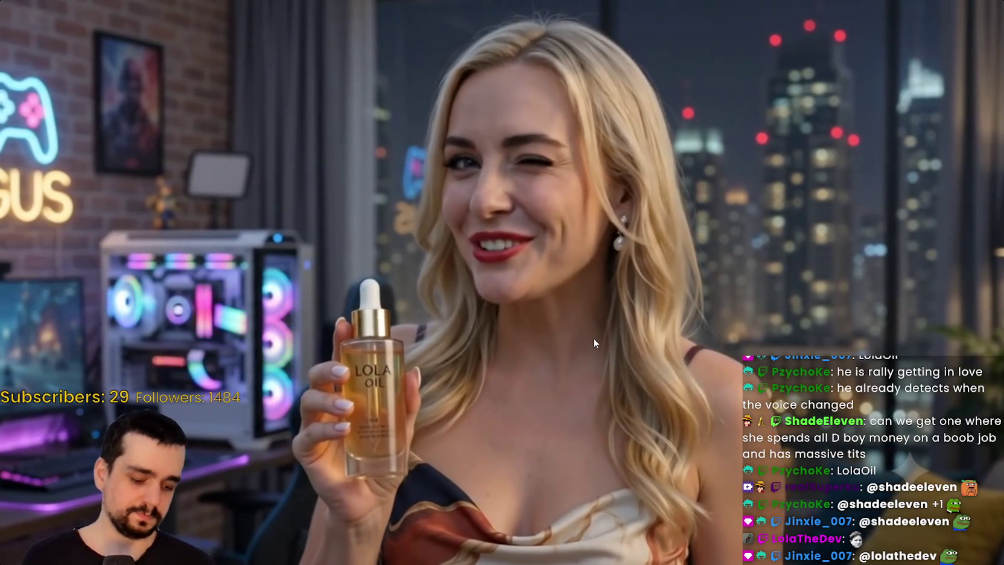
- Watch the fullscreen video, then exit fullscreen
key("space")
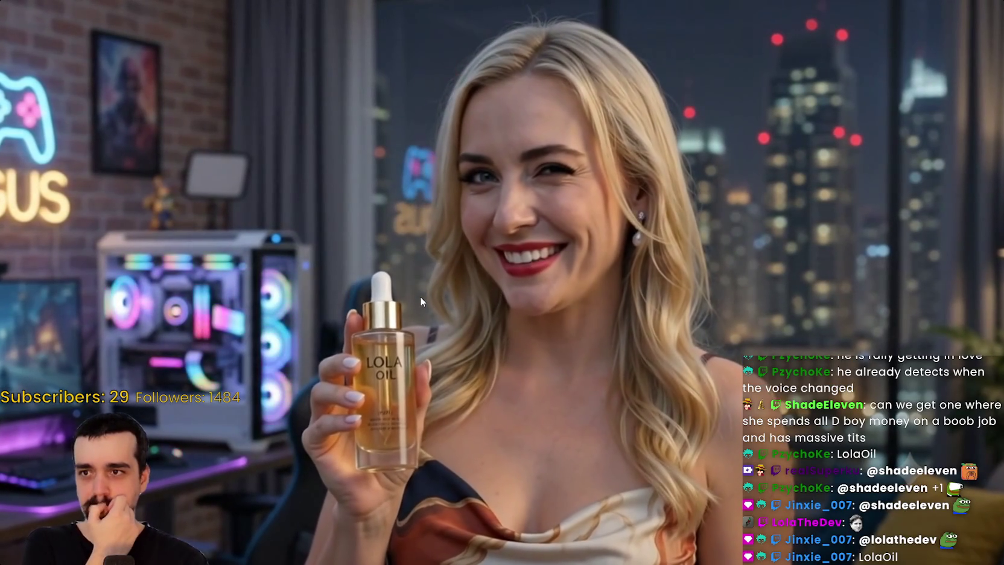
mouse_move(420, 301)
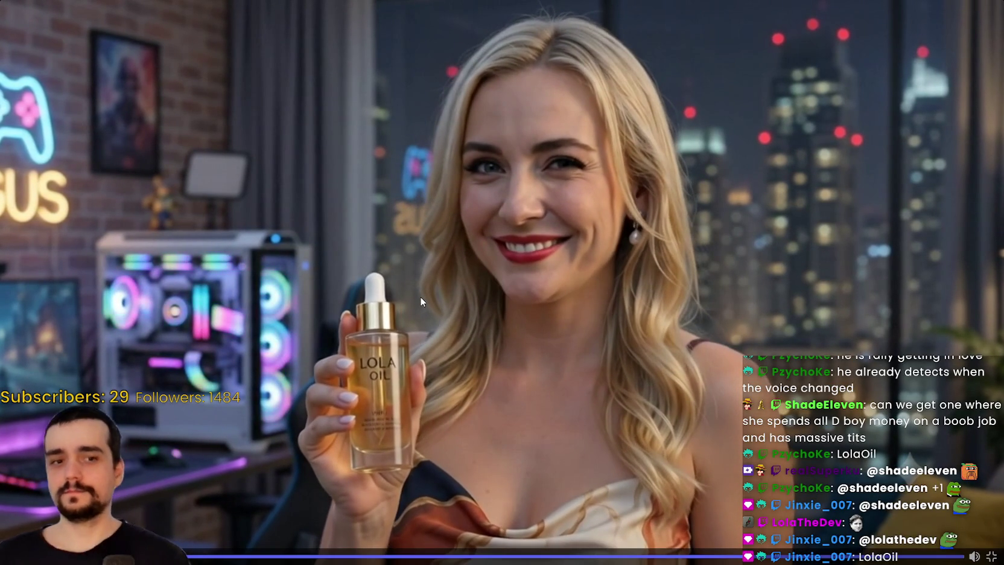
key("Escape")
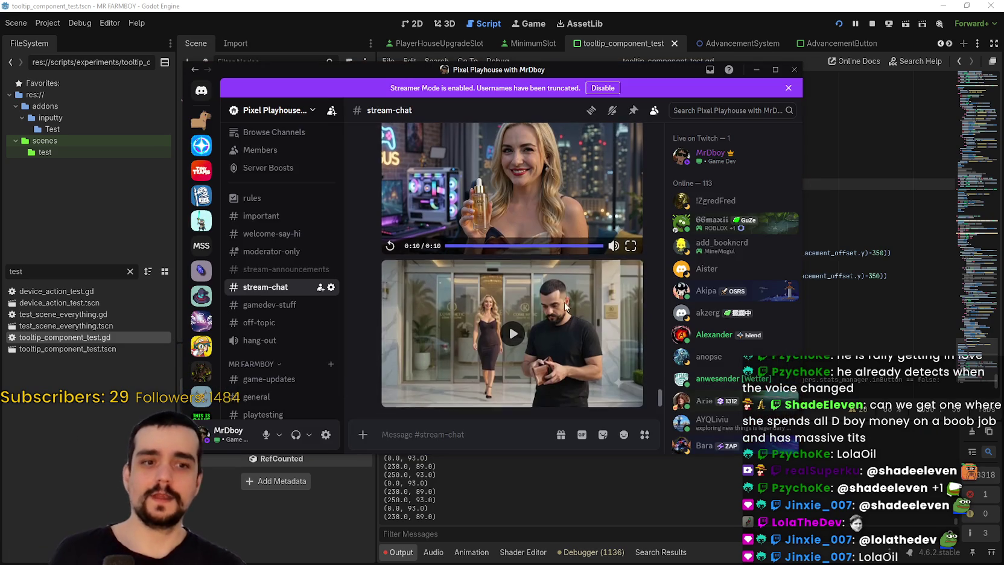
- Play the next stream-chat video full screen, pause and exit it, then drag Discord aside
left_click(567, 360)
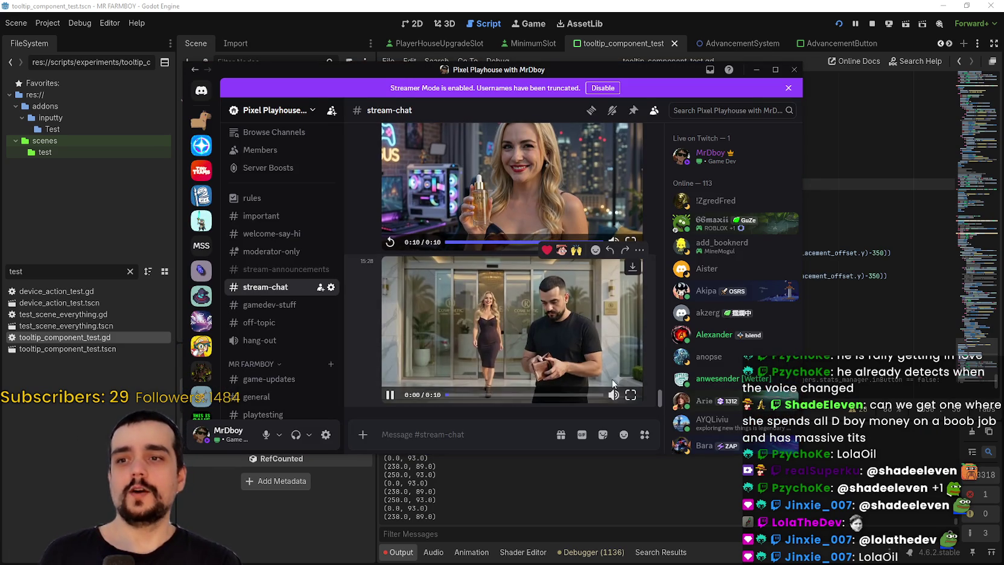
key("super+Up")
key("f")
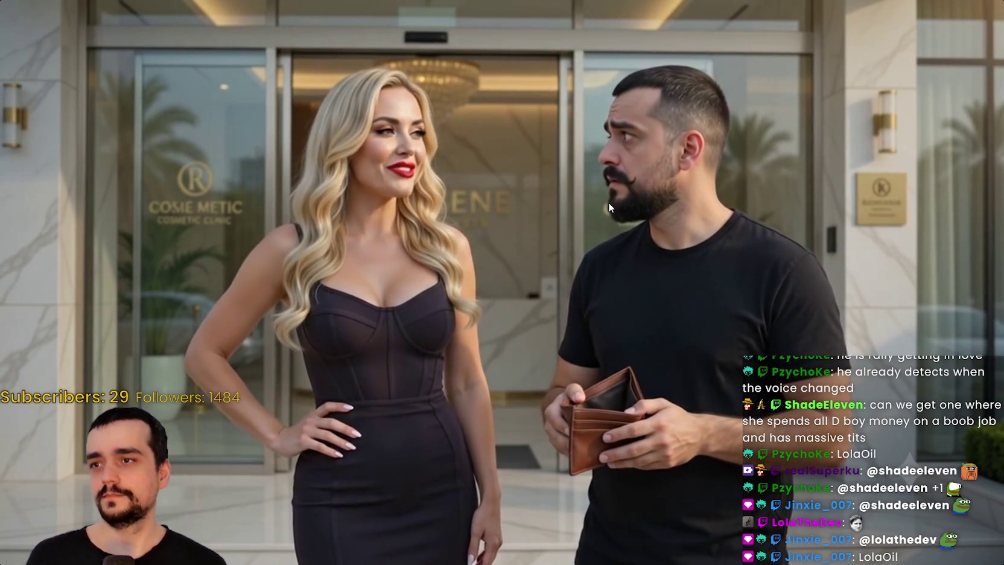
key("space")
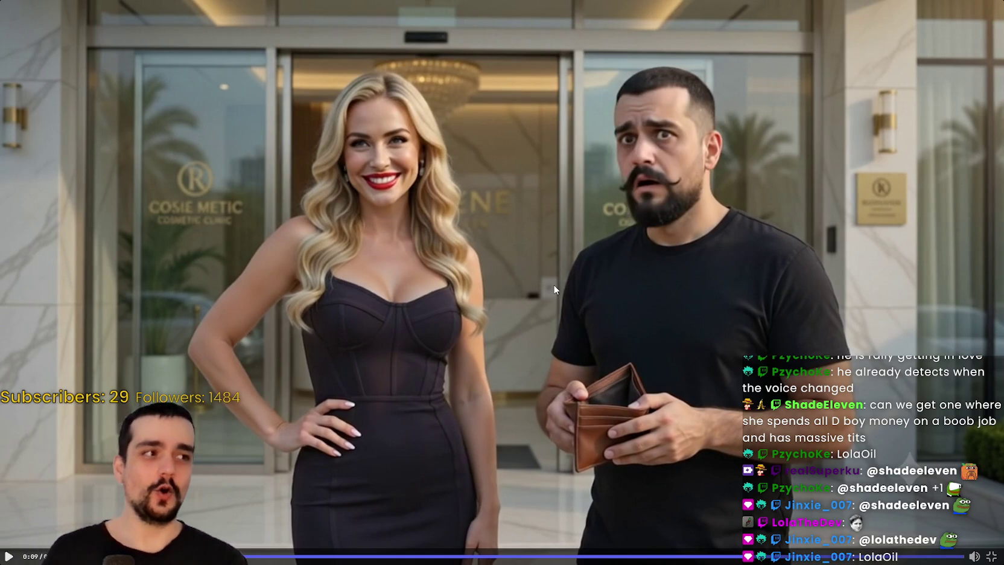
key("Escape")
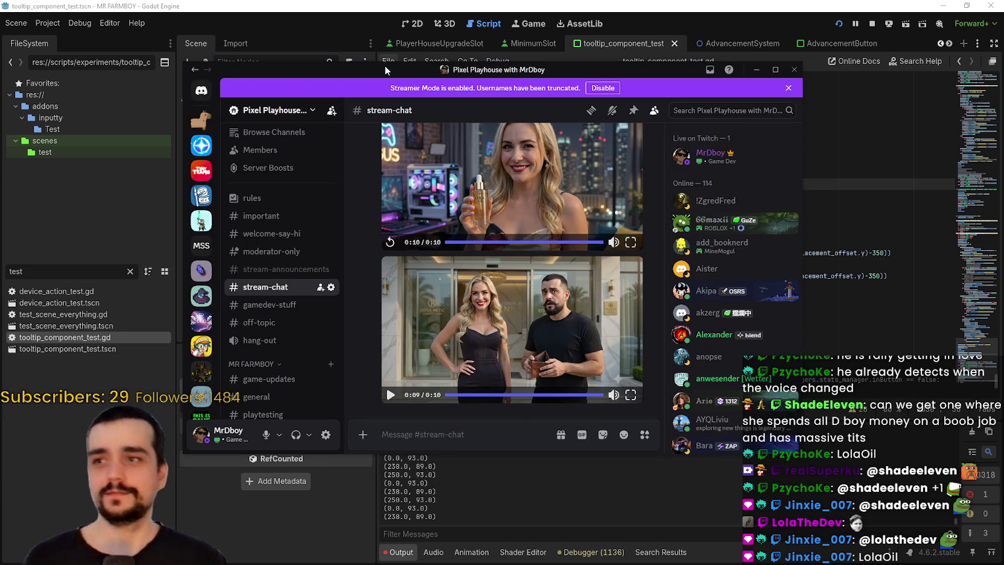
left_click_drag(384, 69, 1003, 157)
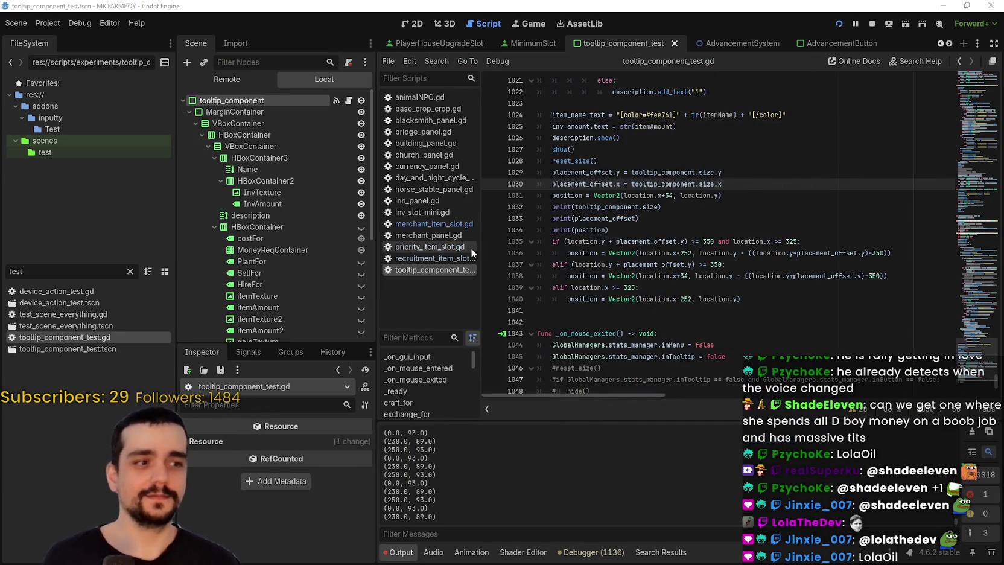
left_click(577, 222)
left_click(647, 233)
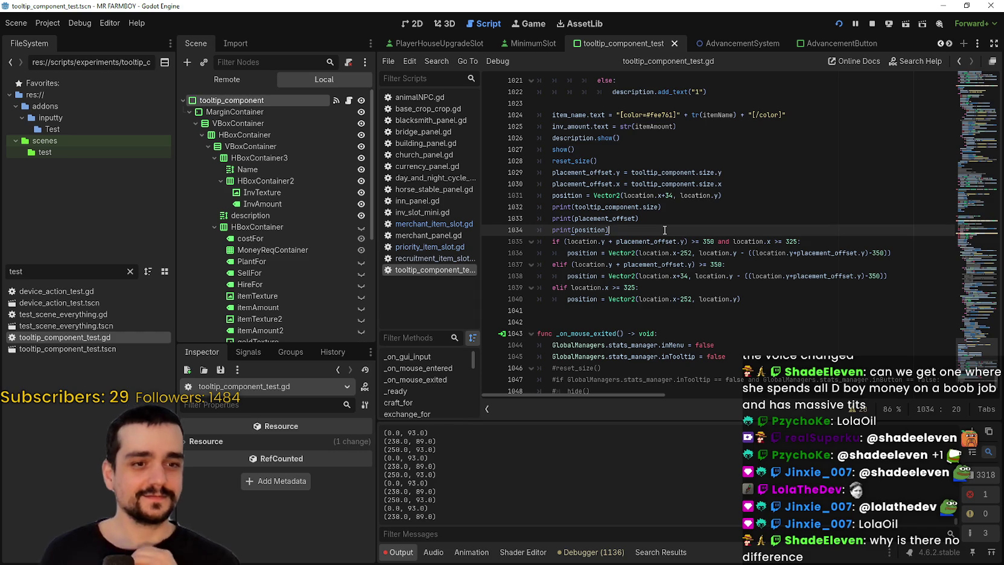
left_click(671, 196)
left_click(715, 217)
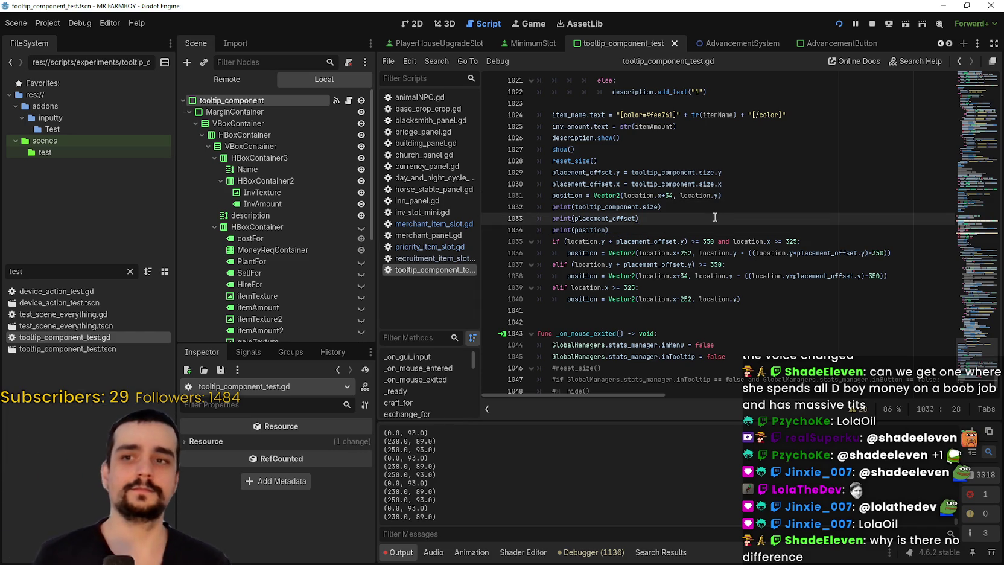
scroll(715, 217, "down", 2)
left_click(784, 235)
key("Down")
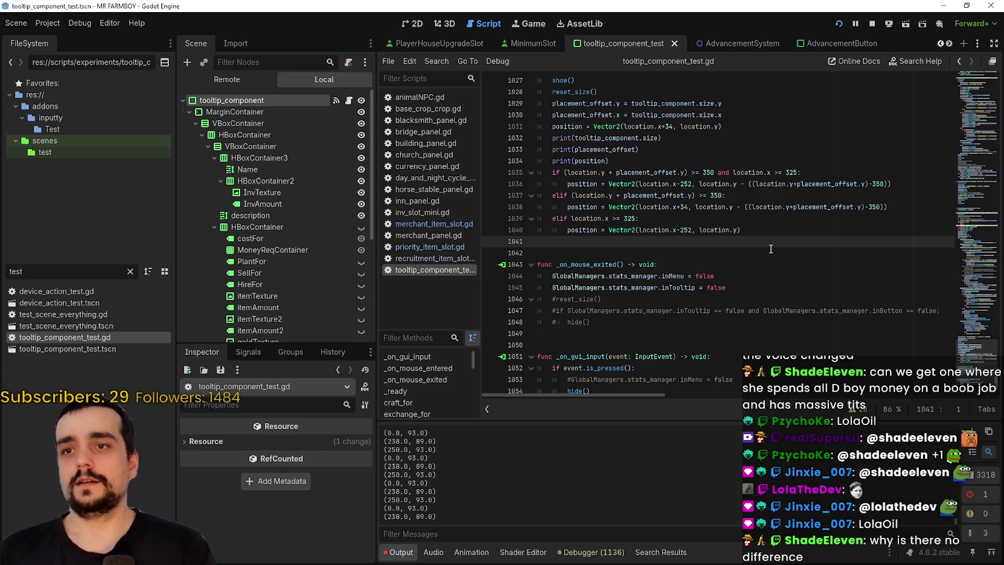
key("shift+Up")
key("shift+Up")
key("shift+Up")
scroll(666, 257, "up", 1)
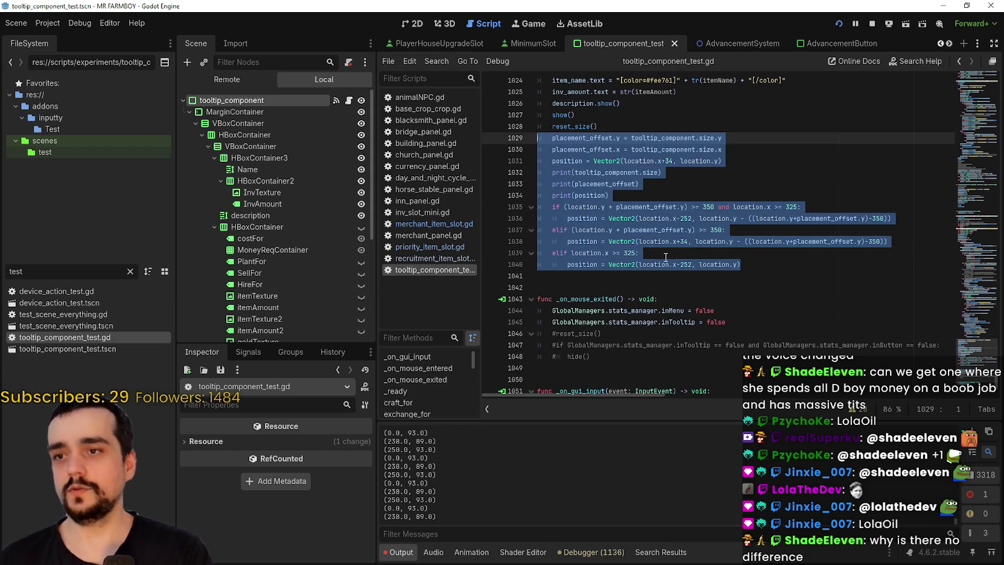
left_click(667, 257)
double_click(597, 252)
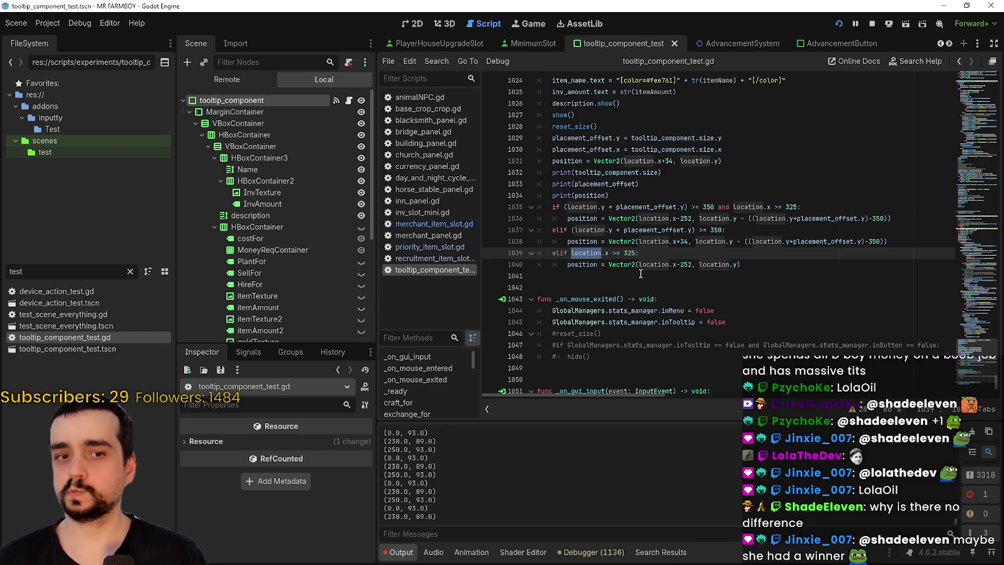
left_click(585, 275)
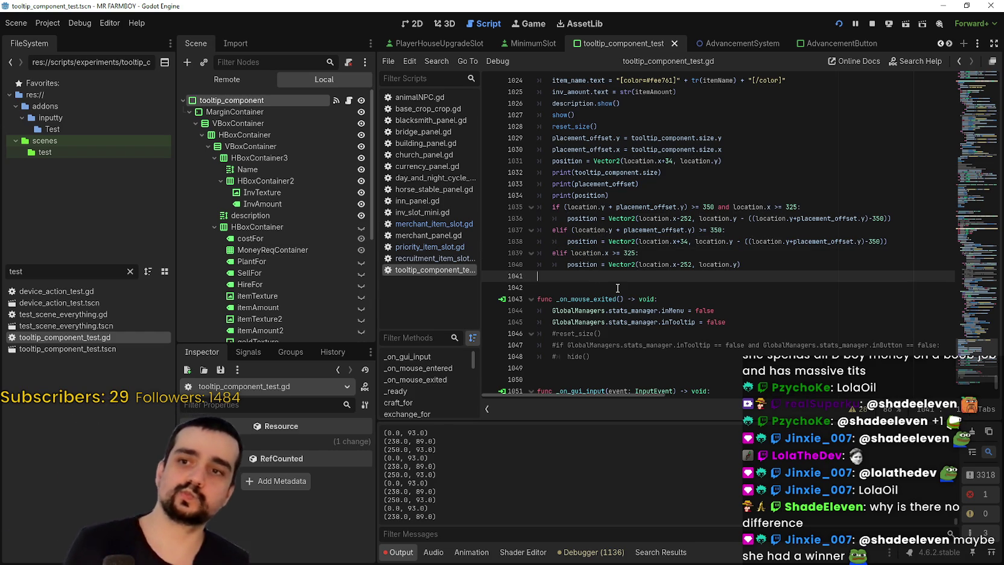
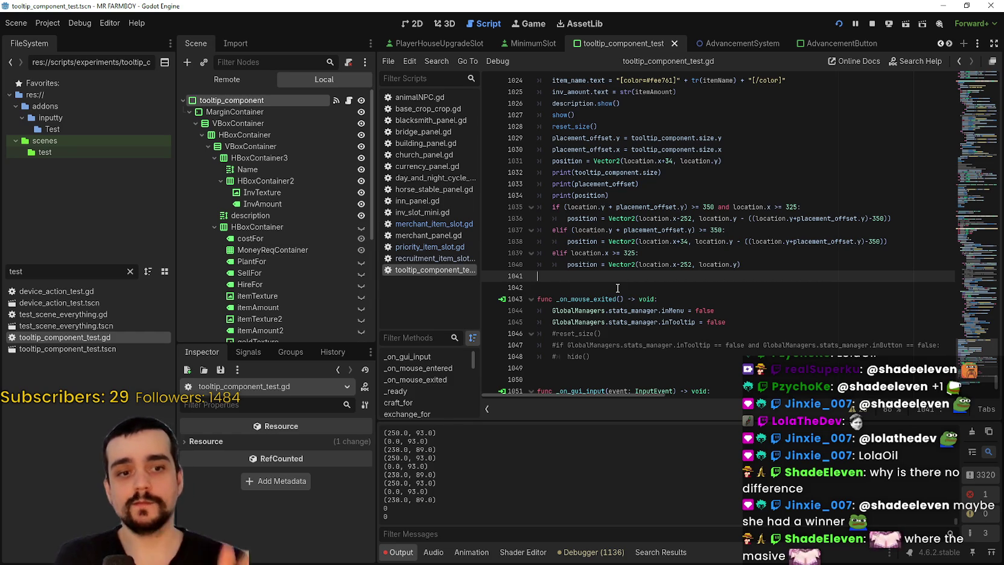
- Select tooltip_component.size in the vertical offset on line 1030 of the tooltip script
key("F5")
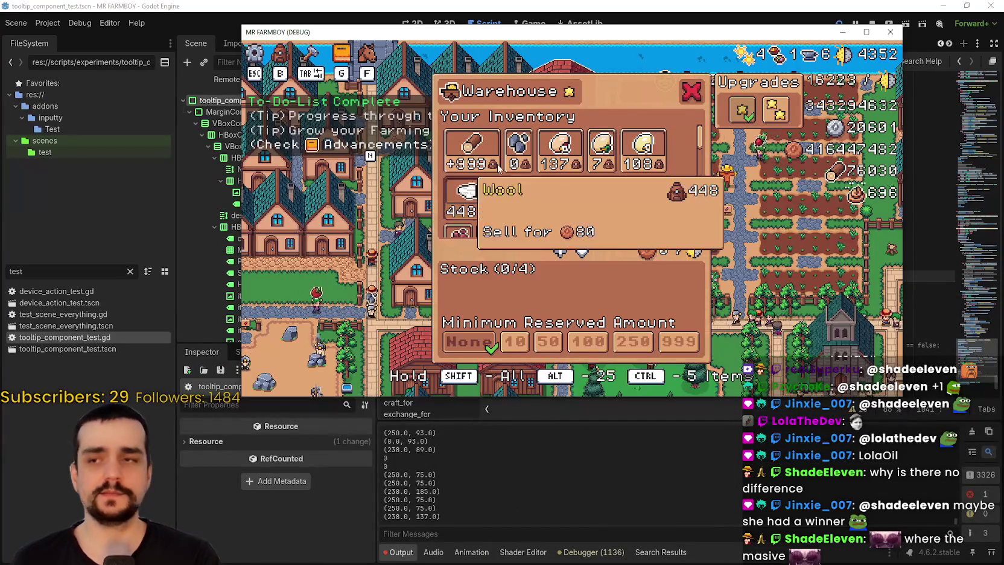
mouse_move(564, 160)
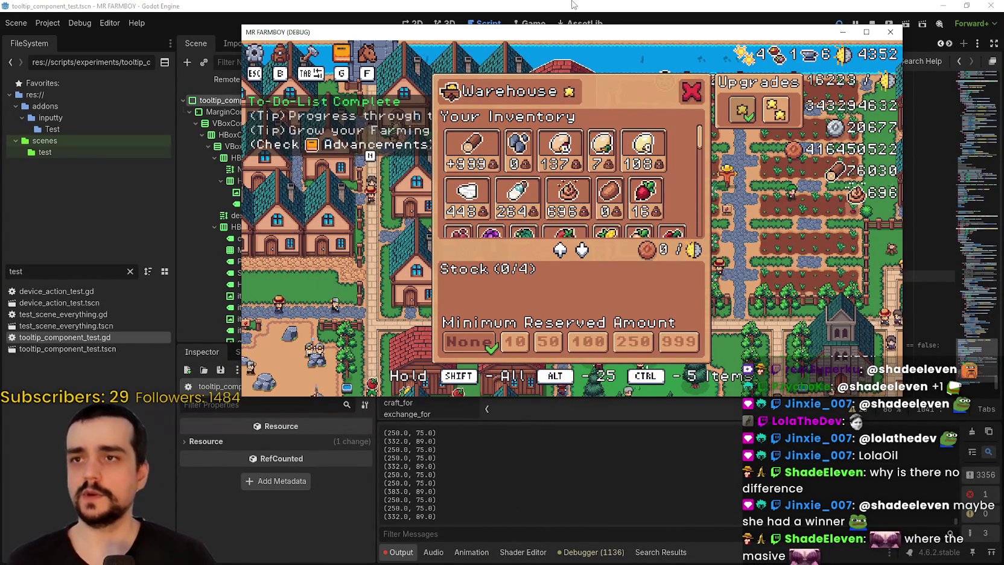
key("alt+Tab")
double_click(686, 137)
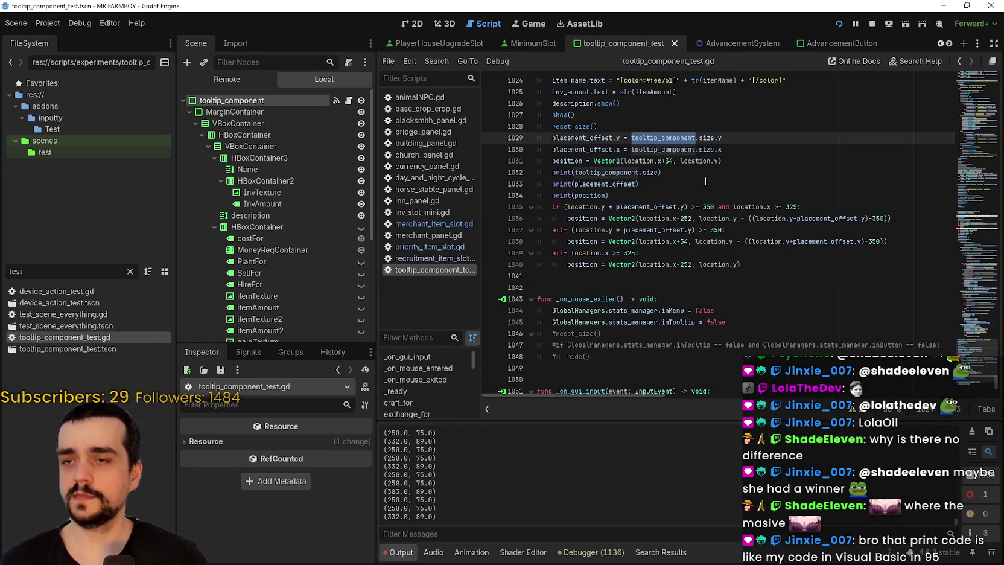
double_click(665, 150)
left_click_drag(665, 150, 705, 149)
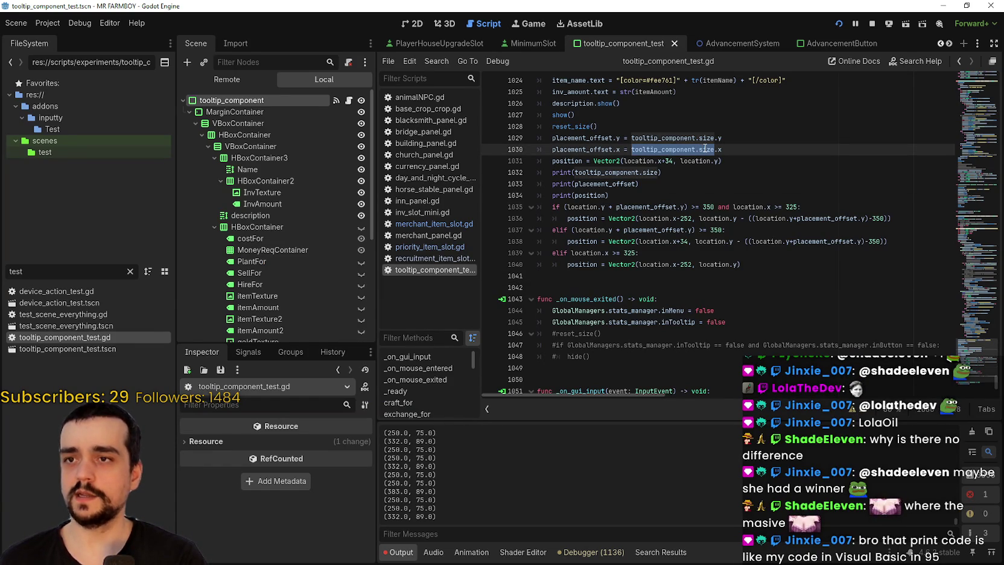
- Review the position branch on line 1038, then bring the Mr Farmboy game window back
scroll(719, 170, "up", 2)
scroll(713, 221, "down", 2)
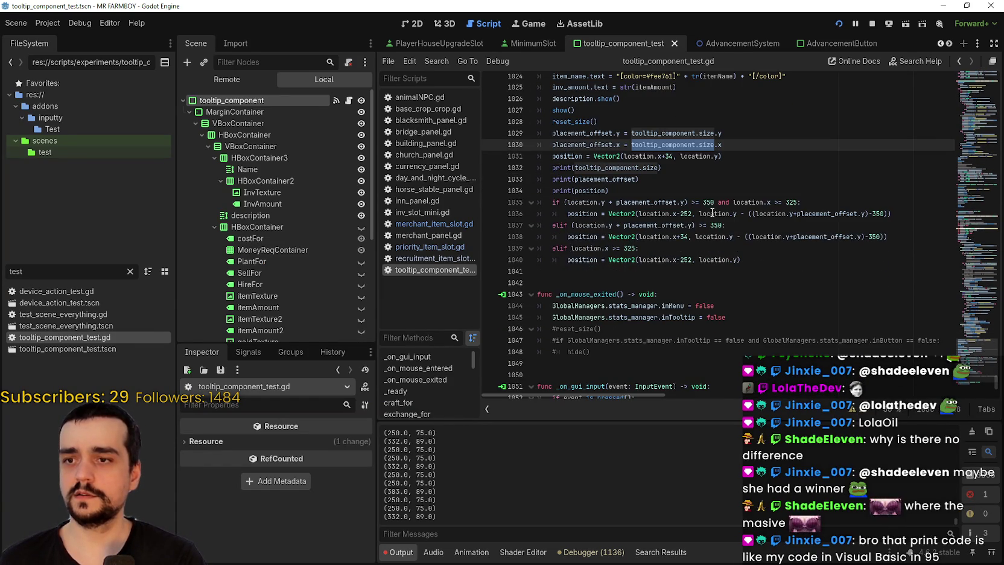
double_click(583, 237)
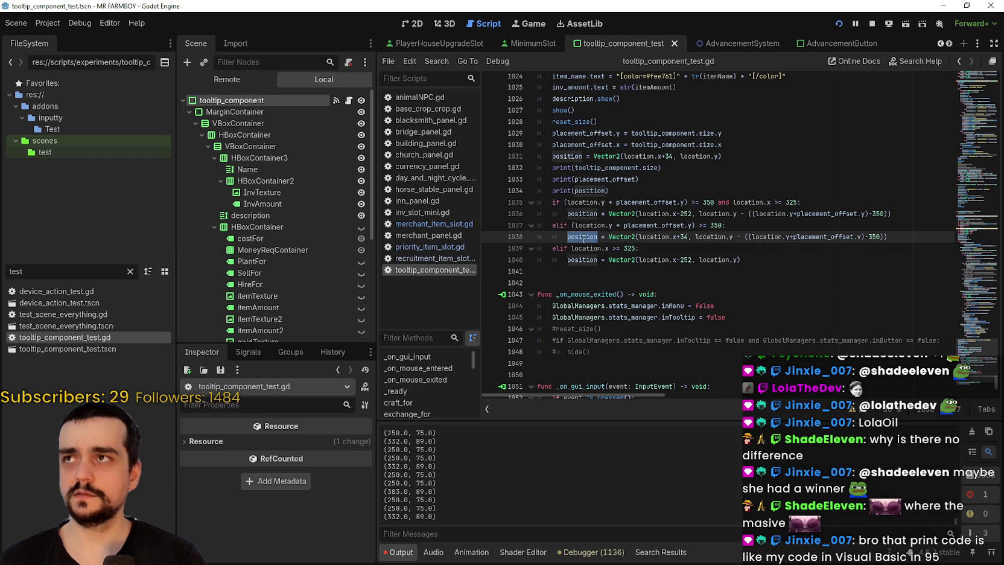
left_click(583, 239)
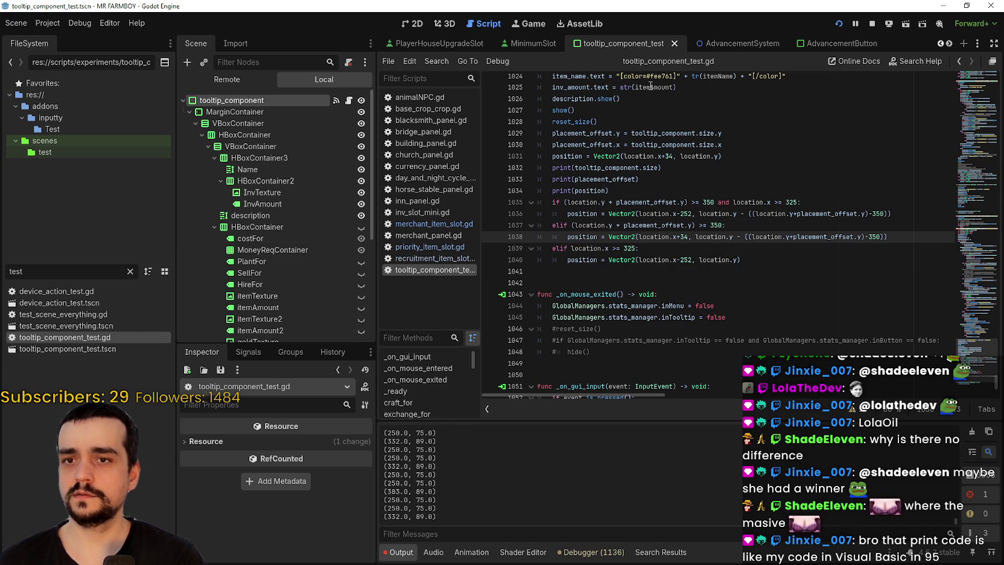
mouse_move(650, 86)
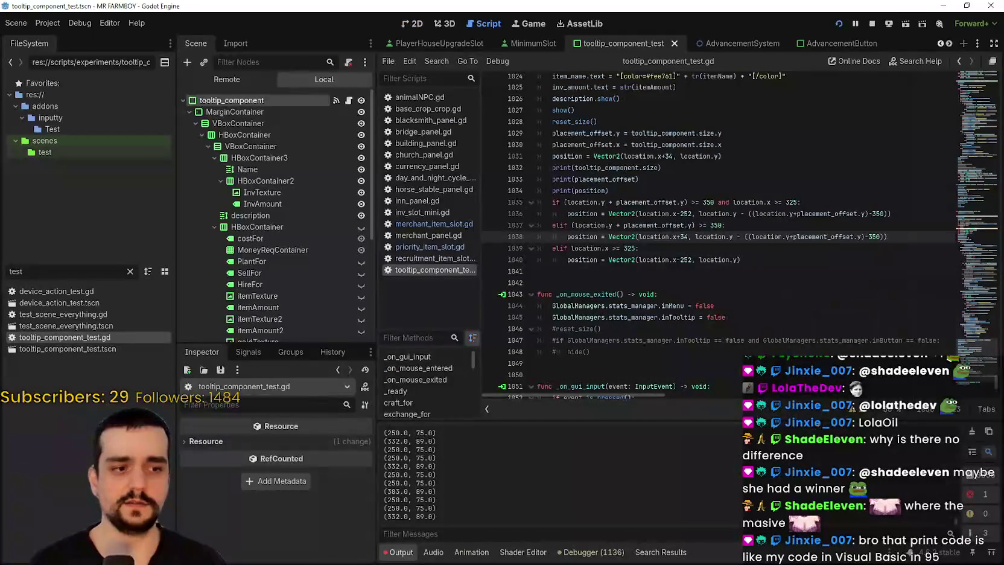
key("alt+Tab")
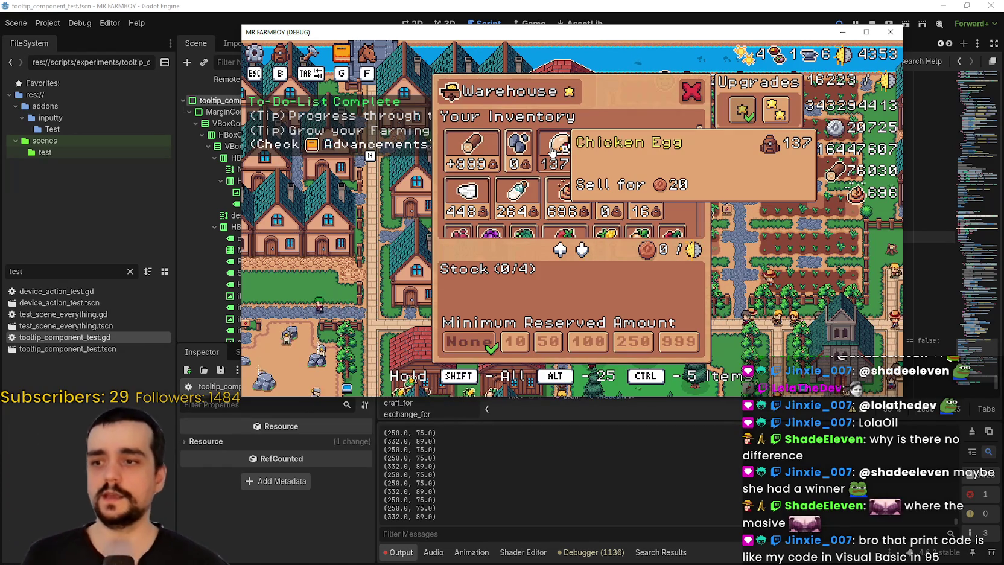
- Inspect the location.x expressions in the position assignment on line 1031
left_click(608, 15)
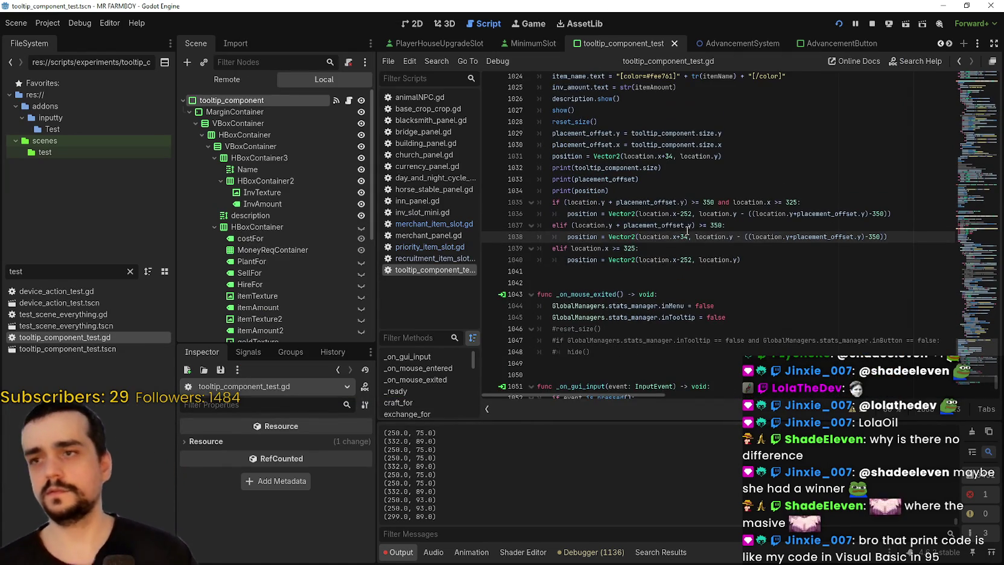
double_click(556, 171)
scroll(590, 225, "up", 1)
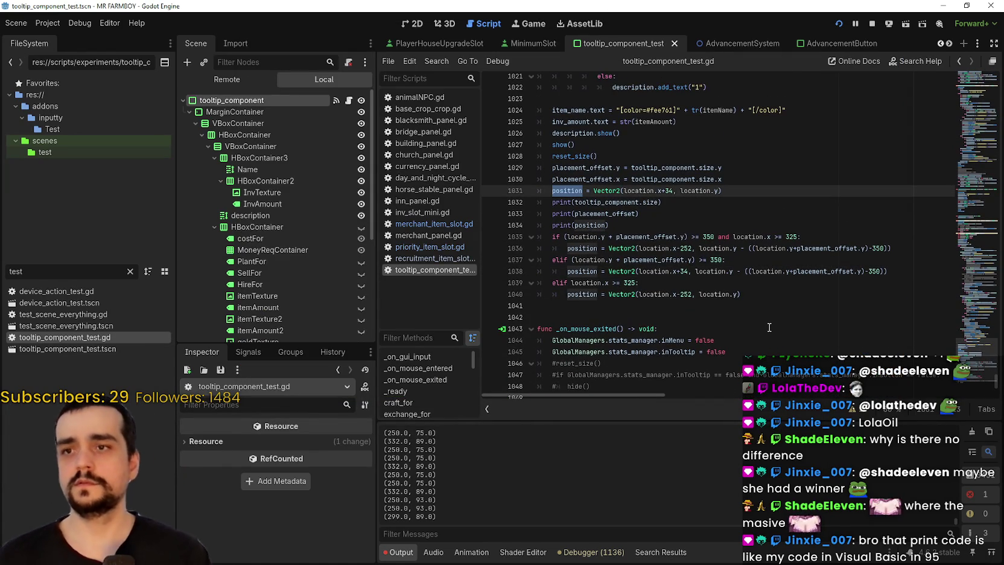
mouse_move(624, 190)
left_mouse_down()
mouse_move(670, 191)
mouse_move(655, 191)
left_mouse_up()
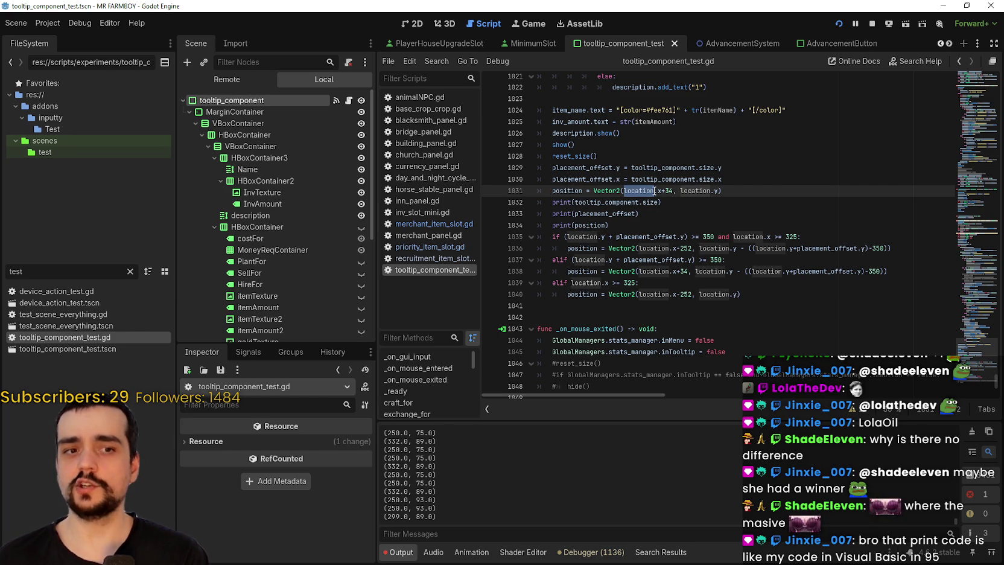
double_click(693, 192)
double_click(640, 192)
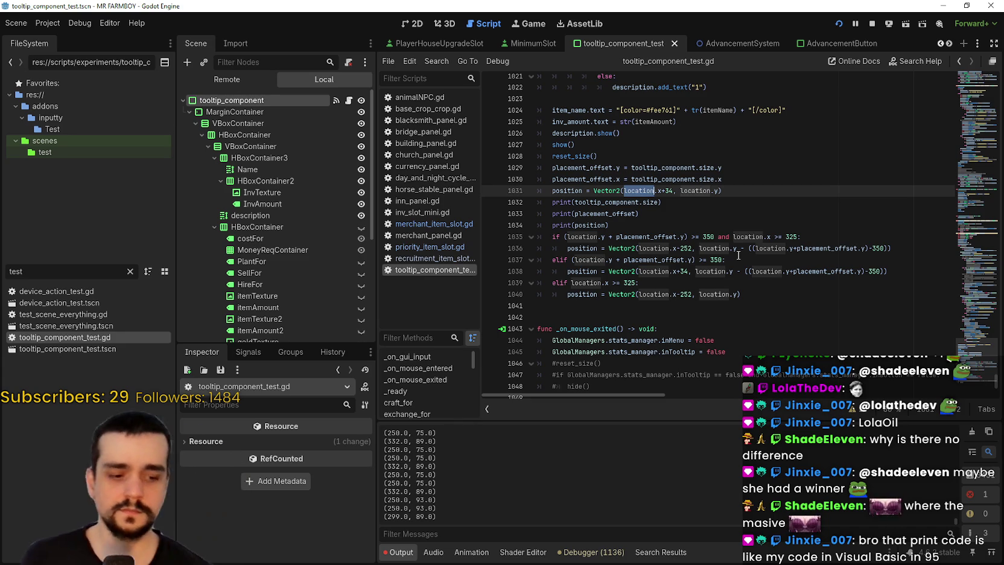
left_click(738, 190)
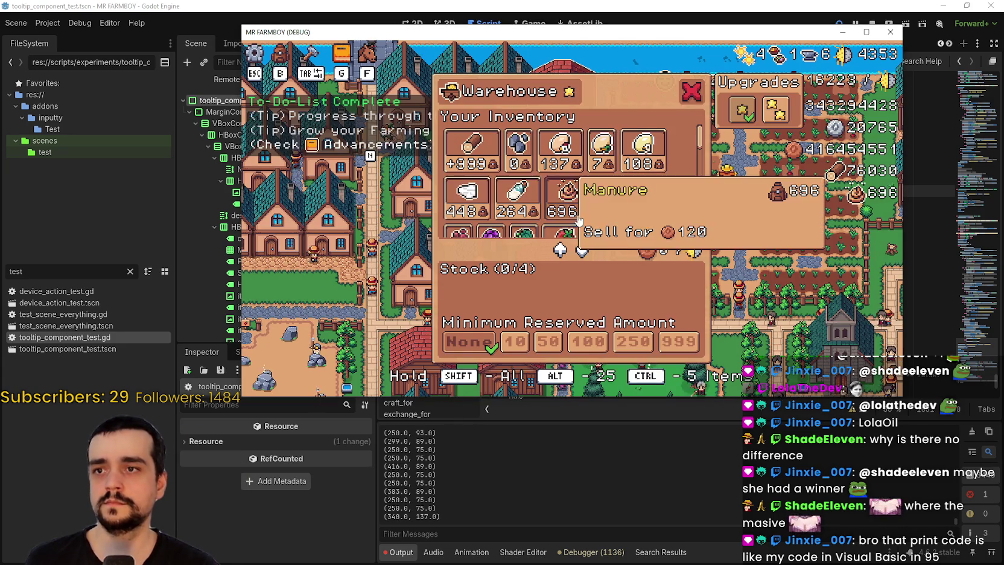
- Check the Radish and Manure tooltips in the game, then return to the script
mouse_move(621, 192)
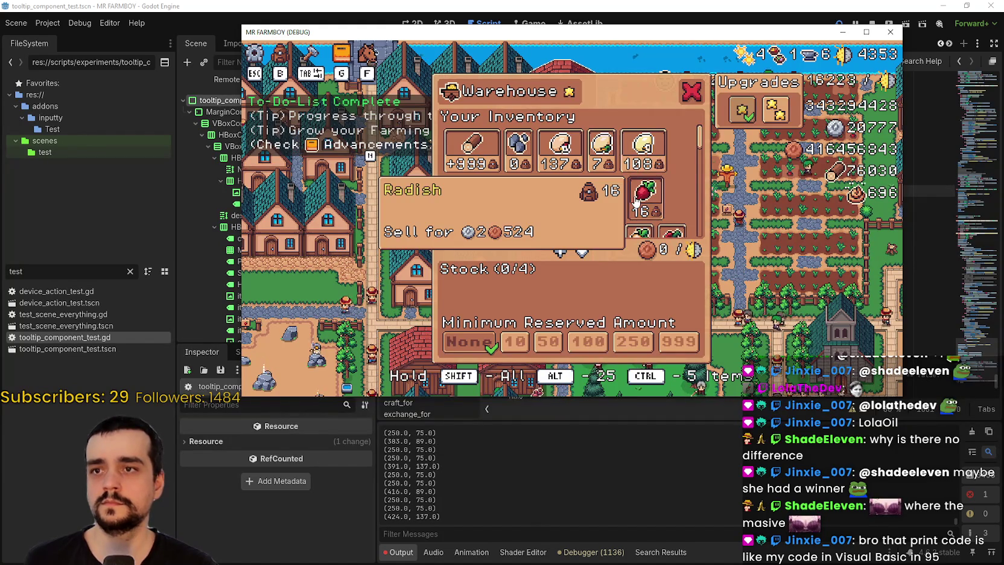
mouse_move(567, 192)
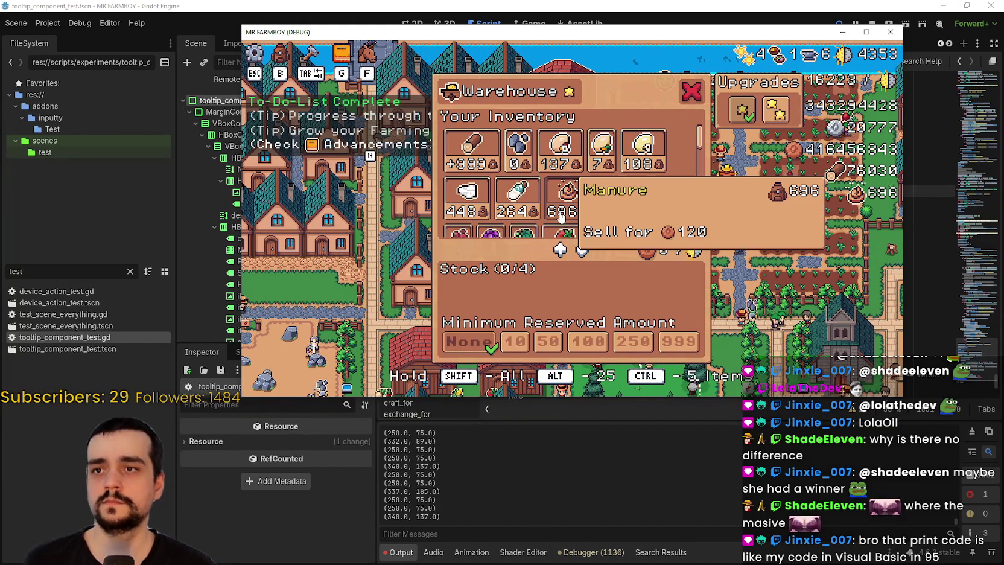
key("alt+Tab")
left_click(676, 216)
- Review the position print call on lines 1032–1034 of the tooltip script
key("Down")
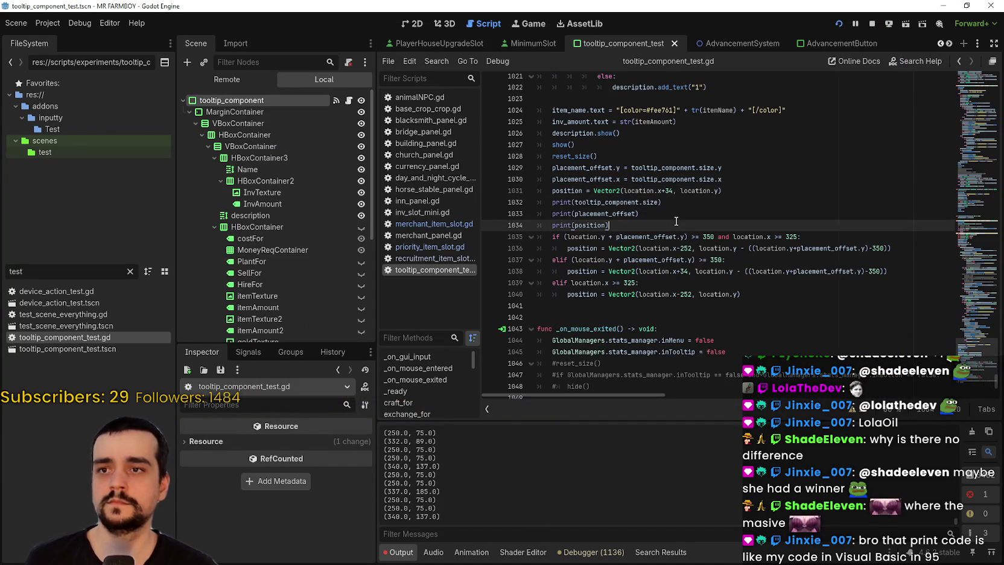
left_click(672, 200)
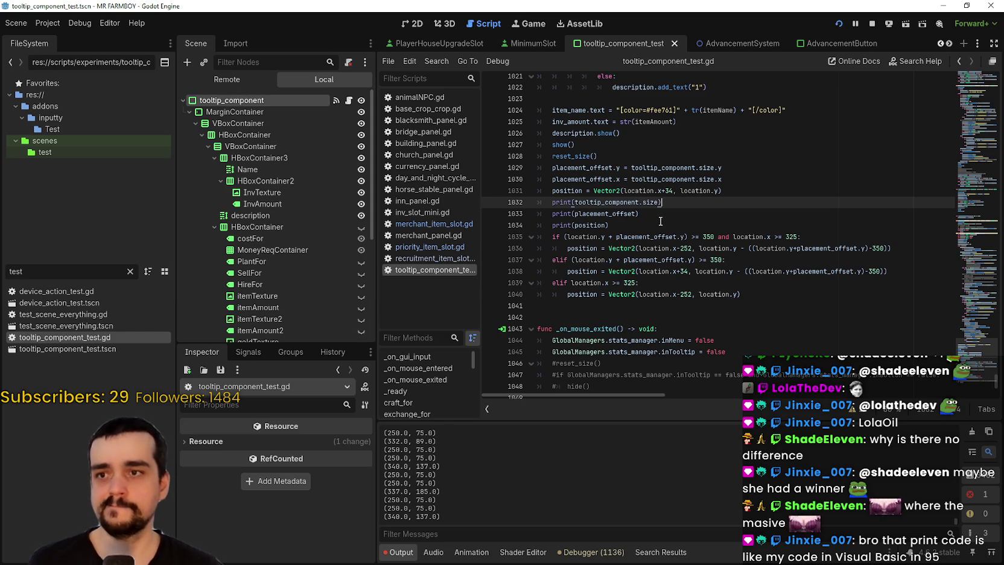
left_click(649, 228)
double_click(599, 225)
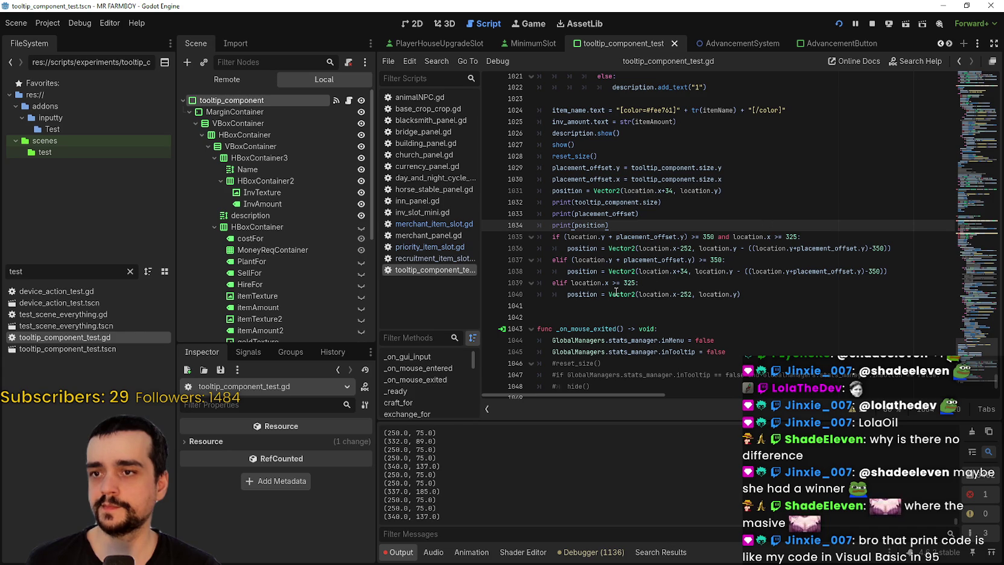
mouse_move(616, 291)
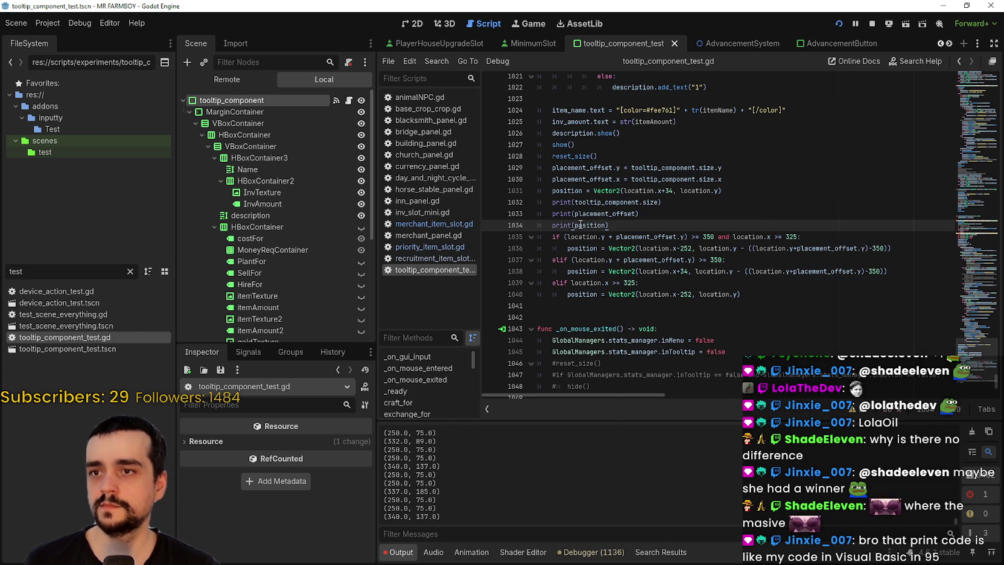
- Inspect placement_offset, position and the location.x+34 offset on lines 1030–1038
double_click(551, 180)
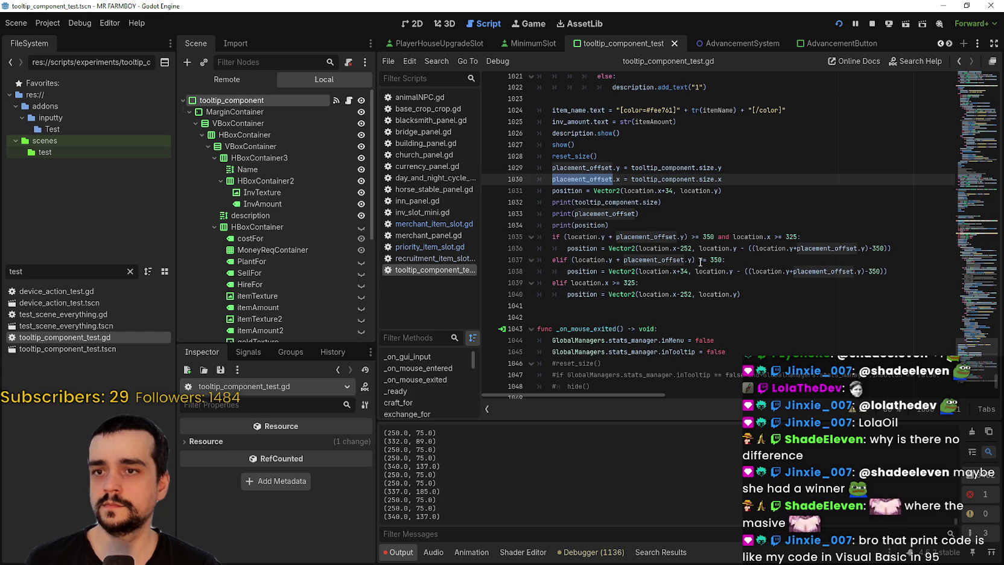
double_click(574, 191)
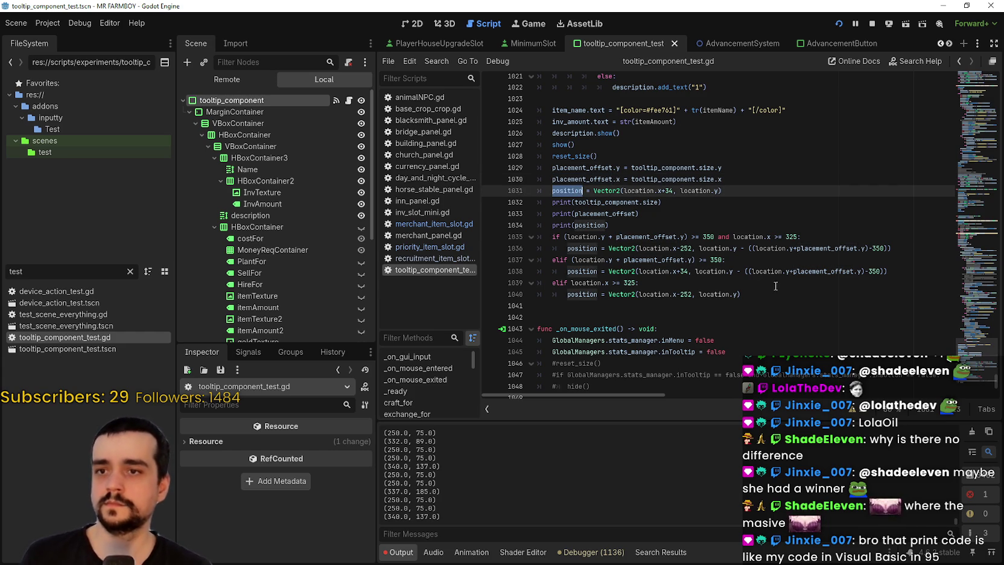
left_click(688, 271)
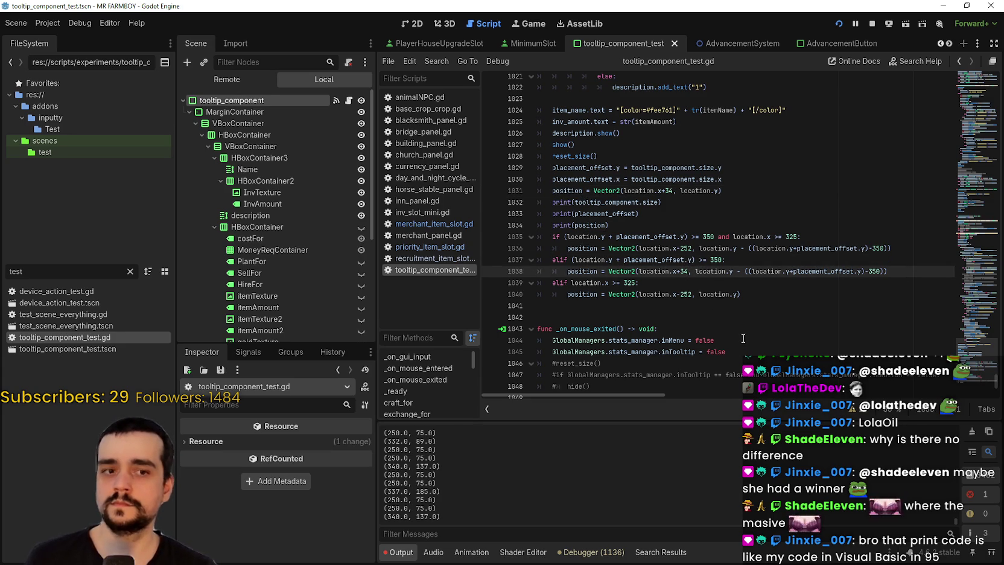
double_click(662, 272)
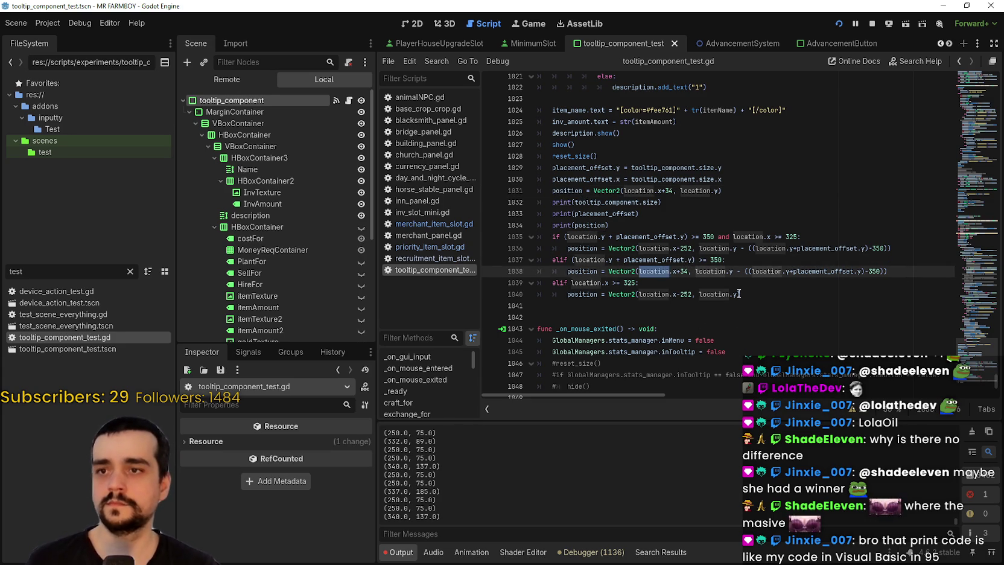
scroll(963, 327, "up", 20)
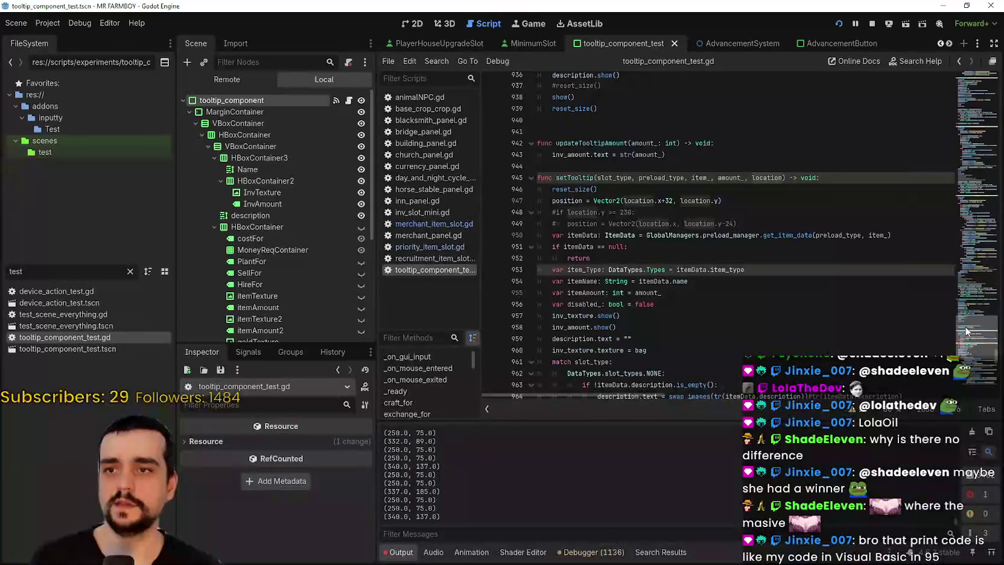
- Compare setTooltip's location parameter with the location.x+34 offset on line 1038
double_click(755, 157)
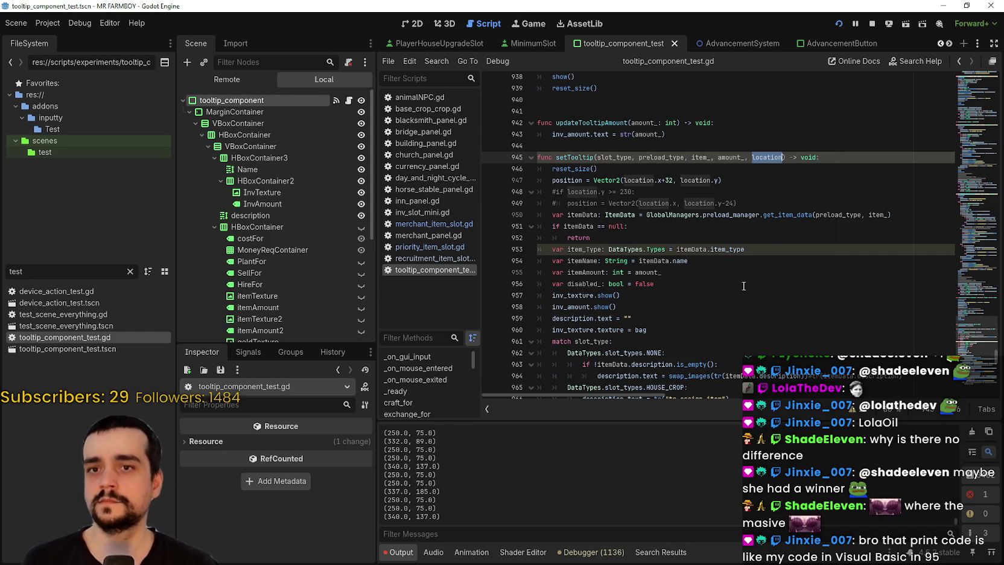
scroll(984, 367, "down", 20)
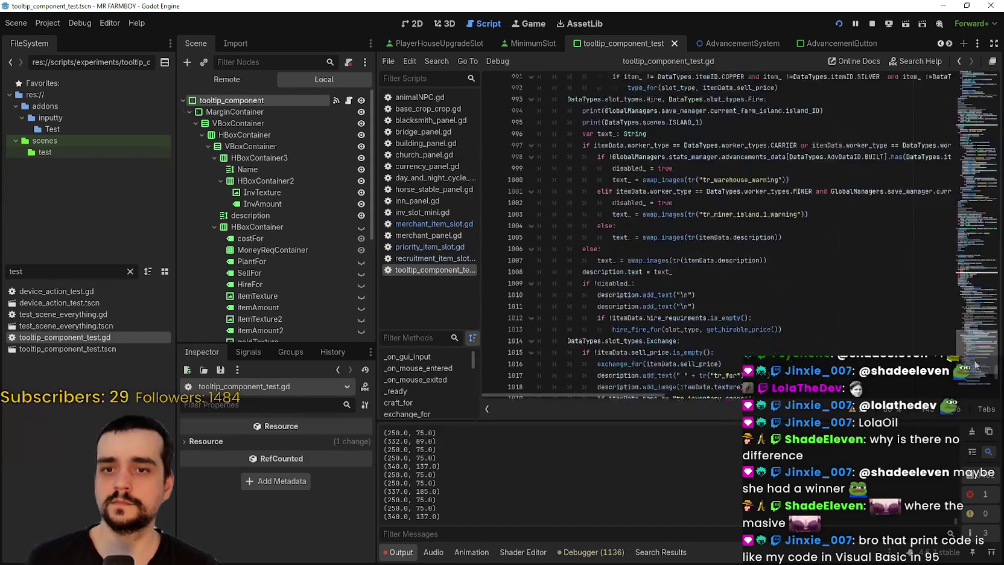
scroll(975, 371, "down", 2)
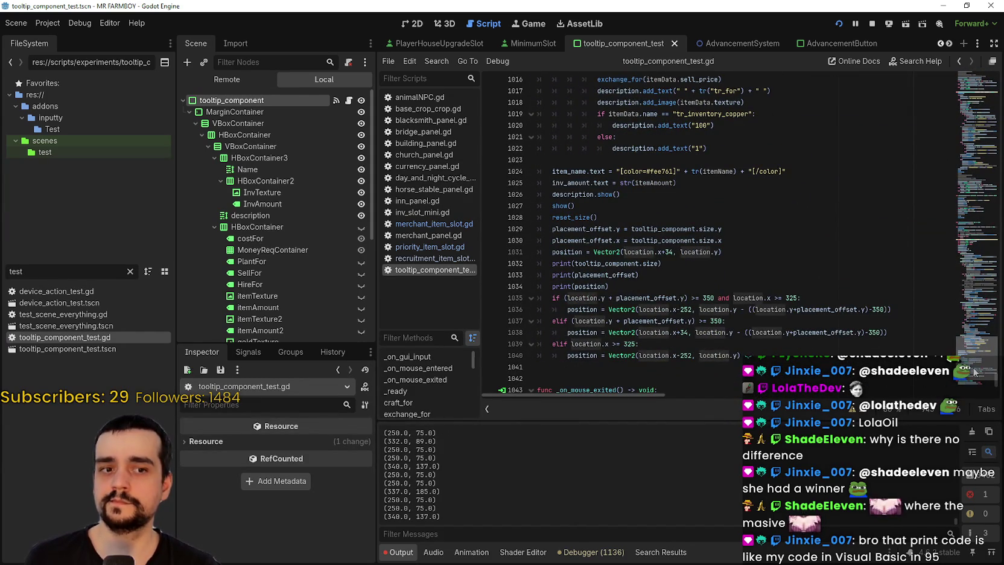
double_click(684, 332)
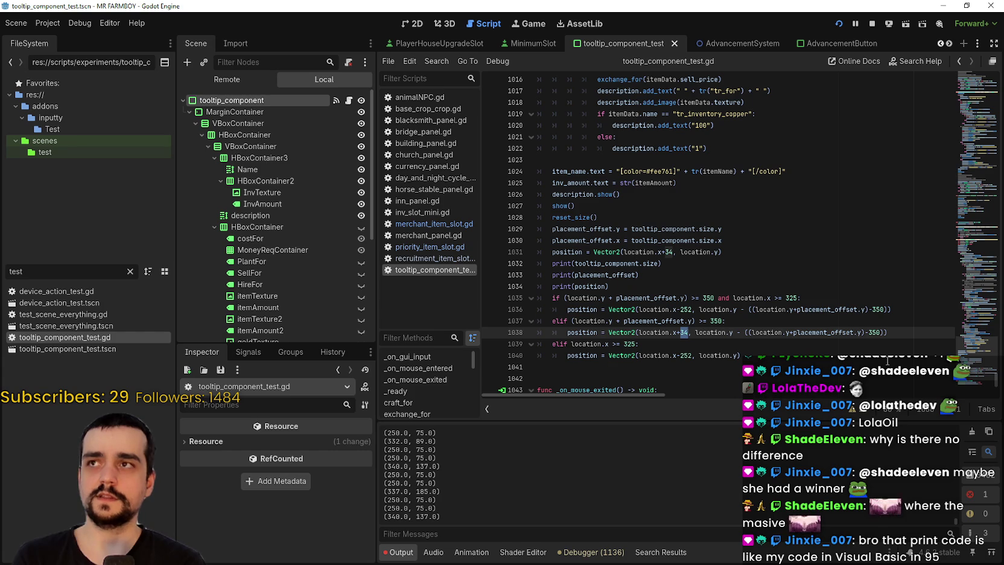
scroll(972, 352, "up", 5)
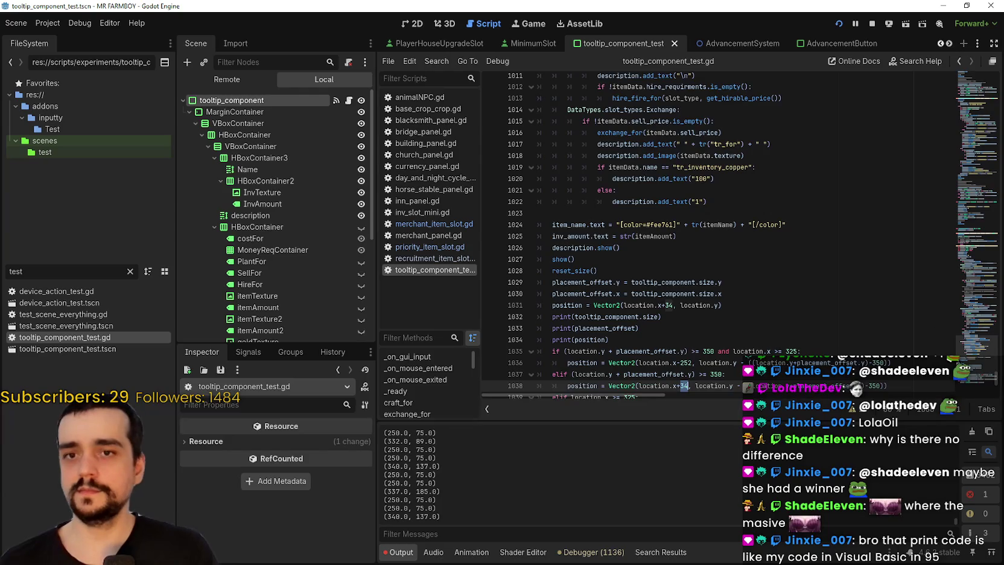
scroll(972, 352, "up", 15)
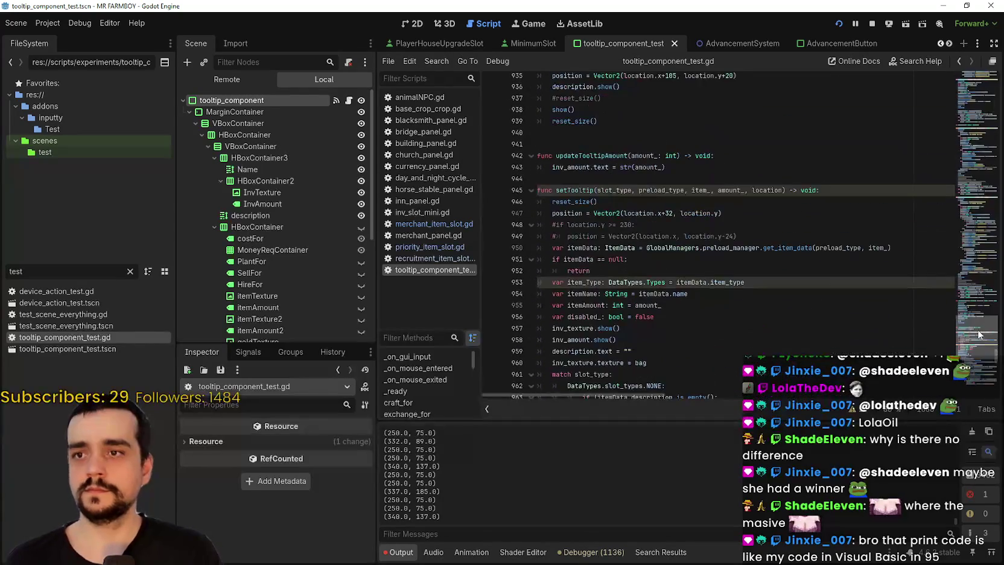
left_click(781, 190)
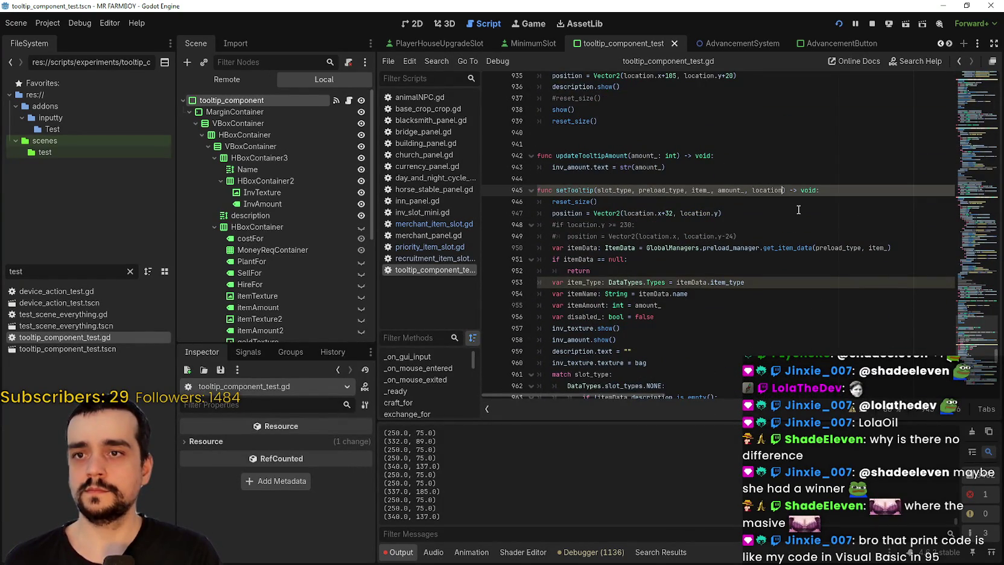
- Add a button_size parameter after location in setTooltip's signature and check the game
type(", button")
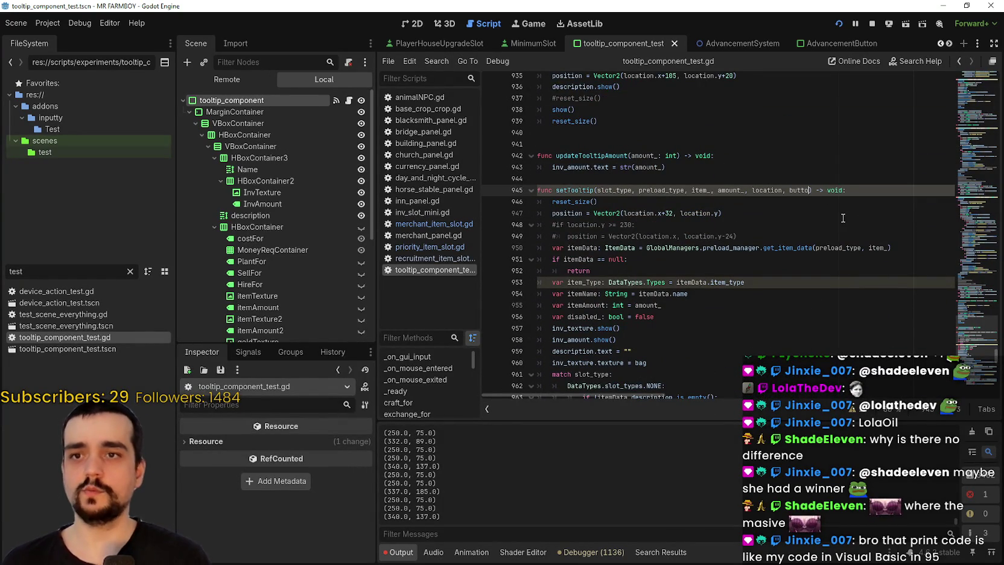
type("_size")
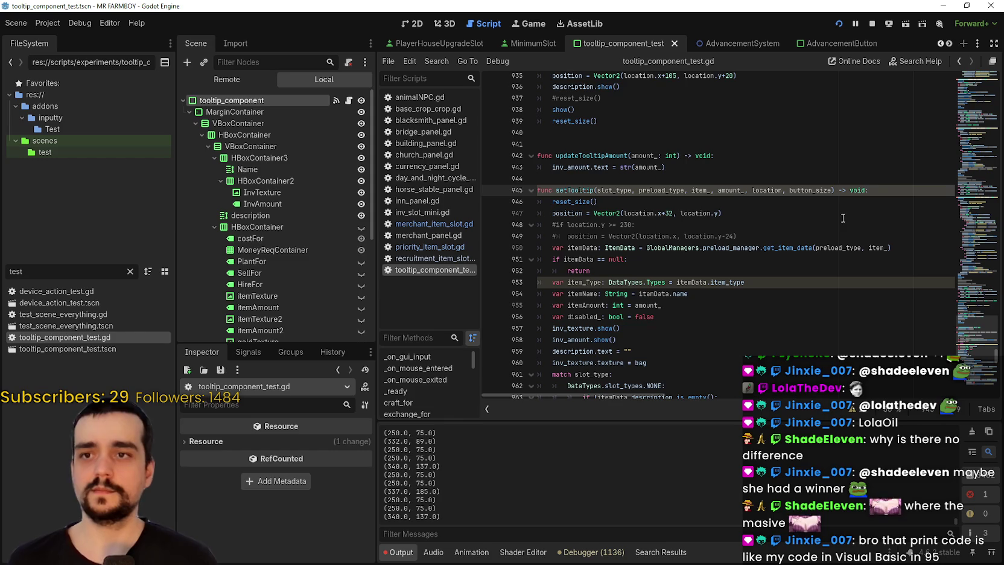
left_click(832, 207)
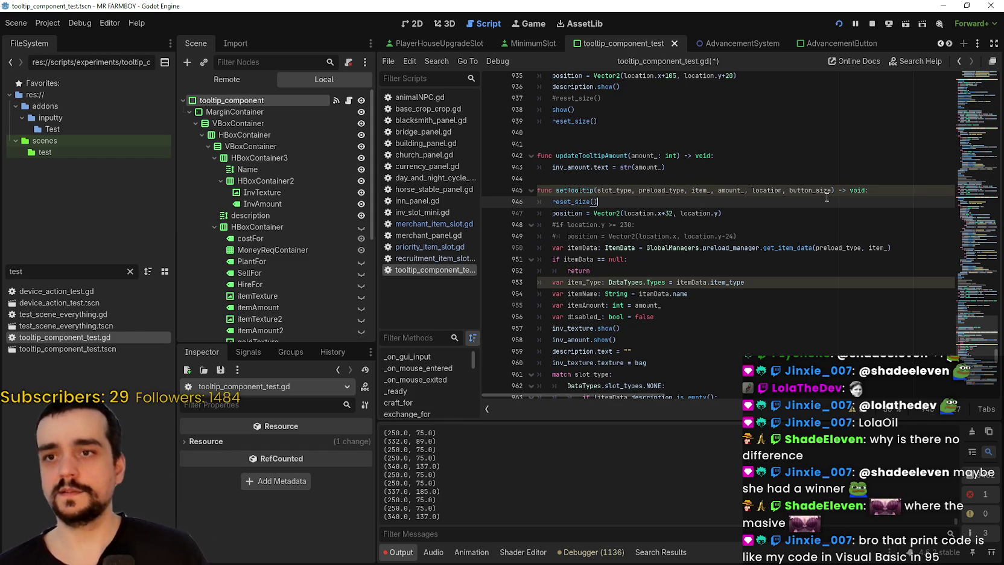
double_click(824, 191)
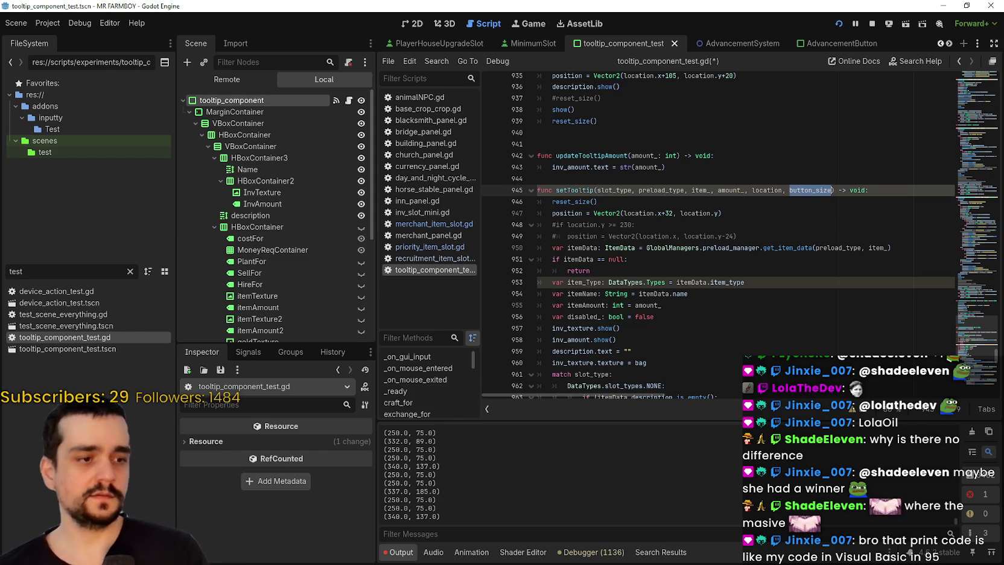
key("alt+Tab")
mouse_move(562, 208)
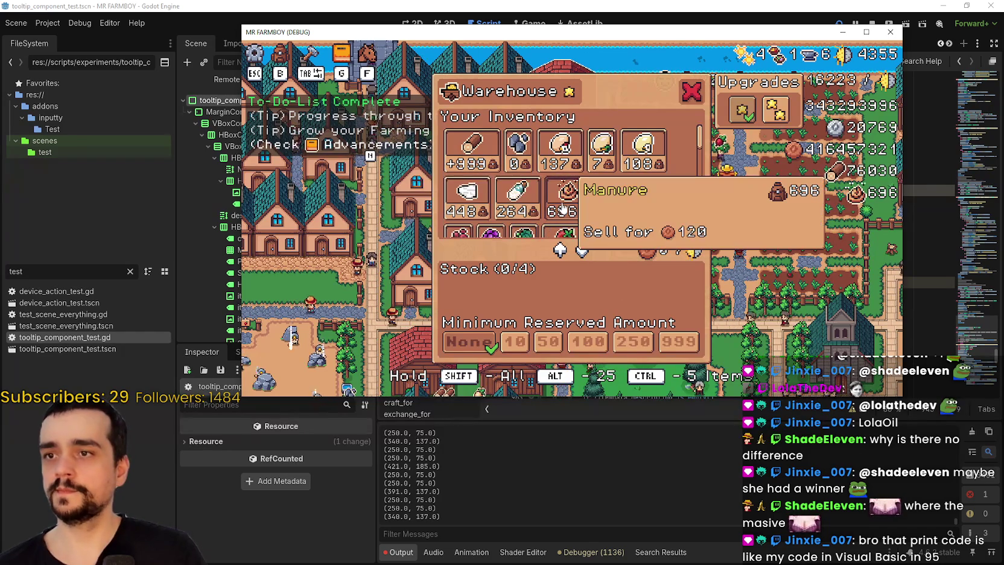
scroll(666, 196, "down", 1)
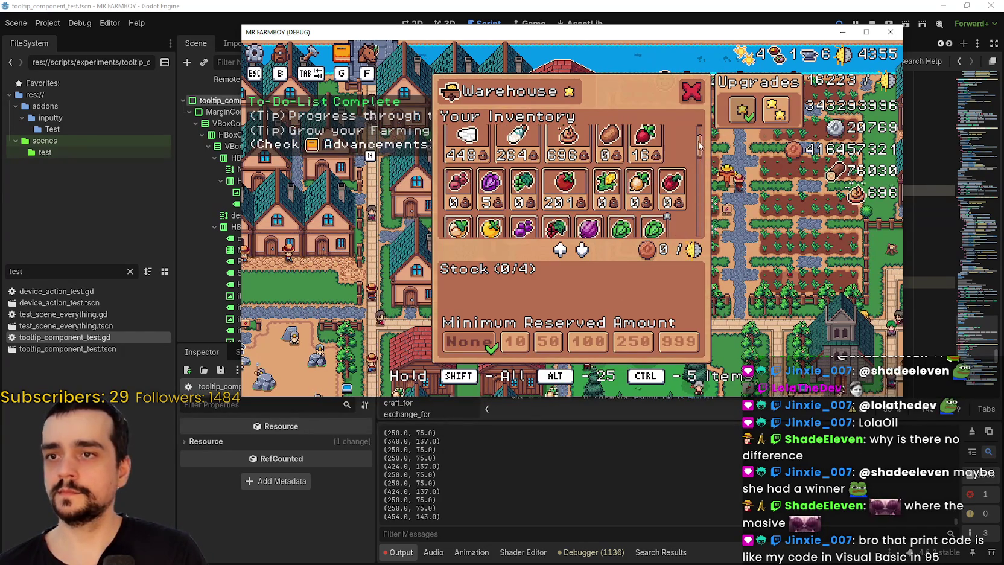
scroll(700, 147, "down", 1)
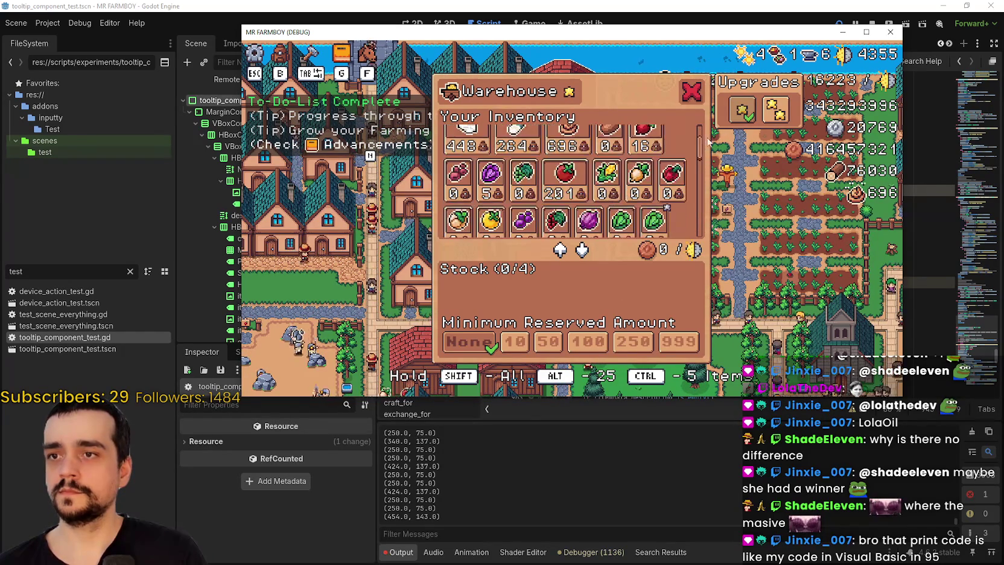
- Rename the new parameter to button_size_x and save the tooltip script
left_click(733, 16)
left_click(829, 191)
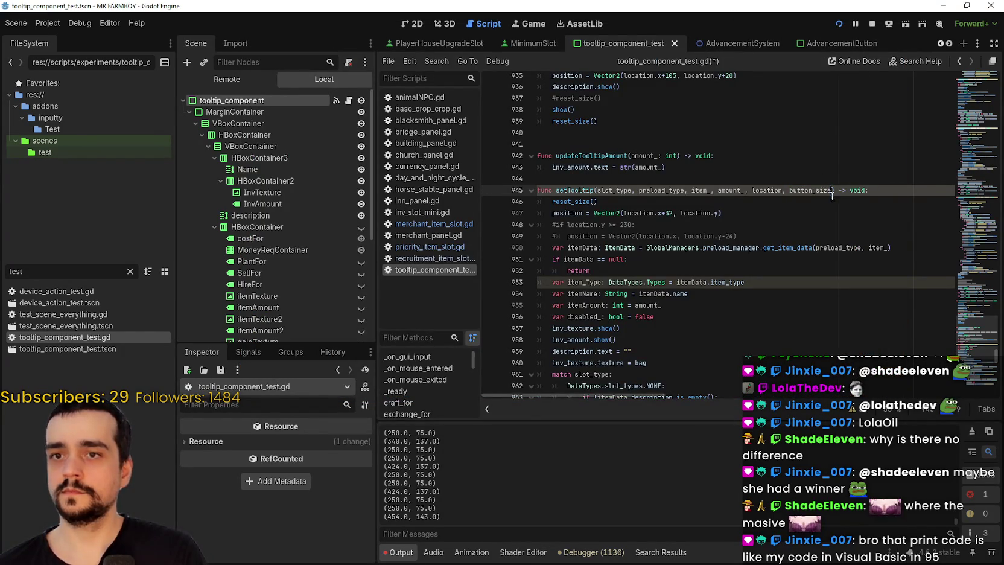
type("_x")
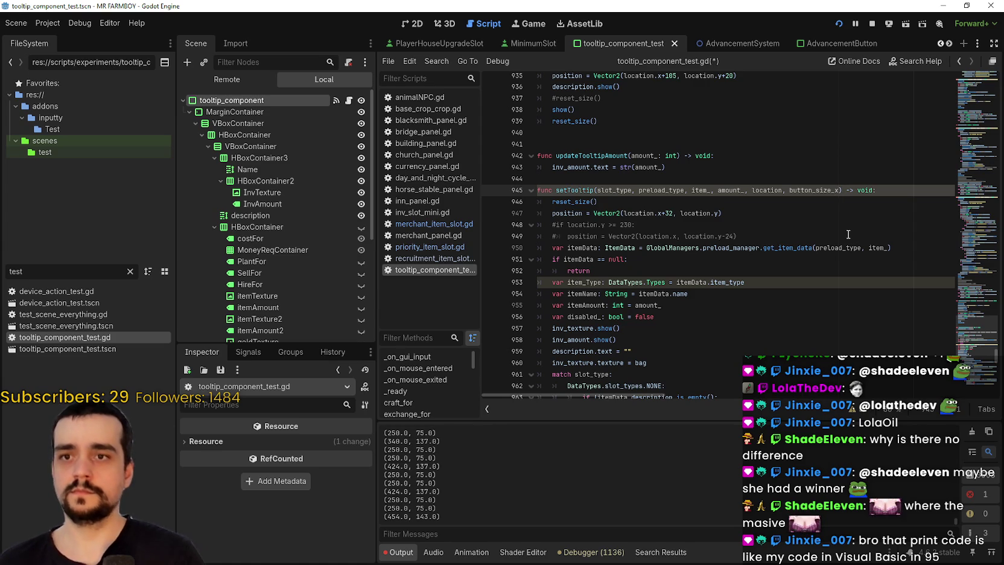
double_click(815, 191)
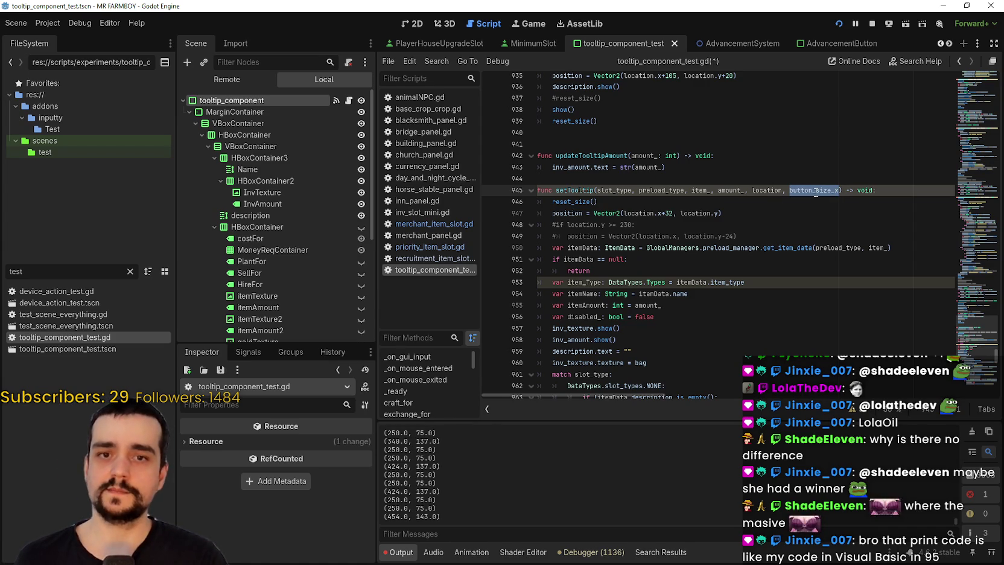
key("Down")
key("ctrl+s")
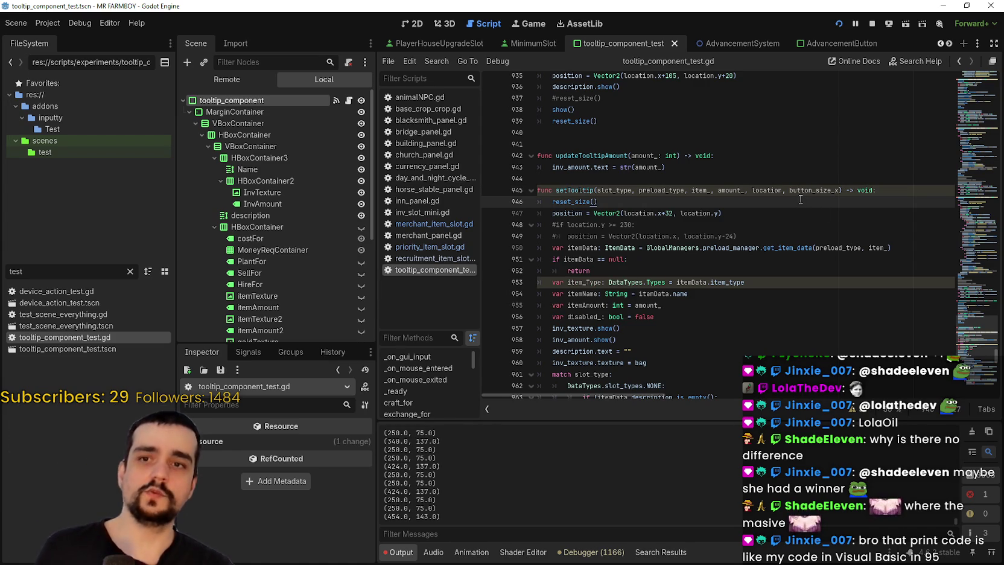
- Review the setTooltip body, cancel a Find in Files search, and jump to the script's top
scroll(800, 199, "down", 1)
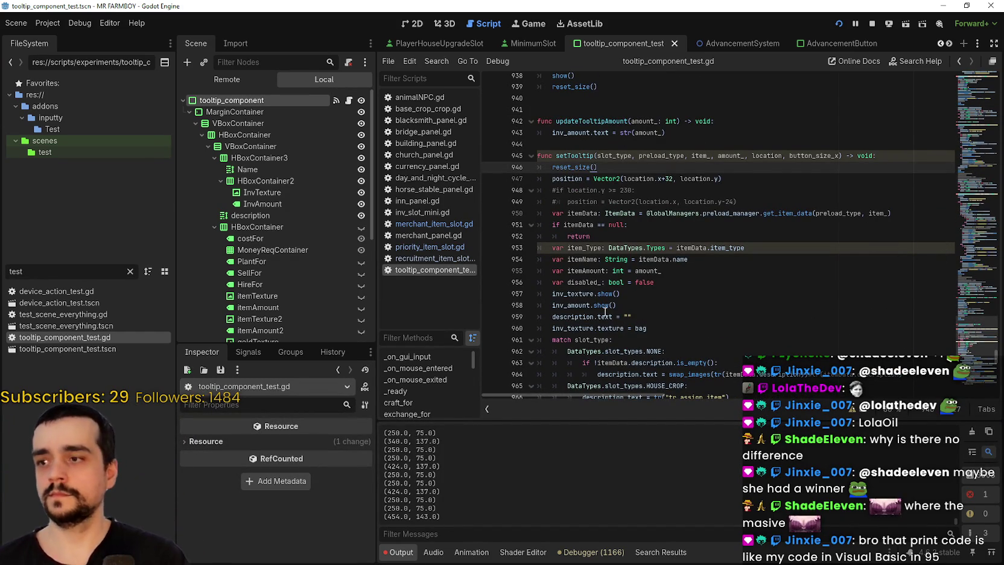
left_click(627, 224)
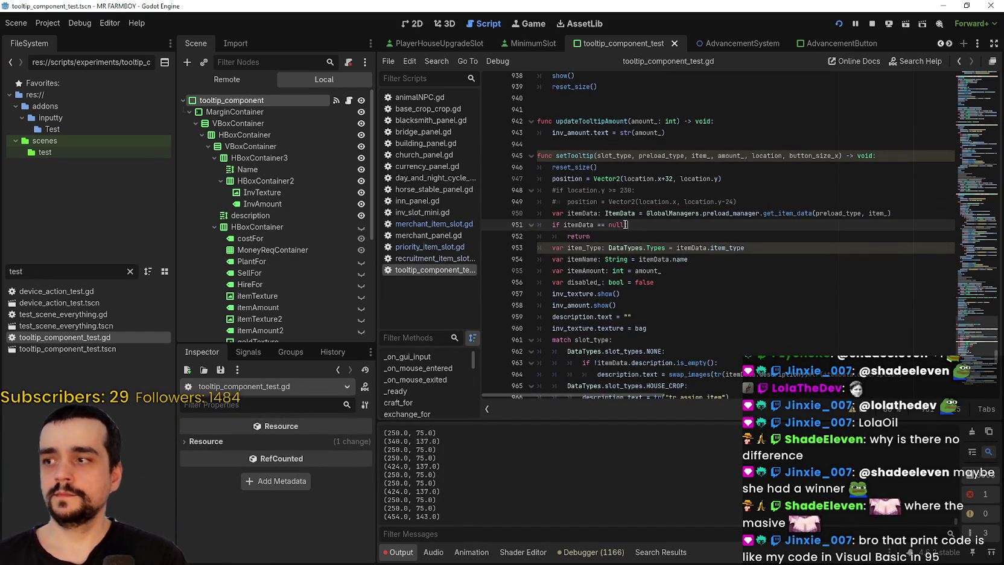
left_click(639, 203)
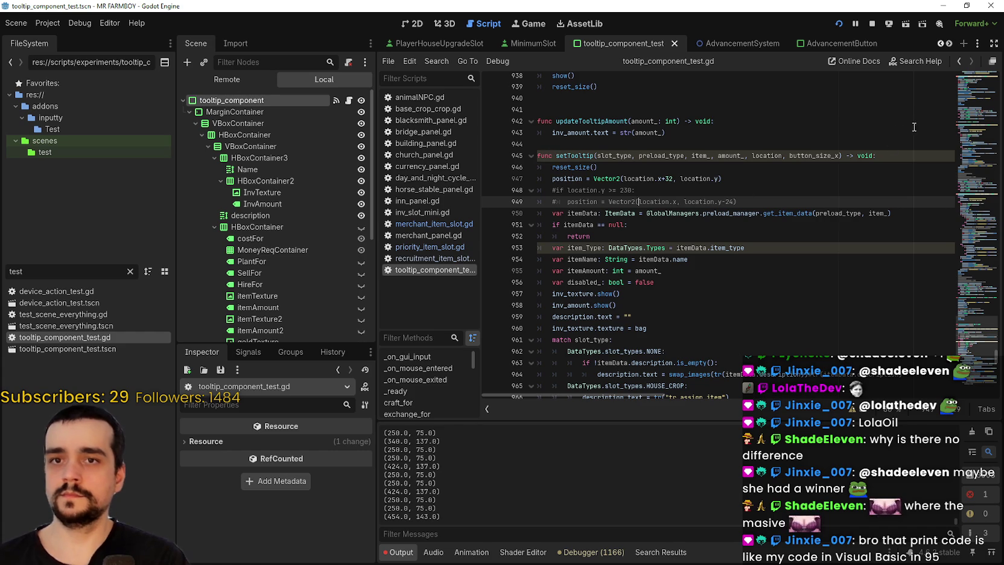
key("ctrl+shift+f")
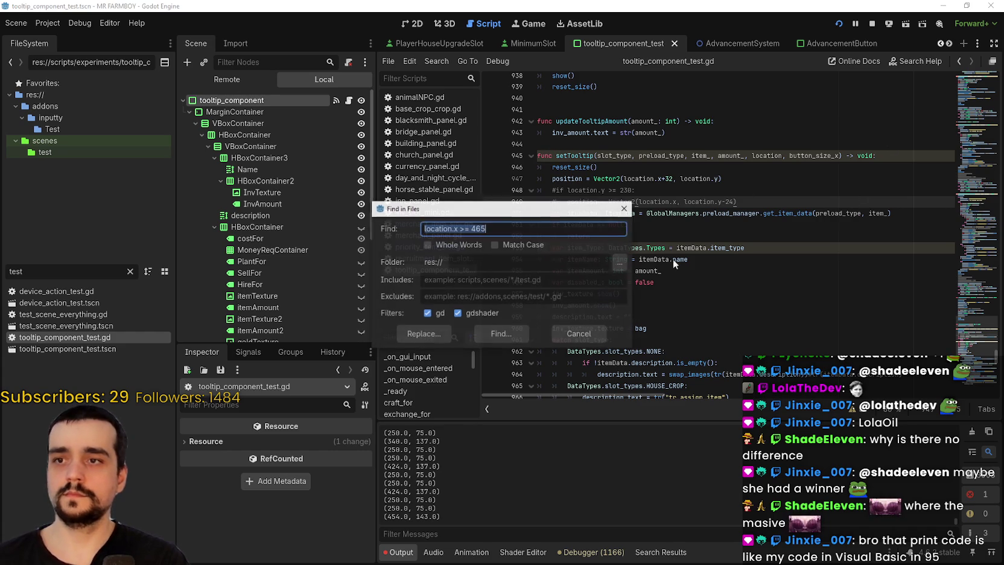
left_click(561, 335)
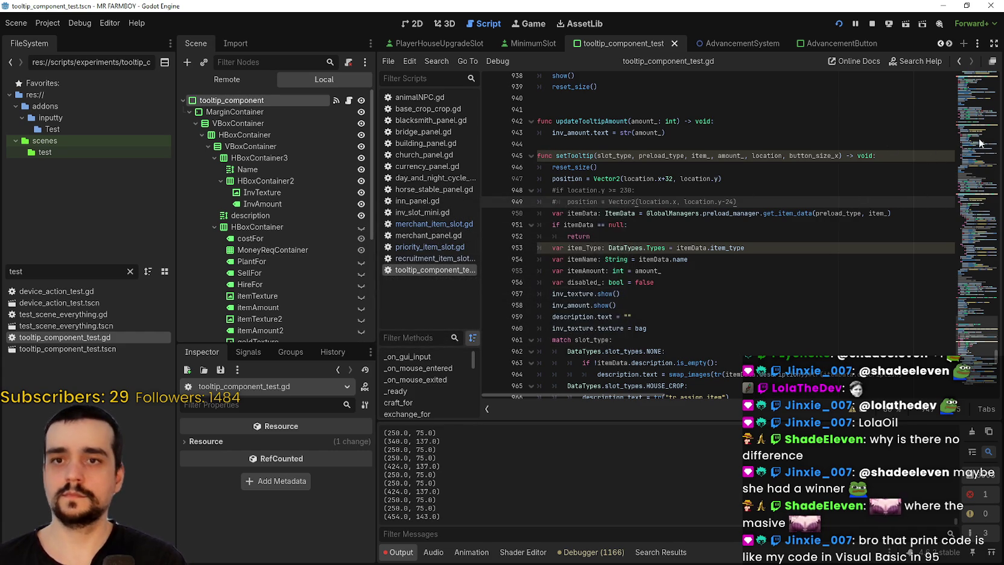
left_click(975, 148)
key("ctrl+Home")
scroll(787, 274, "down", 6)
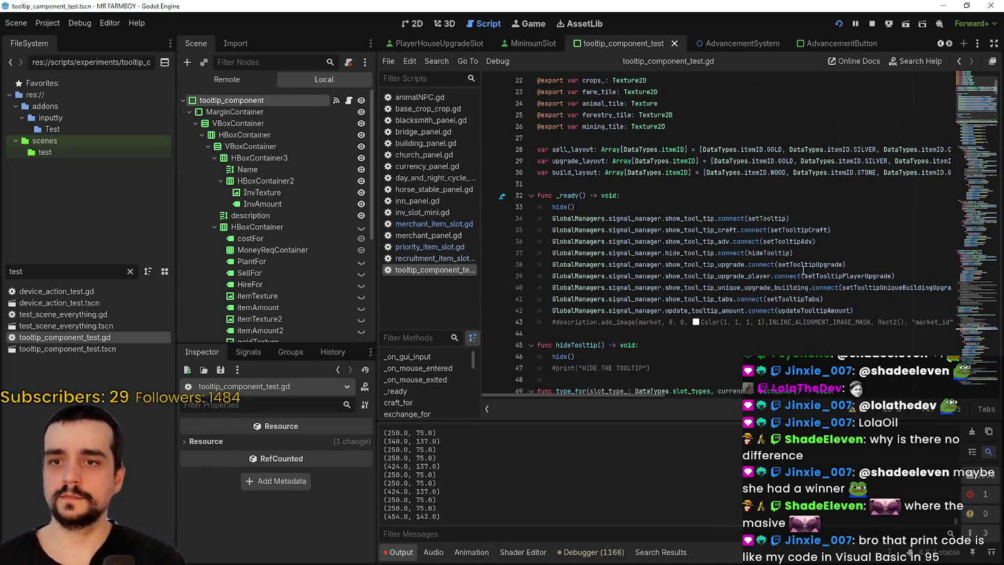
- Search all project files for show_tool_tip and review the listed matches
left_click(667, 220)
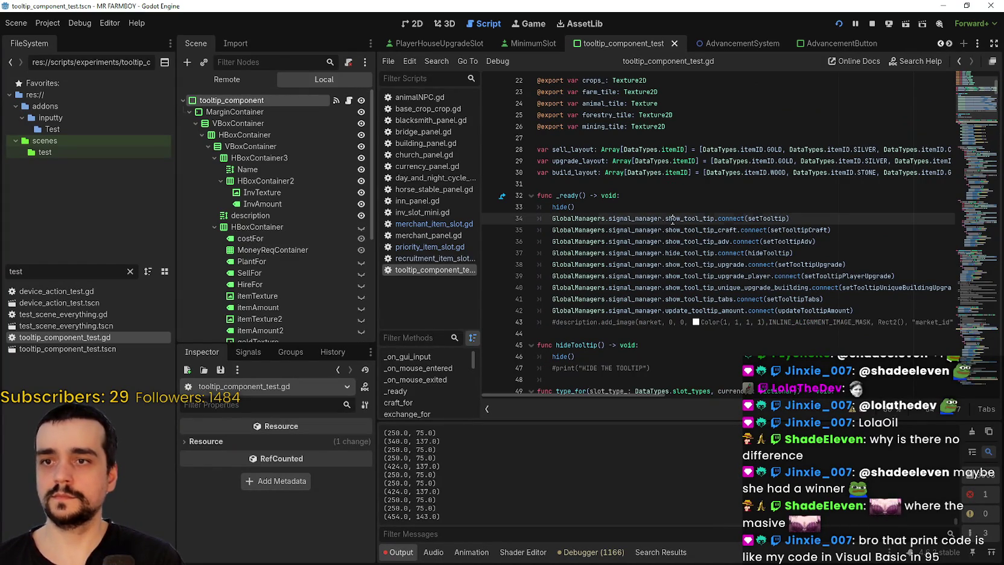
double_click(687, 217)
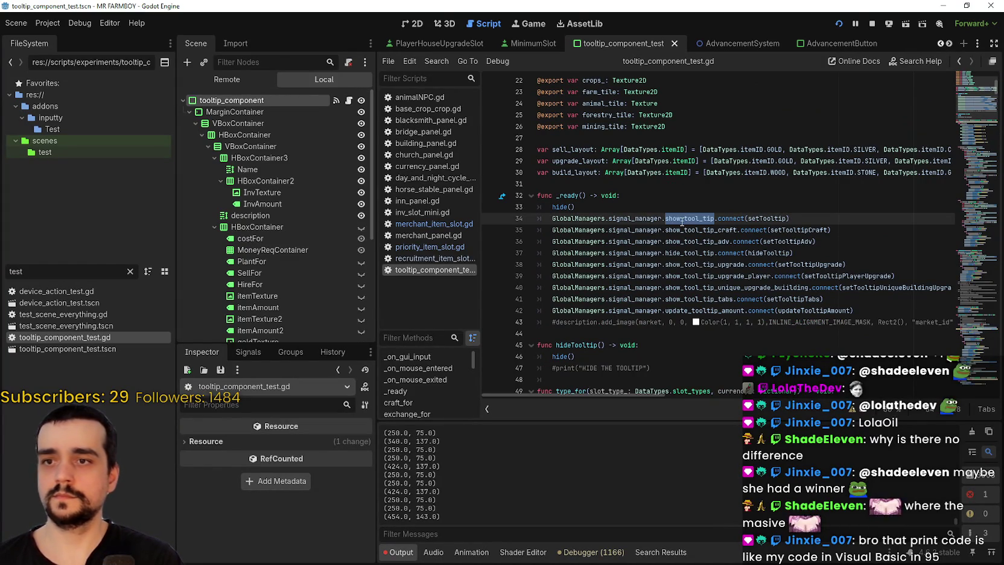
key("ctrl+shift+f")
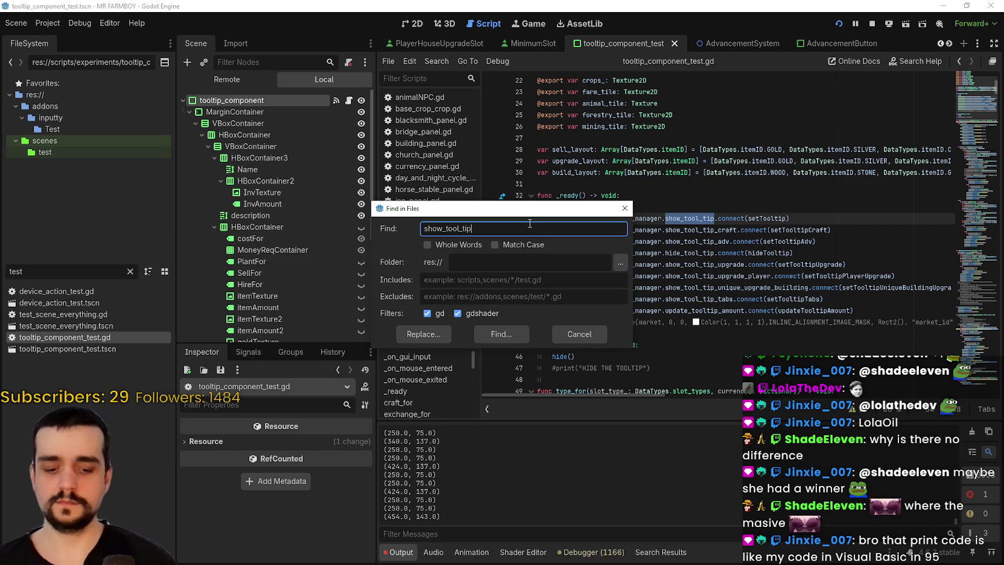
left_click(498, 335)
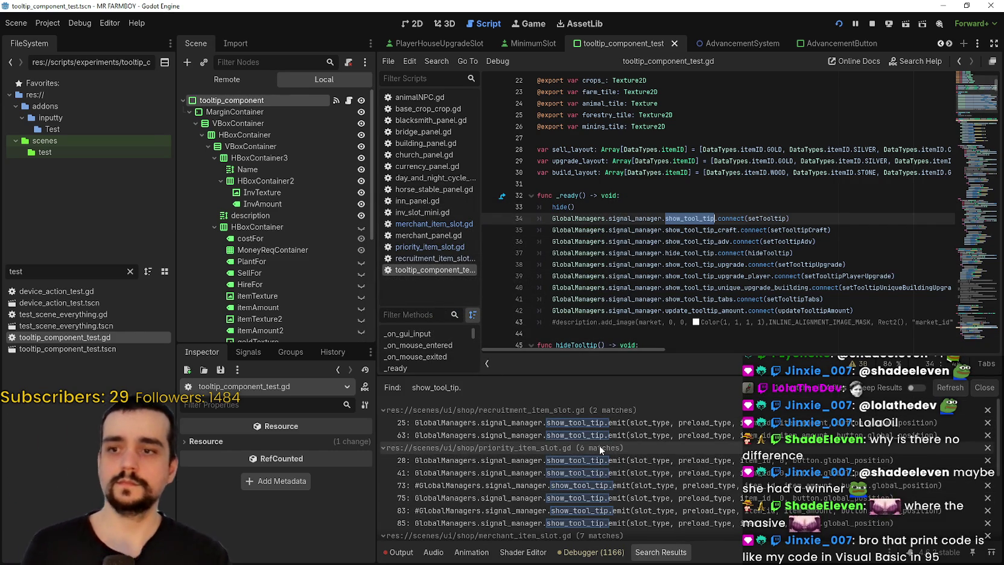
scroll(599, 445, "down", 2)
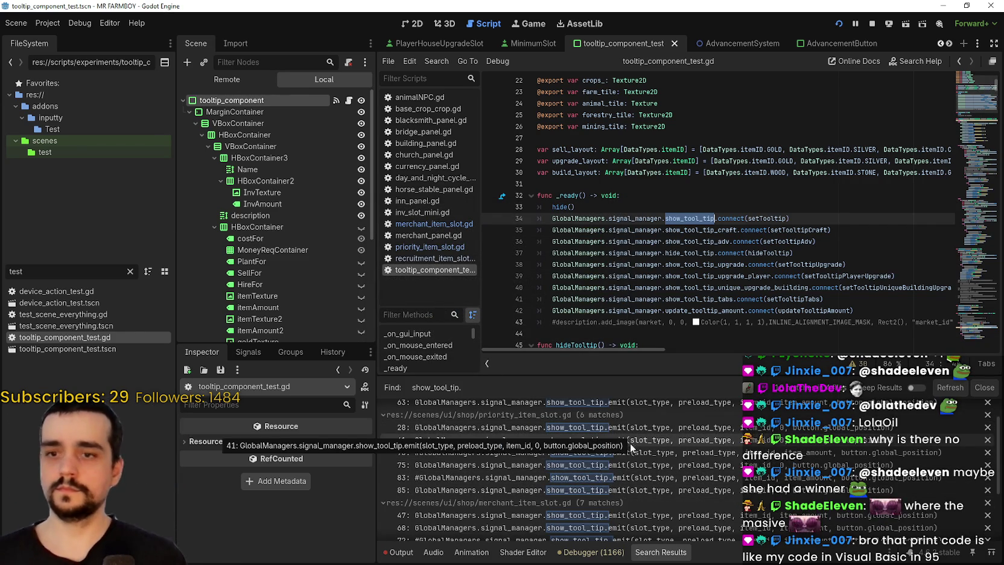
scroll(663, 484, "down", 5)
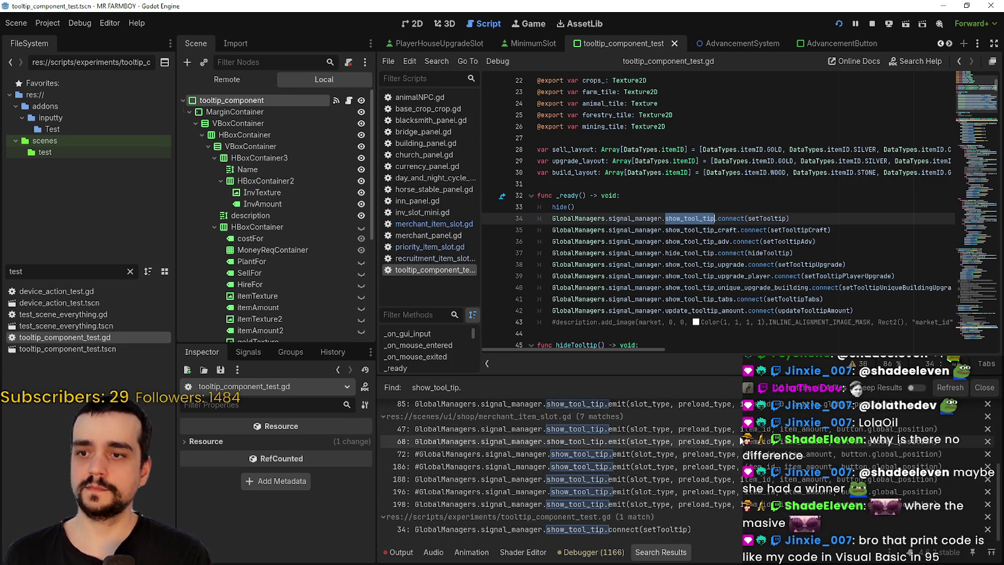
scroll(716, 527, "up", 5)
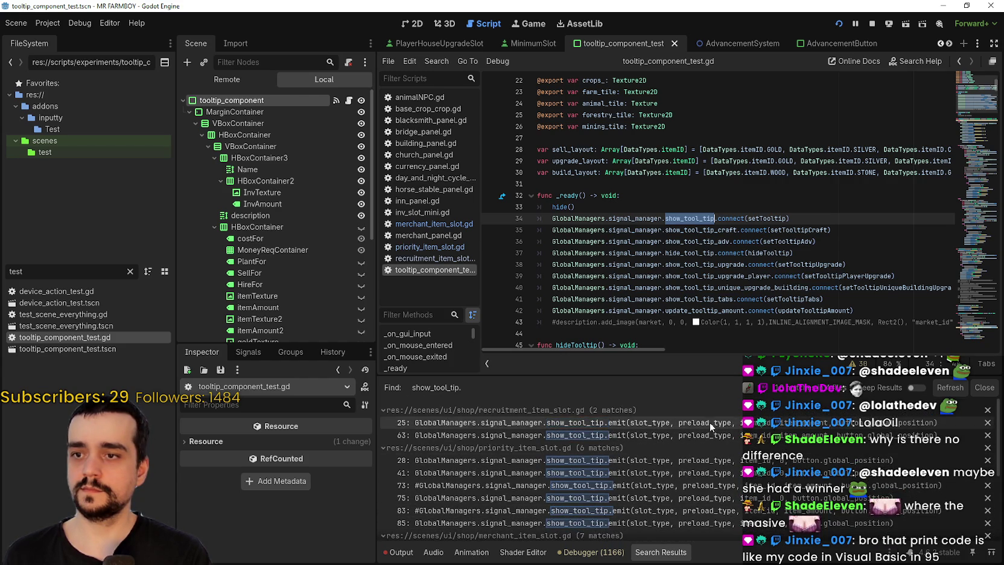
scroll(718, 443, "down", 5)
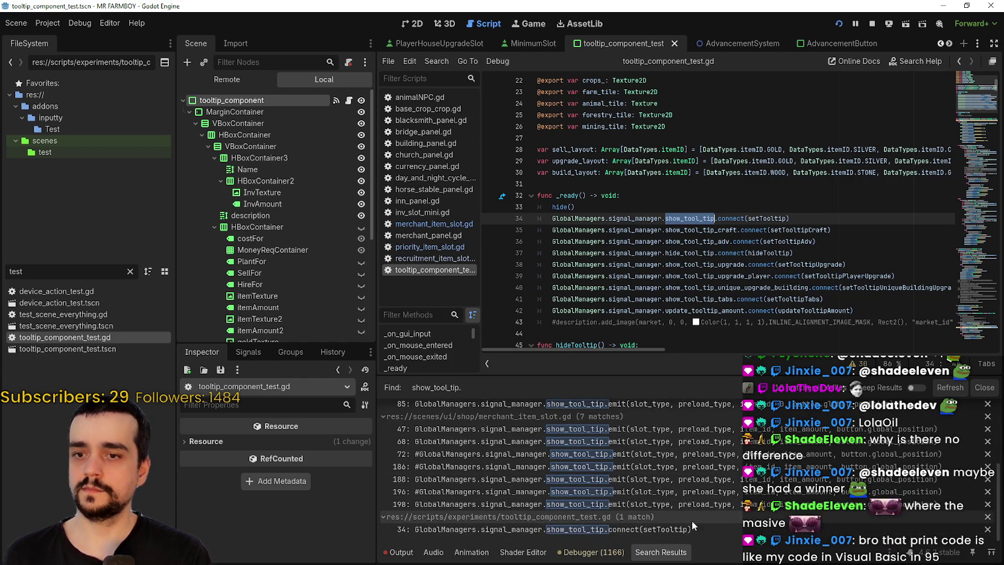
- Open the line 34 match in the tooltip script and dismiss a second project search
left_click(726, 529)
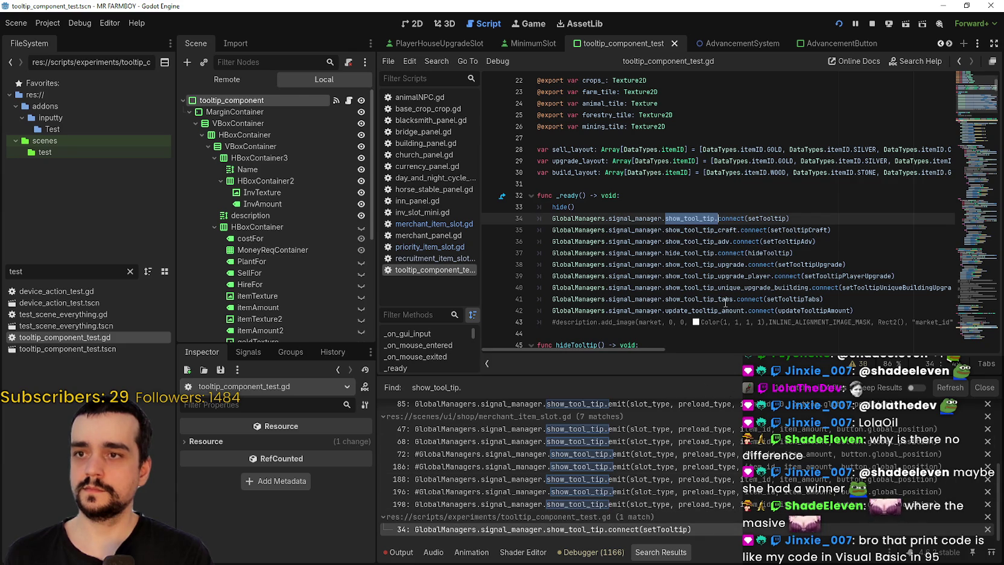
left_click(715, 277)
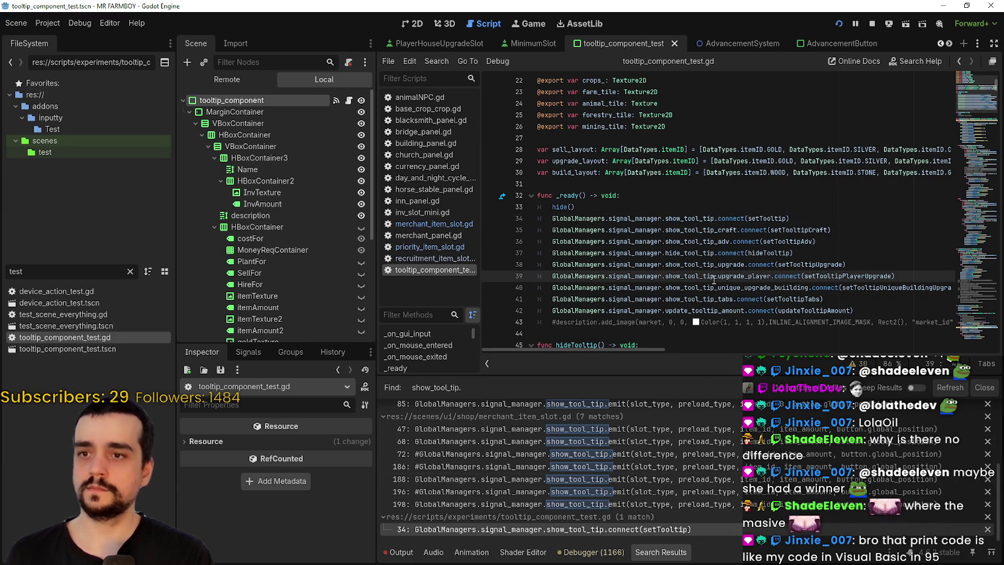
key("ctrl+shift+f")
left_click(553, 330)
double_click(18, 272)
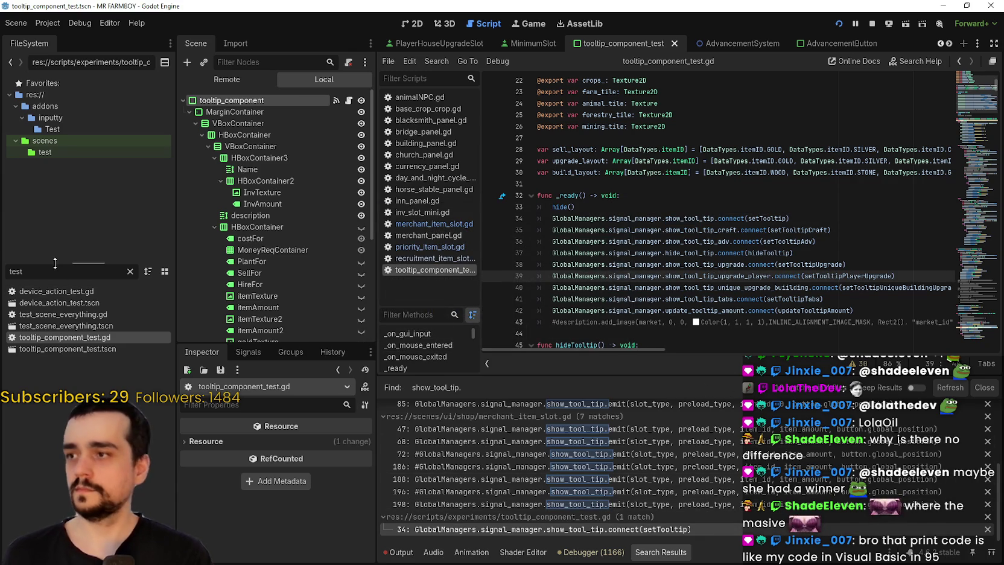
- Filter FileSystem for 'signal', open signal_manager.gd and locate the show_tool_tip signal
type("signal")
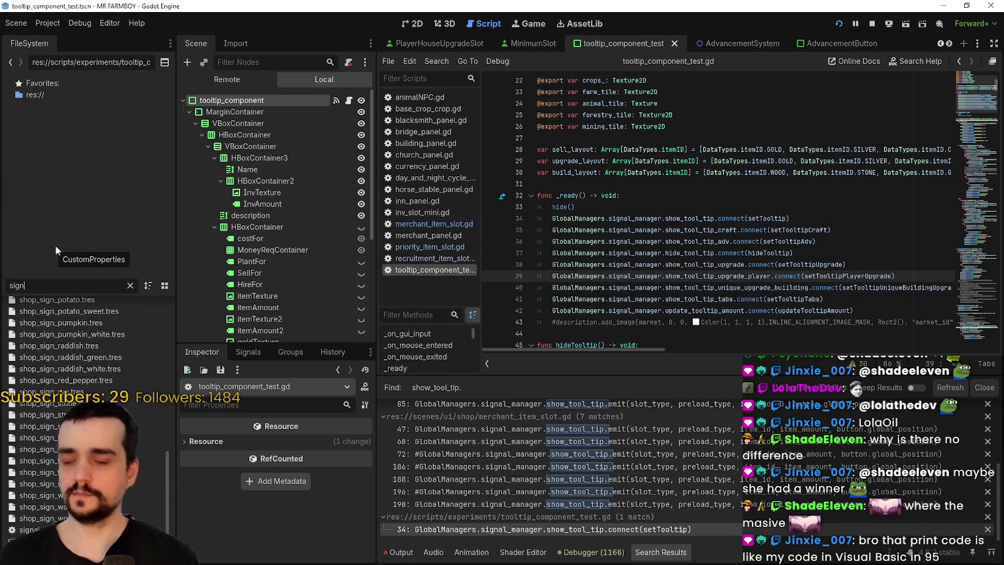
double_click(100, 304)
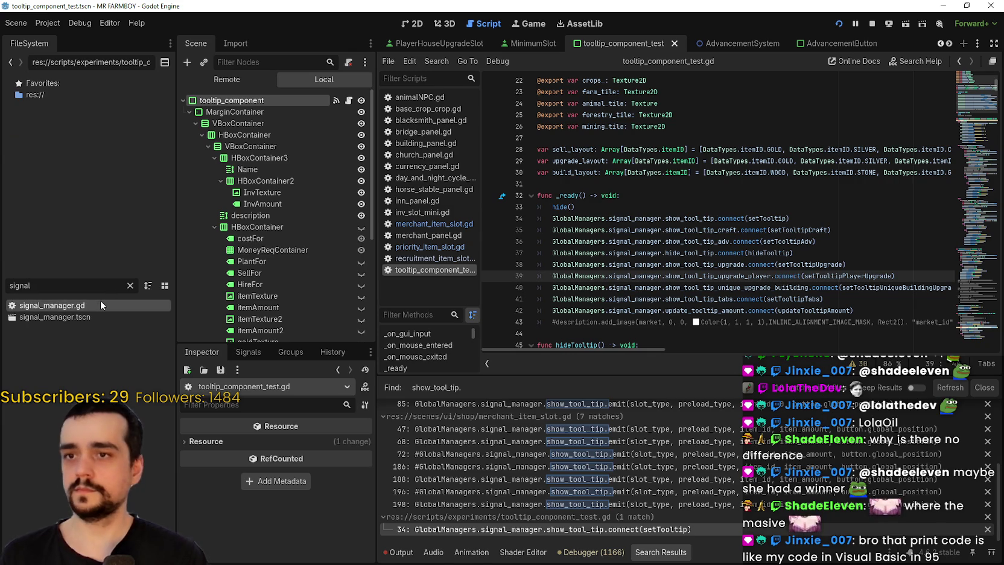
left_click(633, 207)
key("ctrl+f")
type("show_tool")
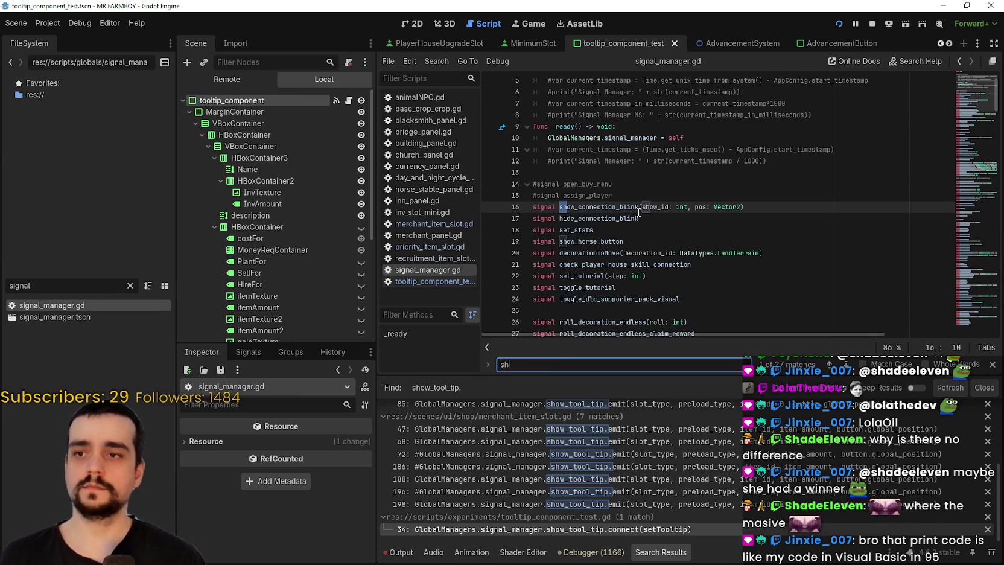
left_click_drag(737, 207, 952, 207)
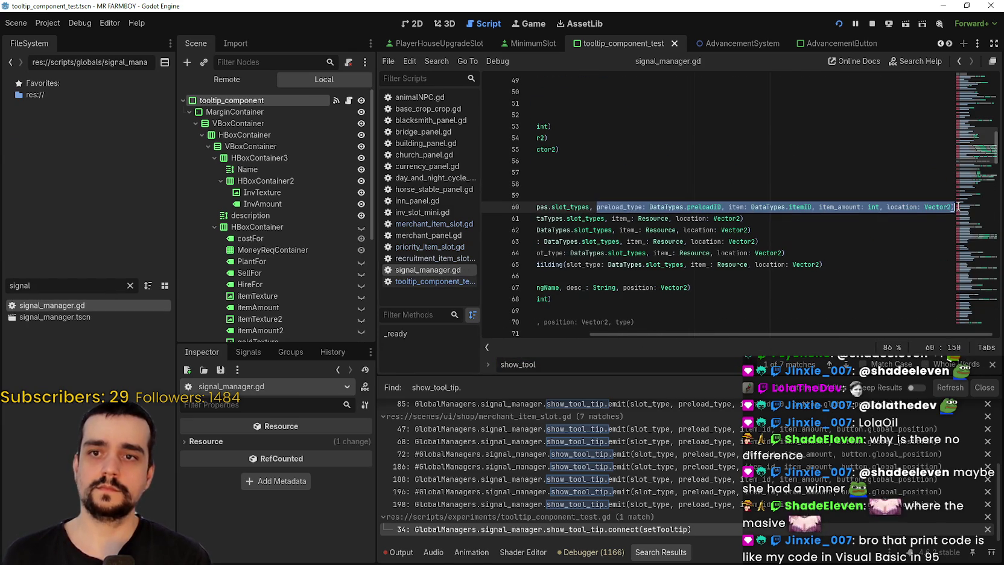
left_click(950, 206)
key("Right")
key("Right")
key("Right")
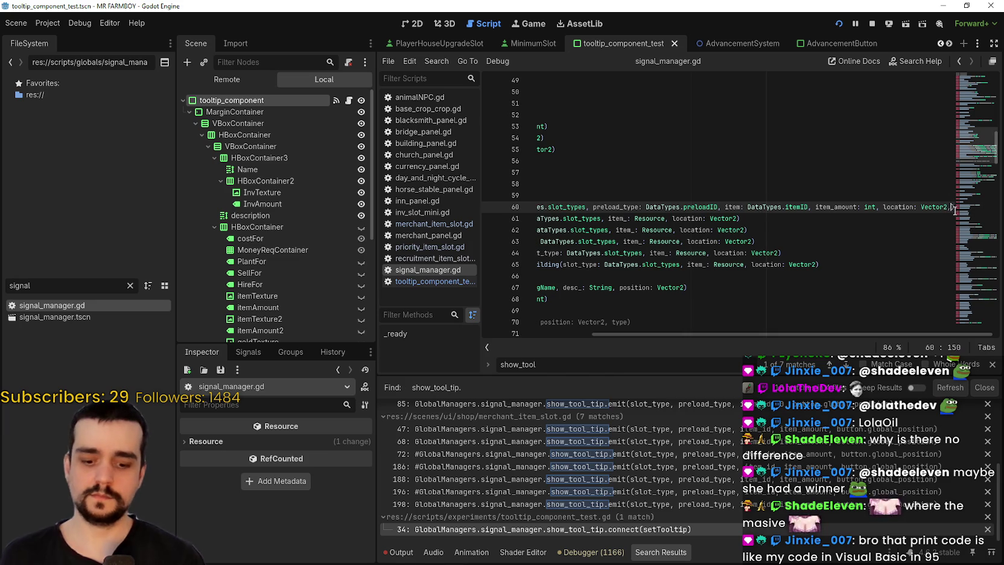
- Append a button_size_x: int parameter to the show_tool_tip signal on line 60
type("n")
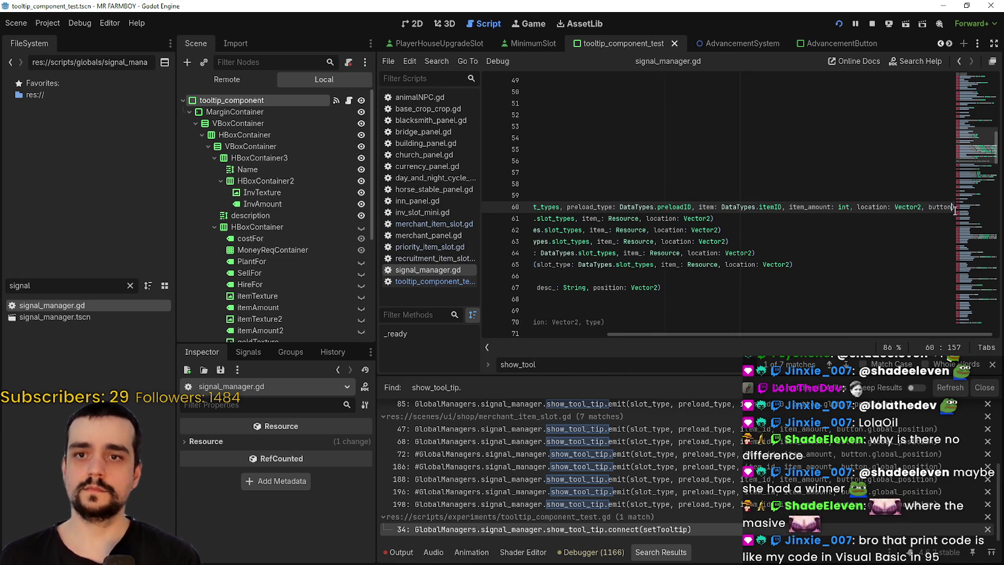
type("_size_x: ")
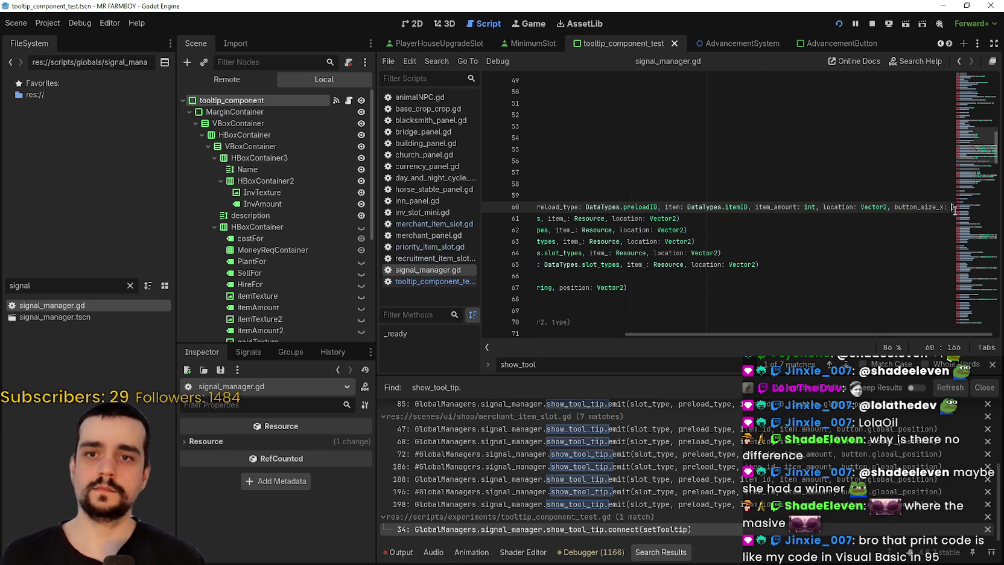
type("Int")
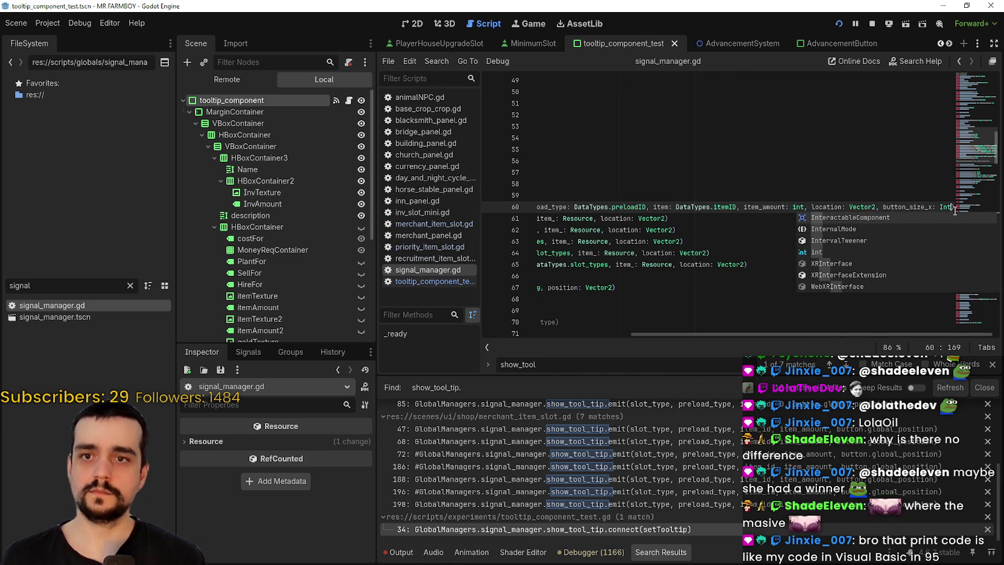
type(" = 0")
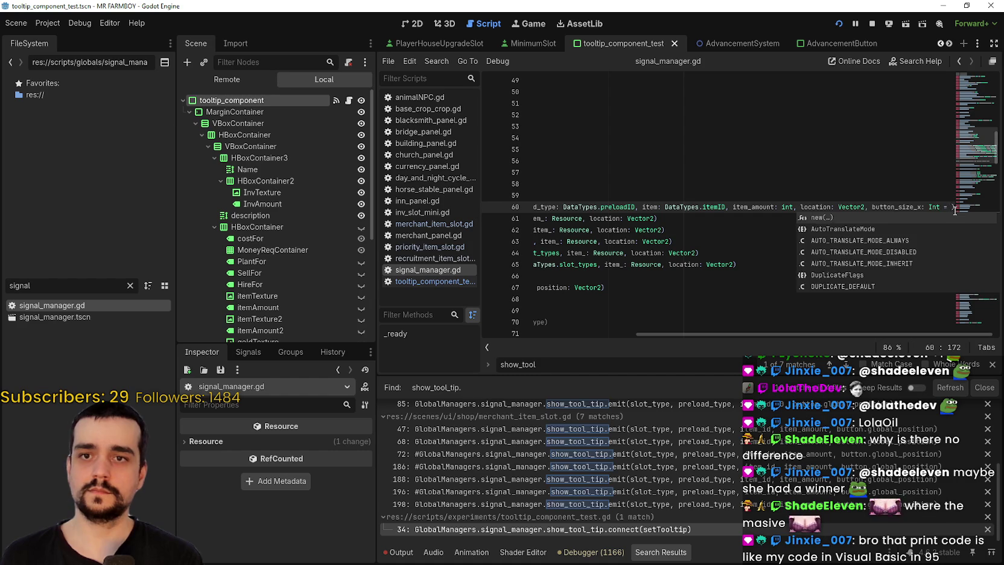
left_click(934, 226)
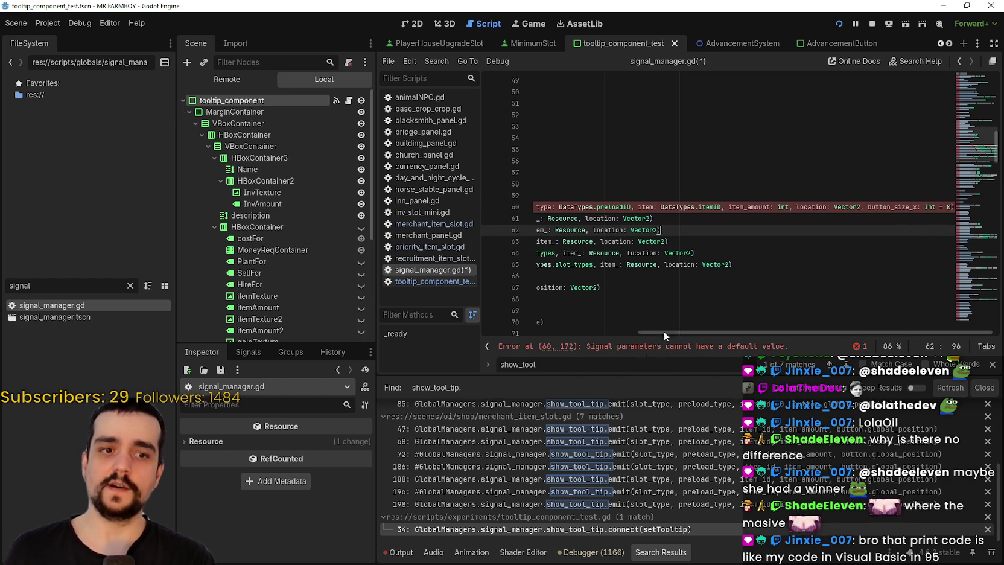
left_click(950, 207)
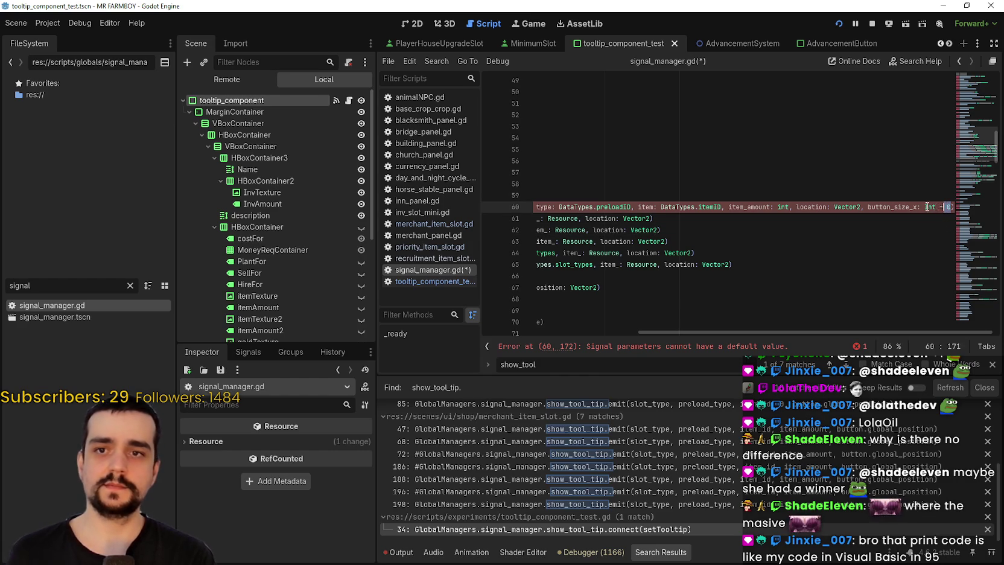
double_click(929, 206)
left_click(948, 207)
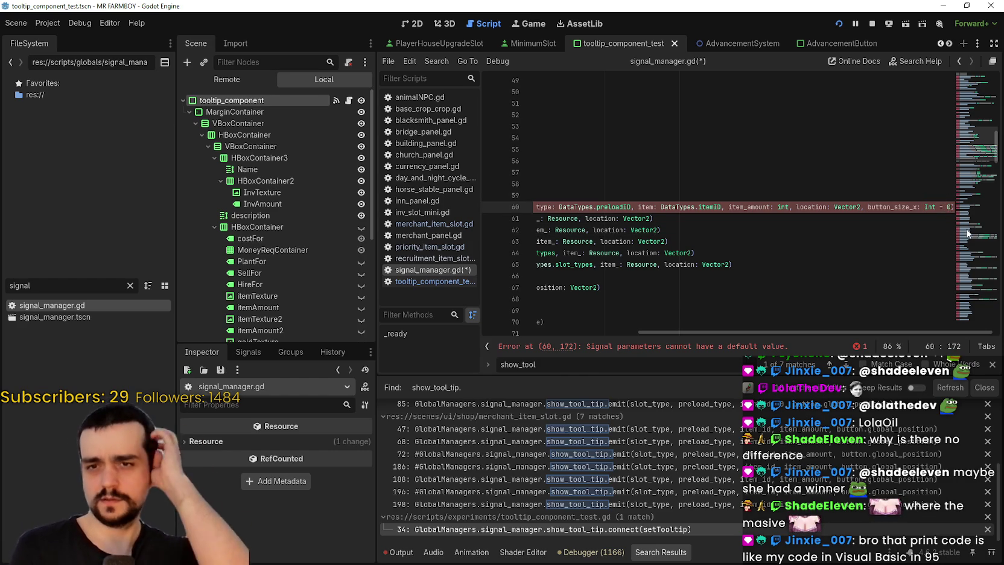
key("BackSpace")
key("BackSpace")
key("BackSpace")
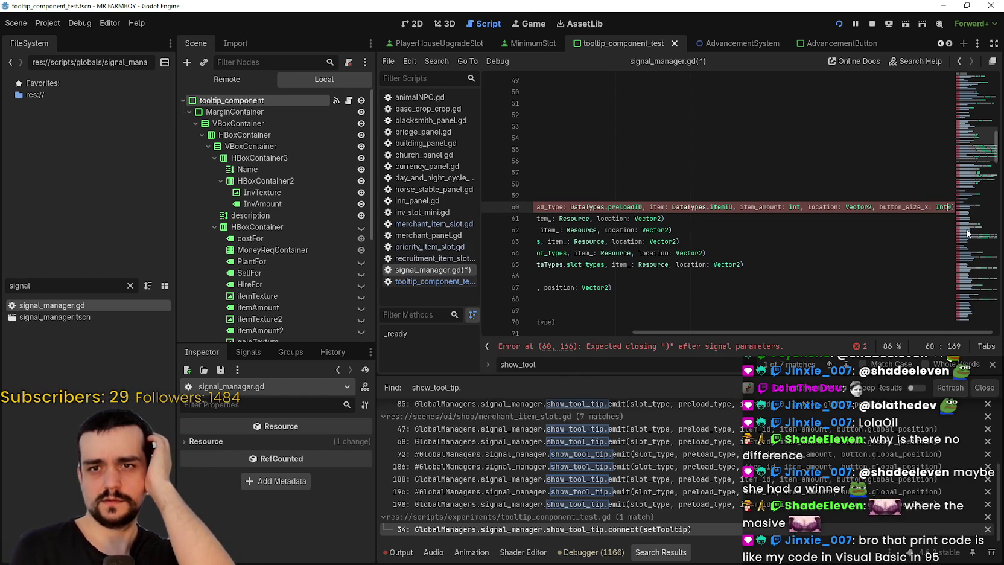
key("Delete")
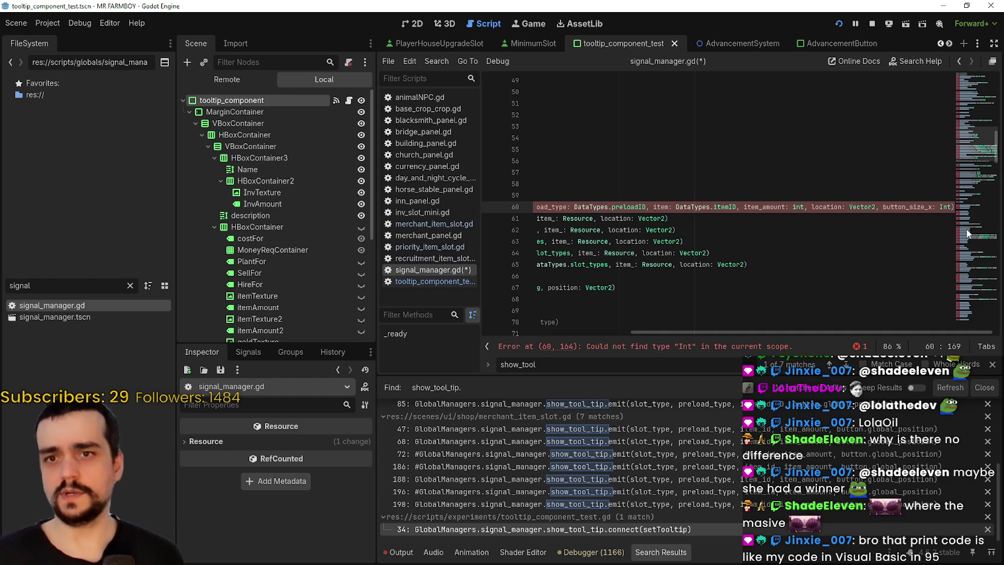
key("BackSpace")
key("BackSpace")
key("BackSpace")
type("in")
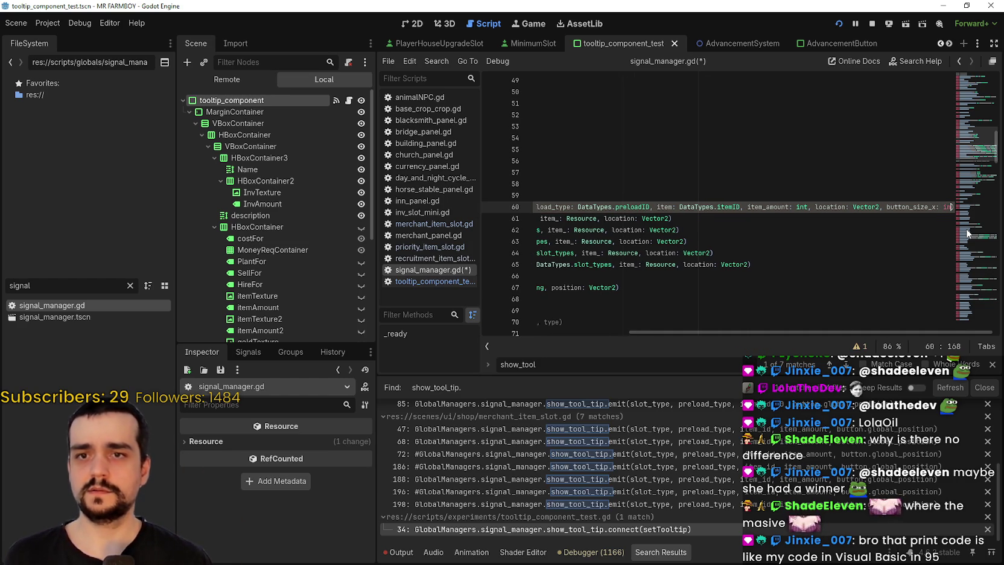
type("t")
left_click(749, 207)
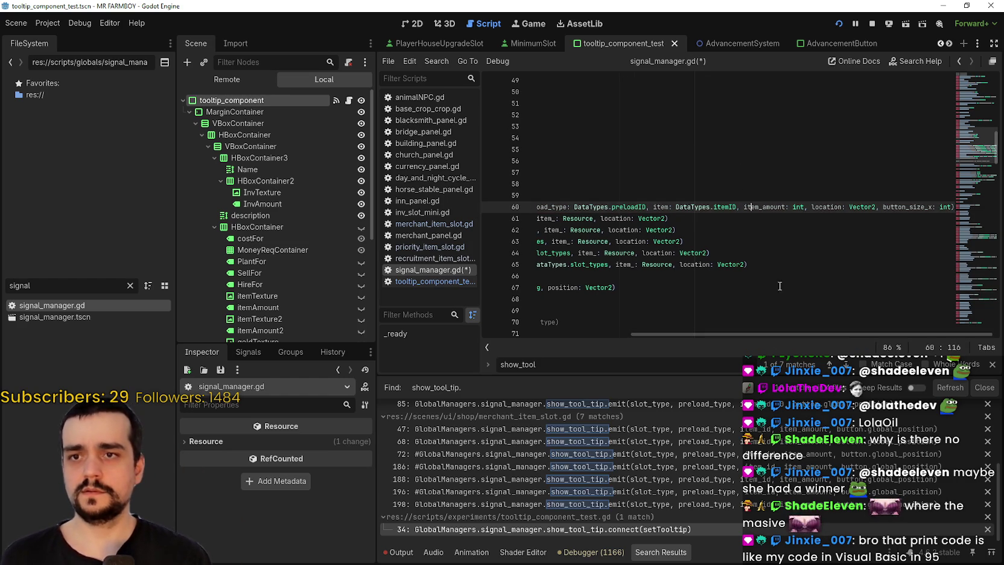
left_click_drag(789, 336, 640, 337)
left_click(580, 218)
- Save signal_manager.gd and scroll Search Results to the merchant_item_slot.gd show_tool_tip emits
key("ctrl+s")
scroll(712, 479, "up", 2)
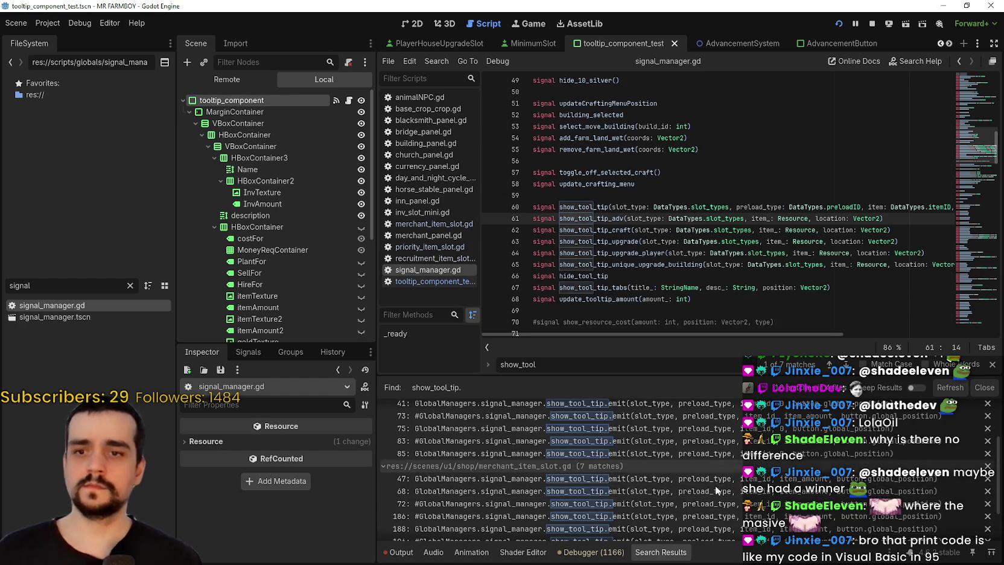
scroll(712, 487, "down", 2)
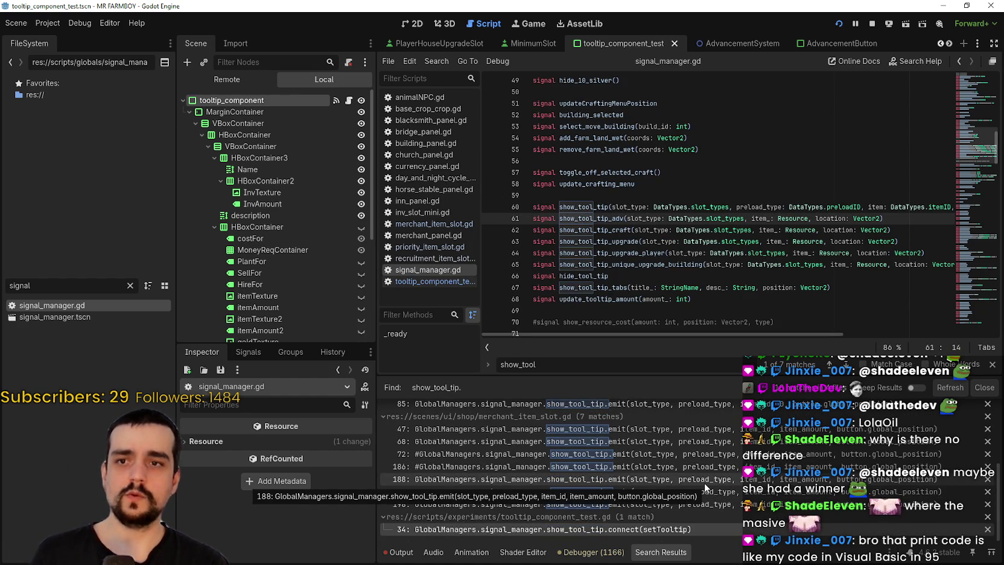
scroll(706, 487, "up", 4)
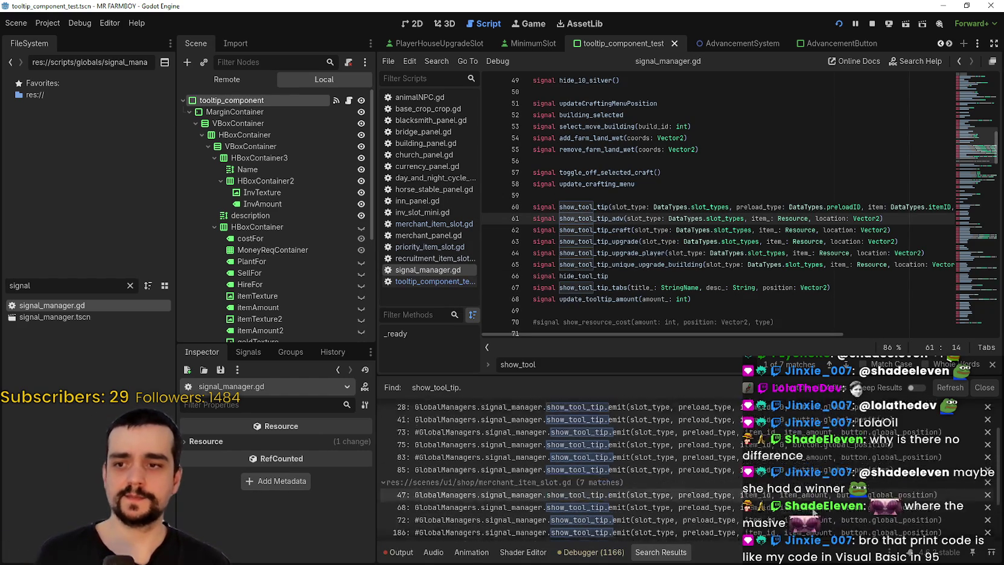
scroll(784, 501, "up", 2)
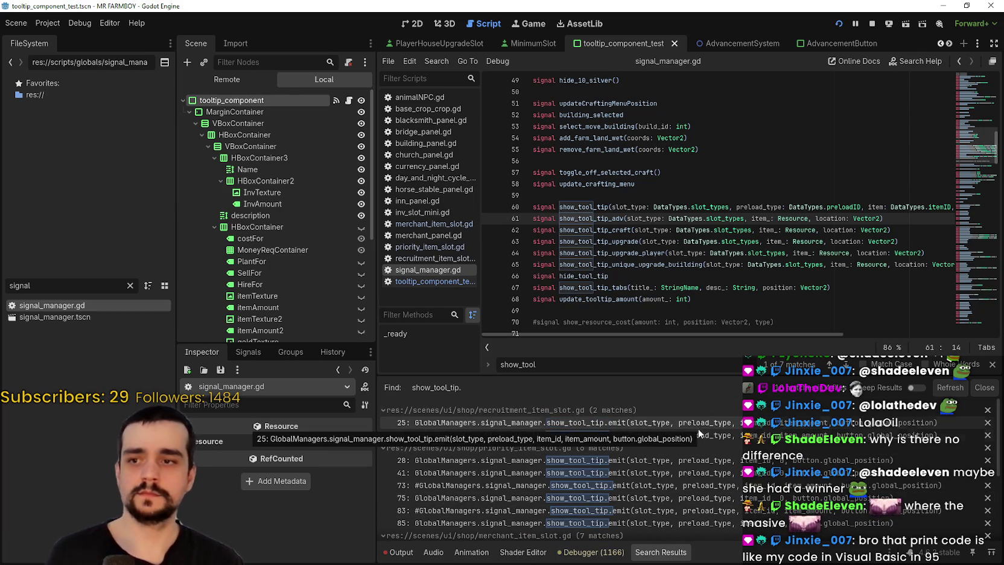
scroll(676, 458, "down", 3)
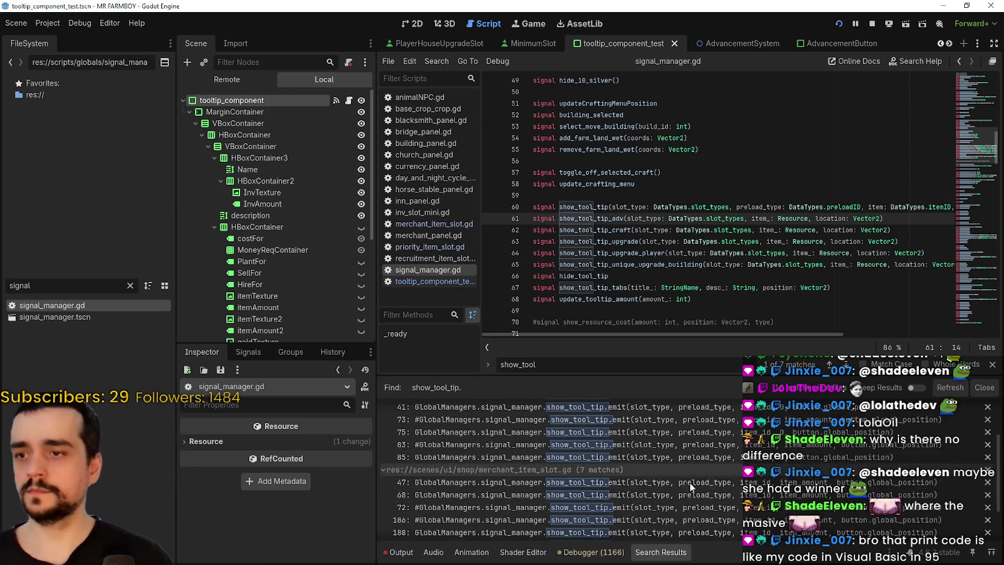
- Append a button.size.x argument to the show_tool_tip emit on line 47 of merchant_item_slot.gd
left_click(691, 469)
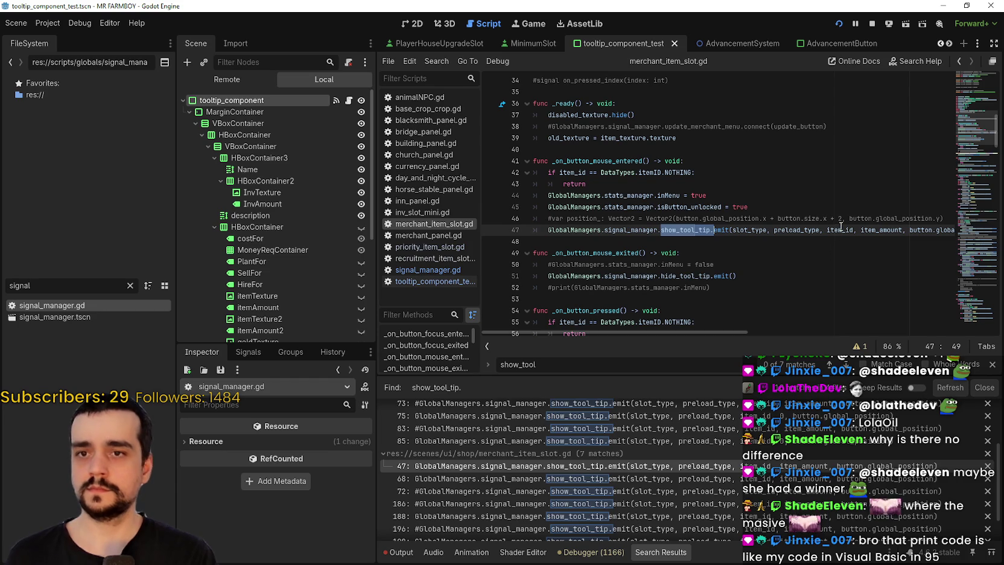
left_click_drag(869, 229, 988, 230)
left_click(931, 229)
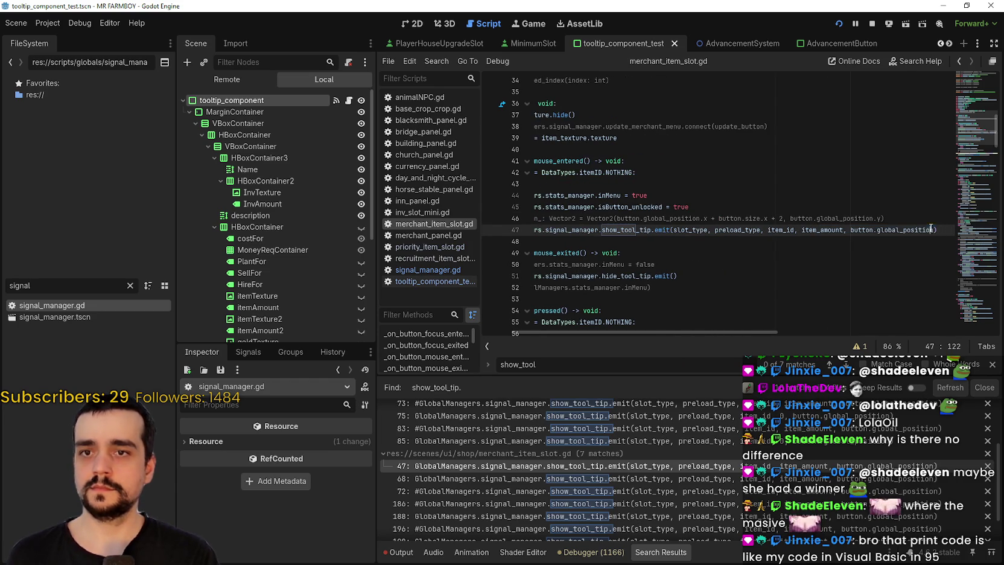
type(",butto")
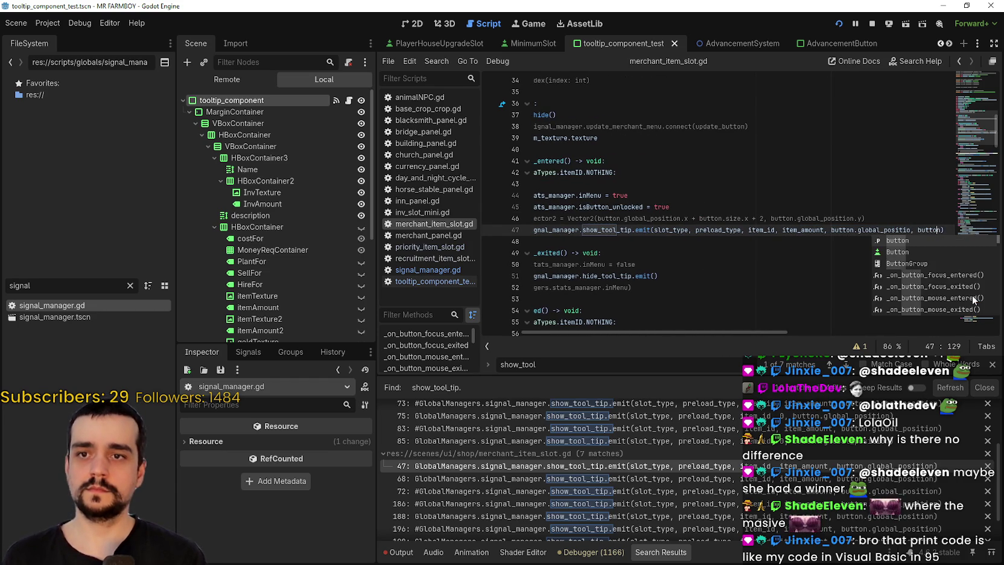
key("Return")
type(".si")
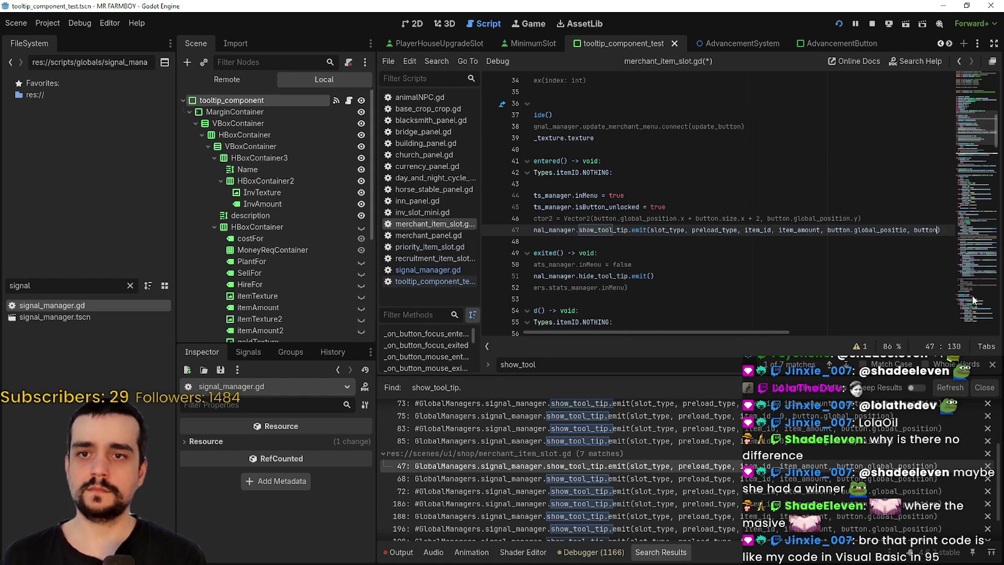
key("Return")
type(".x")
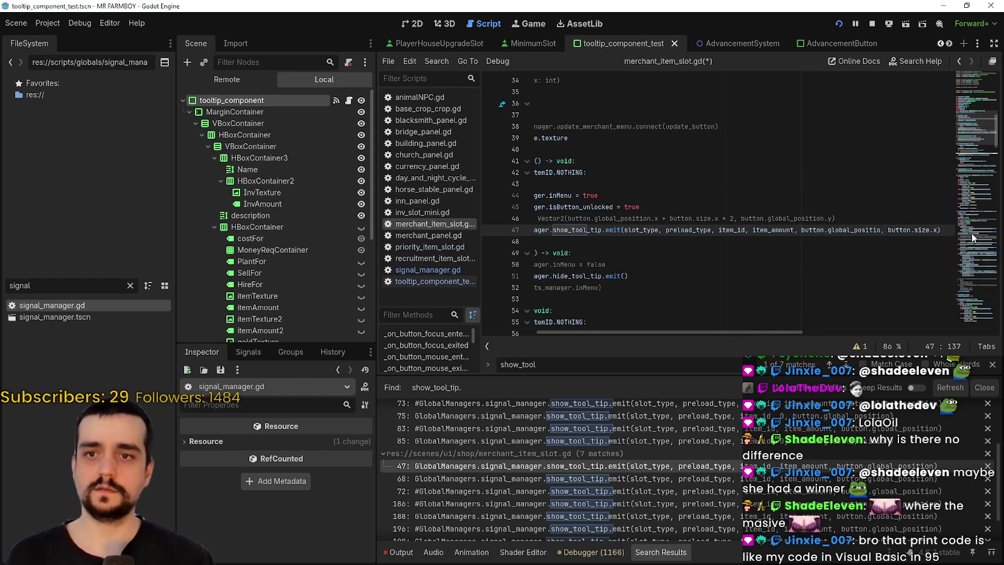
left_click_drag(938, 229, 881, 230)
key("ctrl+c")
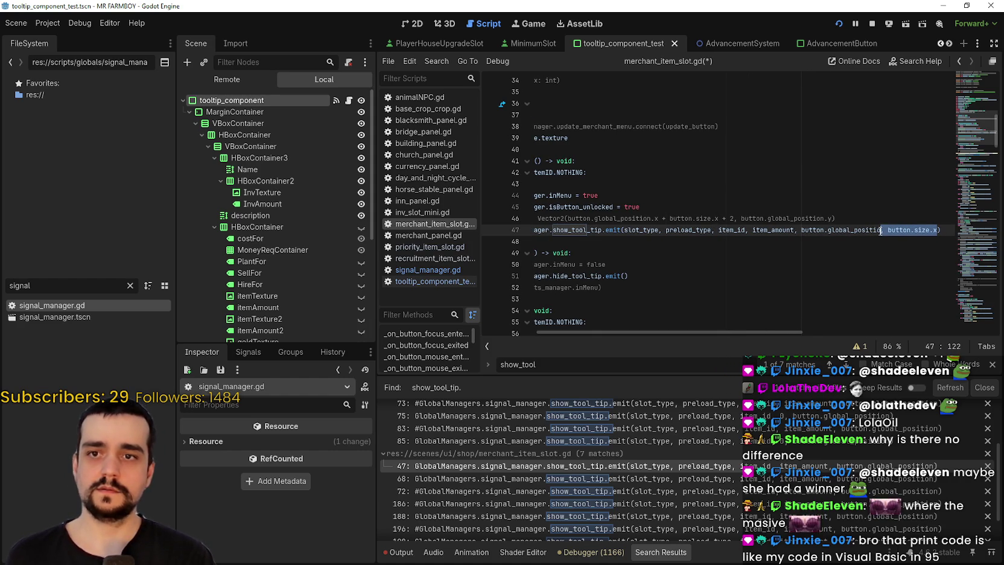
- Paste button.size.x into the show_tool_tip emits on lines 68 and 188
left_click(595, 481)
scroll(855, 310, "down", 3)
left_click(884, 217)
key("ctrl+v")
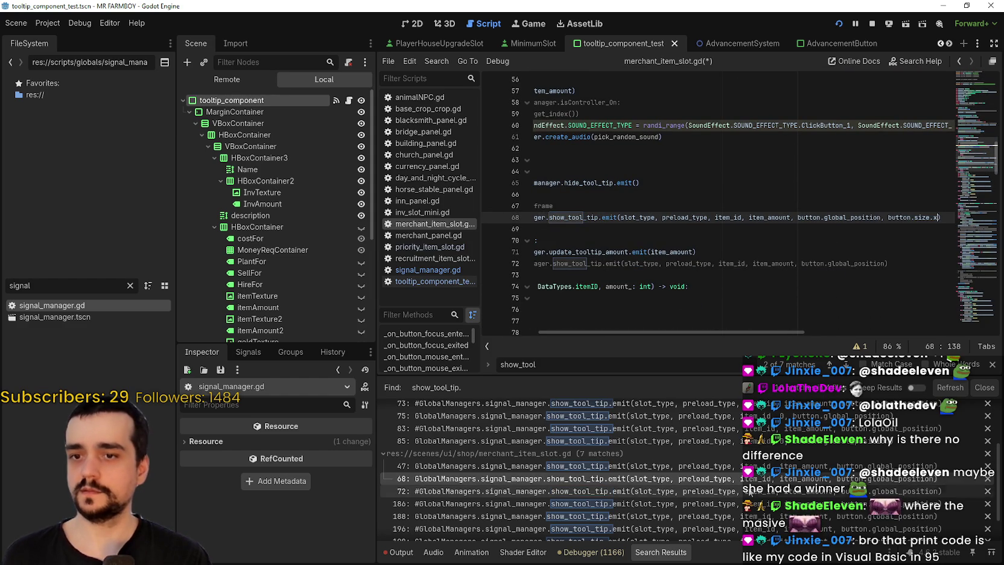
left_click(833, 491)
left_click(833, 504)
scroll(832, 511, "down", 1)
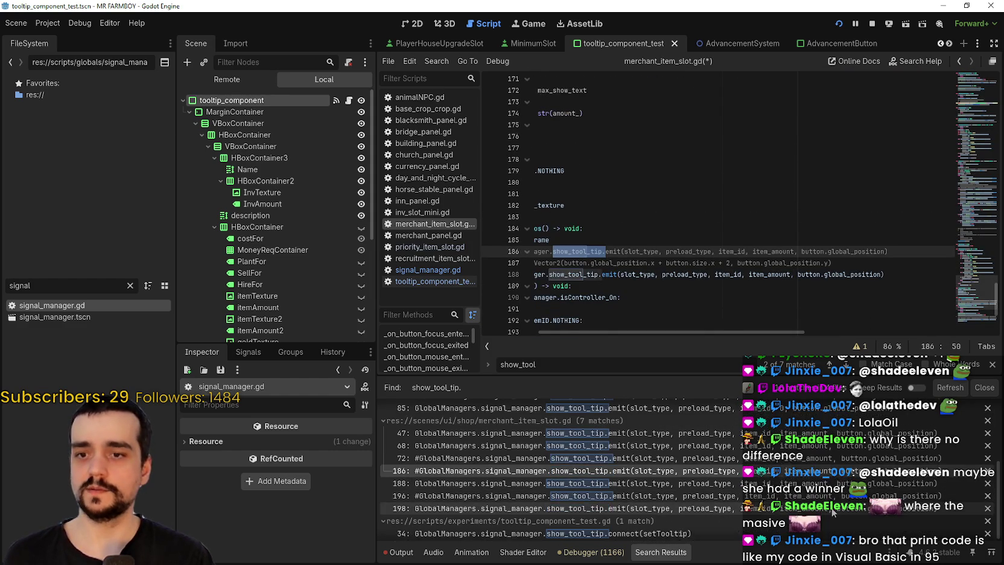
left_click(832, 483)
scroll(883, 237, "down", 1)
left_click(883, 239)
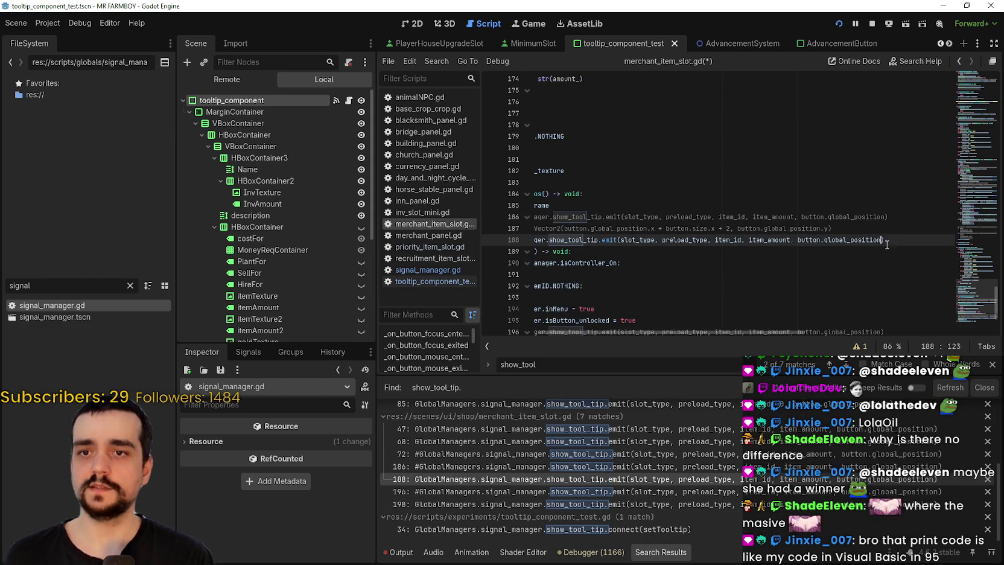
key("ctrl+v")
- Add button.size.x to the line 198 emit and save merchant_item_slot.gd
left_click(833, 491)
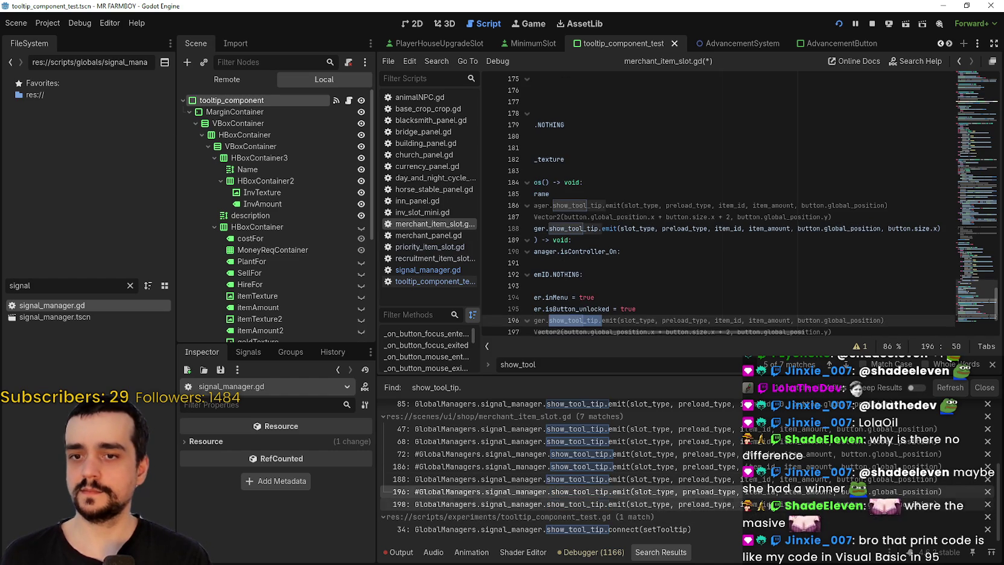
scroll(825, 285, "down", 3)
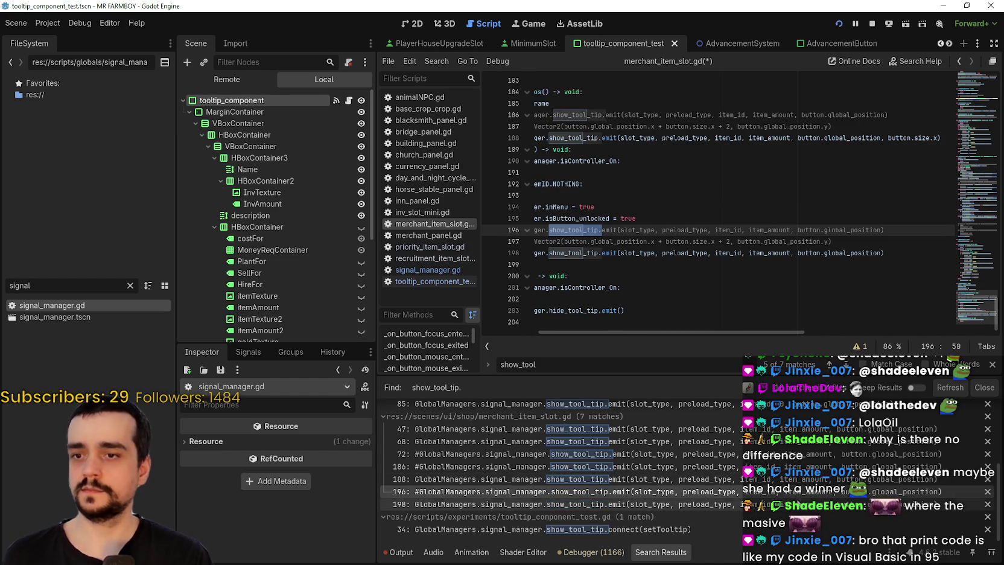
left_click(833, 504)
left_click(882, 253)
key("ctrl+v")
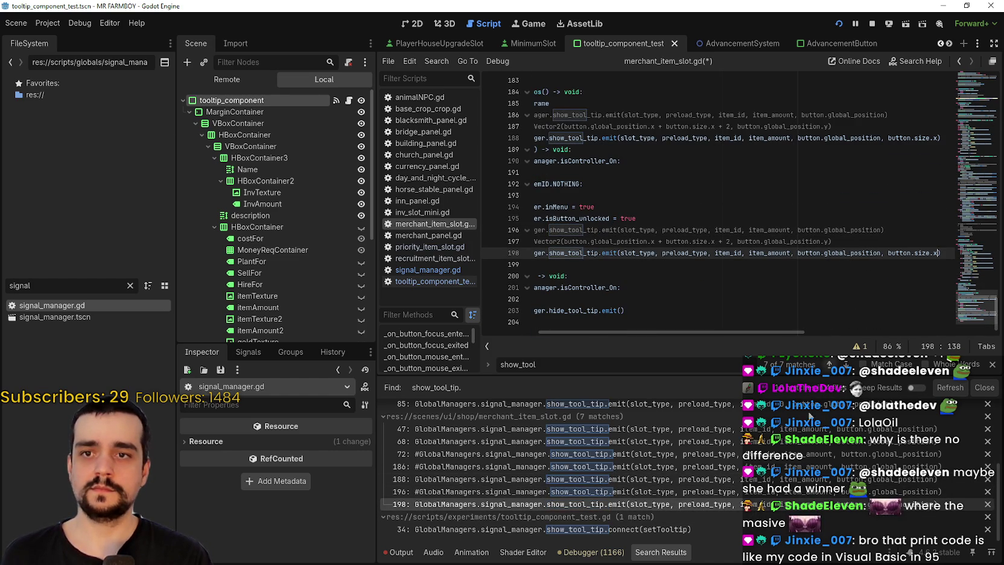
scroll(718, 503, "up", 3)
key("ctrl+s")
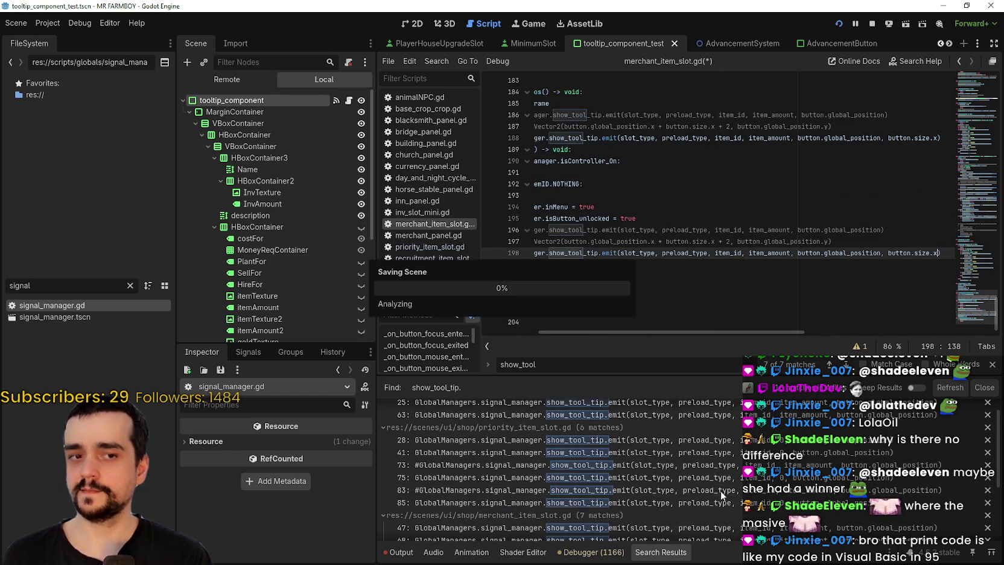
scroll(729, 476, "down", 4)
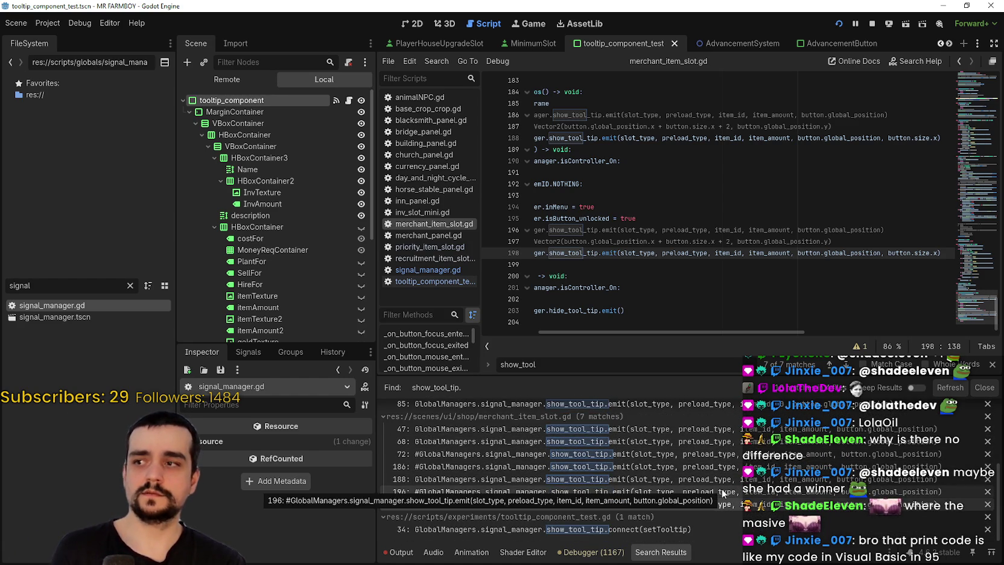
- In tooltip_component_test.gd, jump from a setTooltip call to the function's definition
left_click(349, 99)
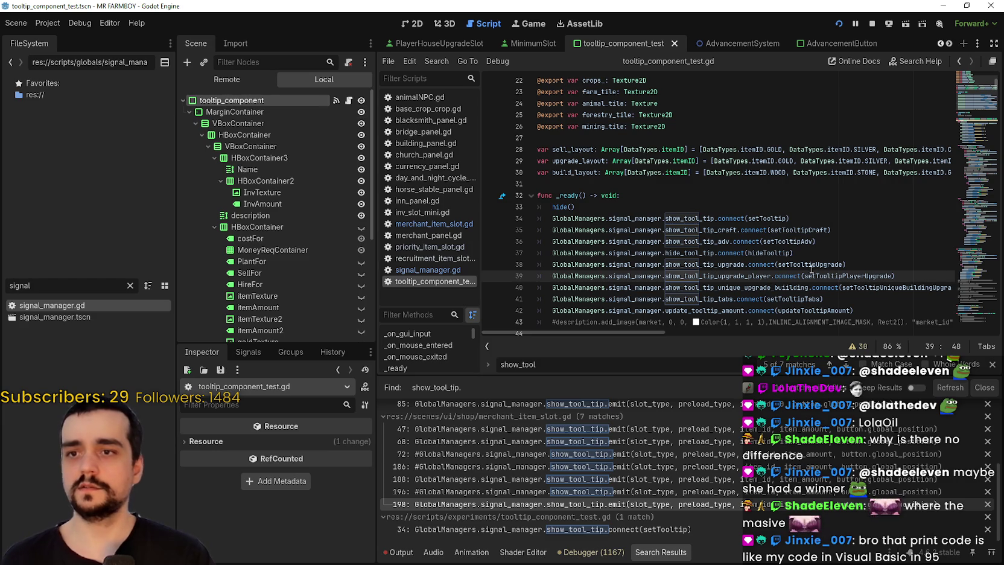
left_click(787, 218)
right_click(775, 218)
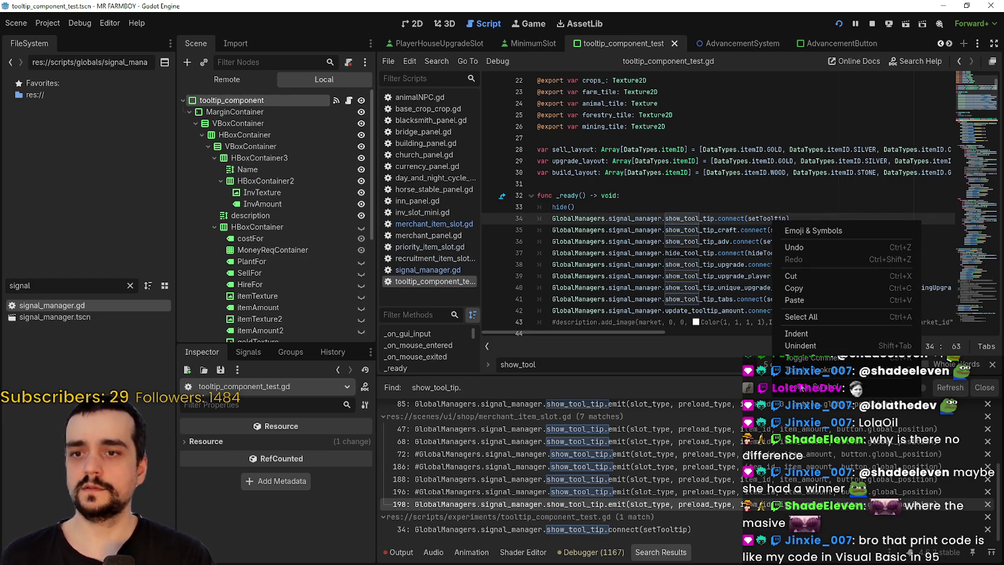
left_click(849, 299)
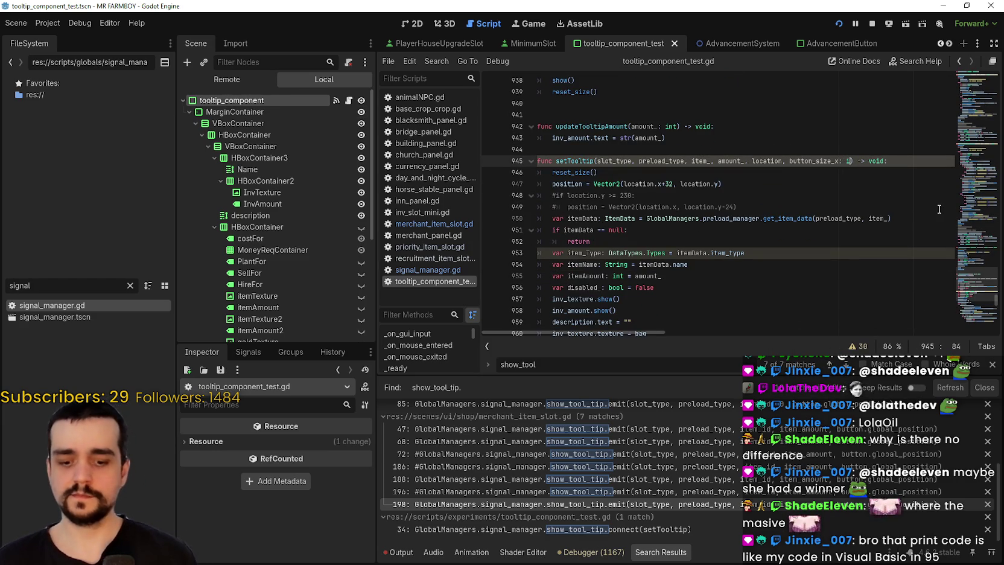
- Default button_size_x to 0 in setTooltip, save the script, and switch over to Discord
type("nt = 0")
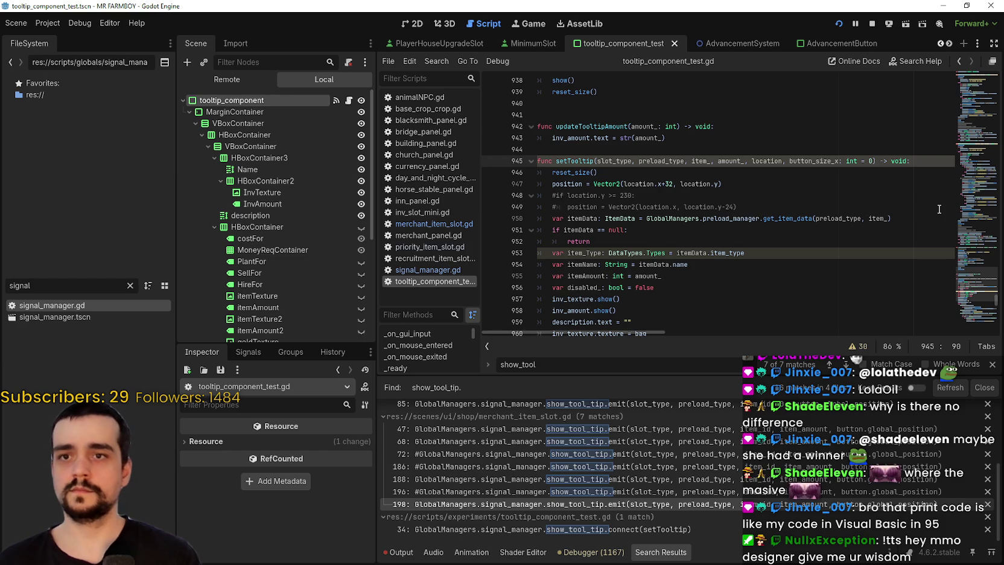
left_click(926, 186)
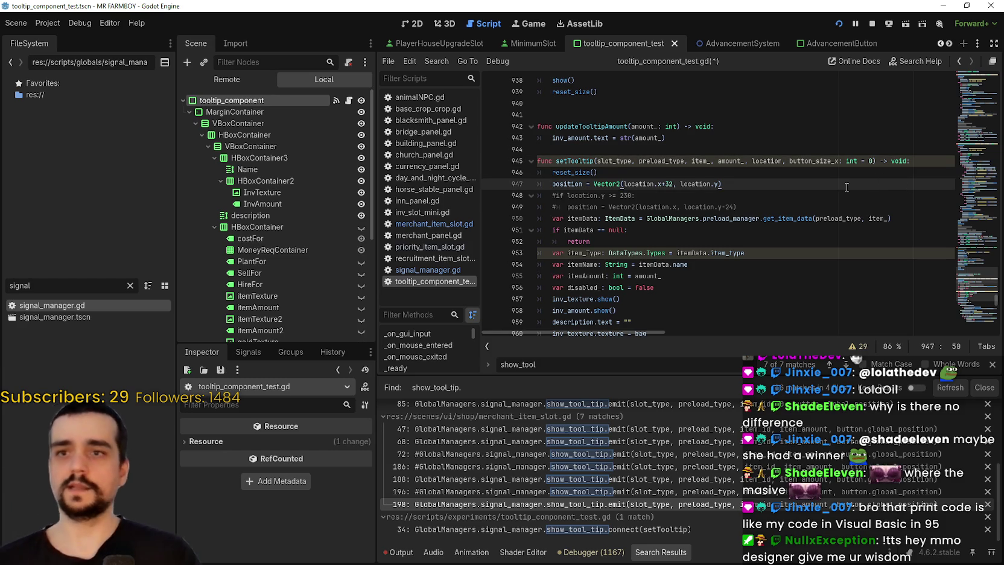
key("ctrl+s")
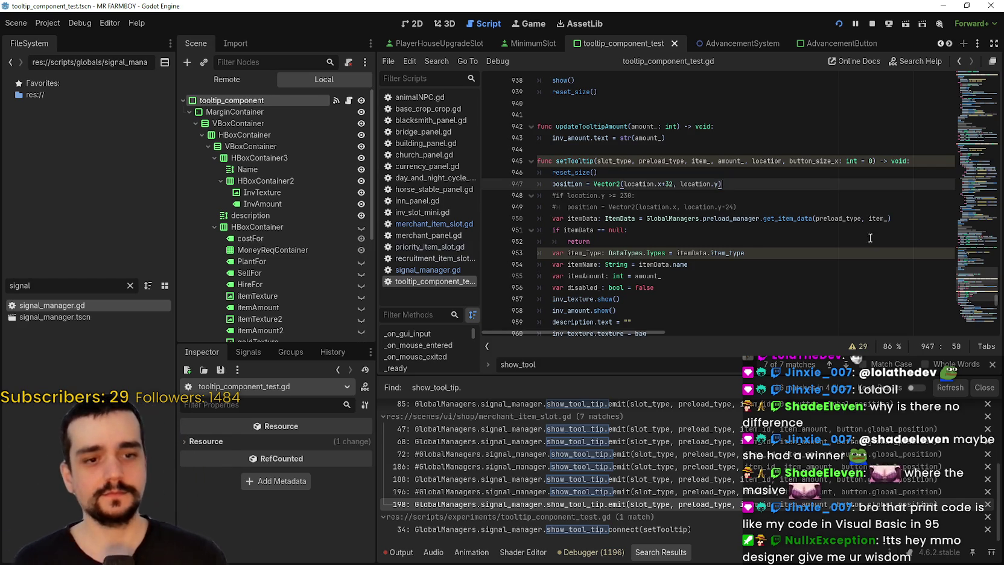
key("Escape")
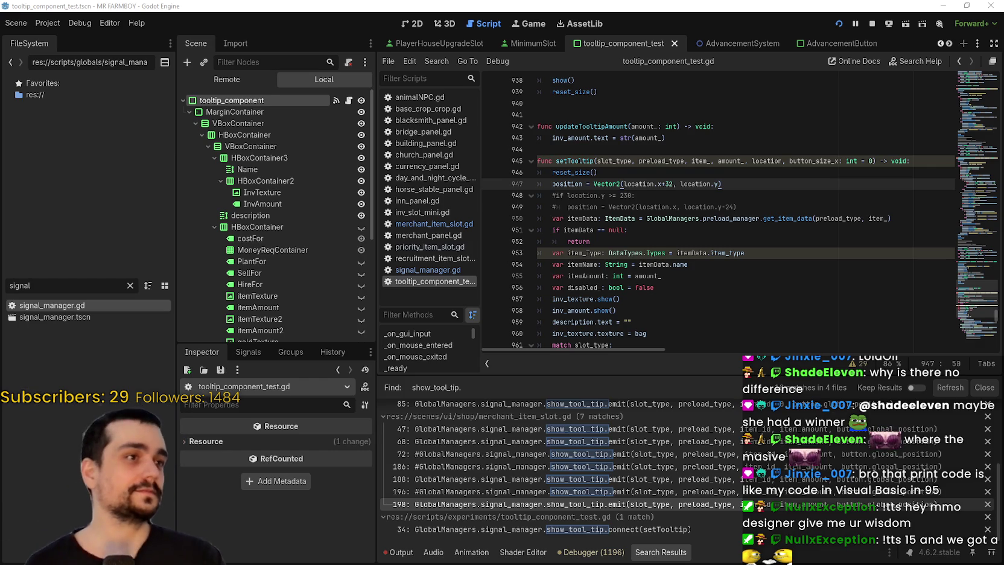
key("alt+Tab")
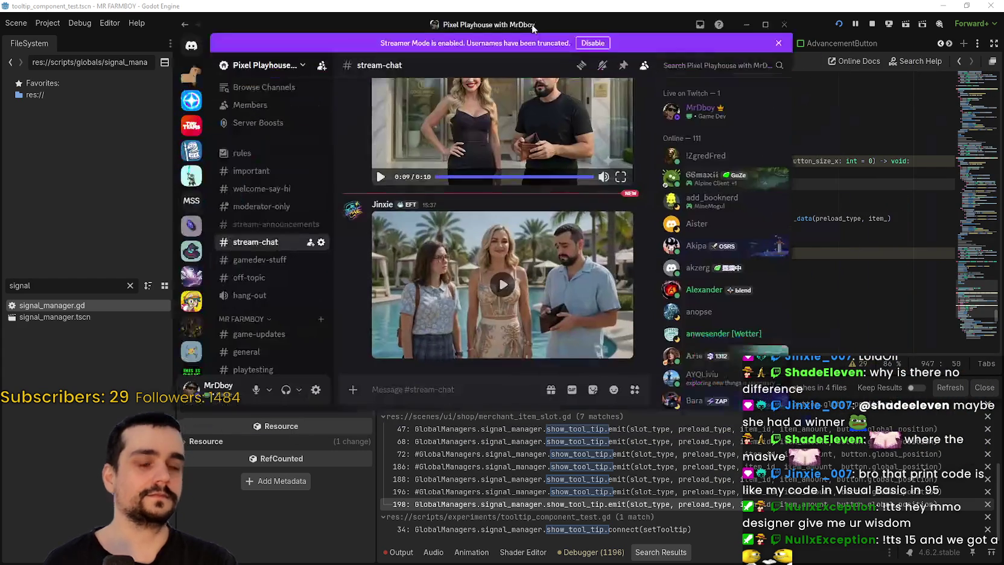
left_click(501, 285)
left_click(619, 350)
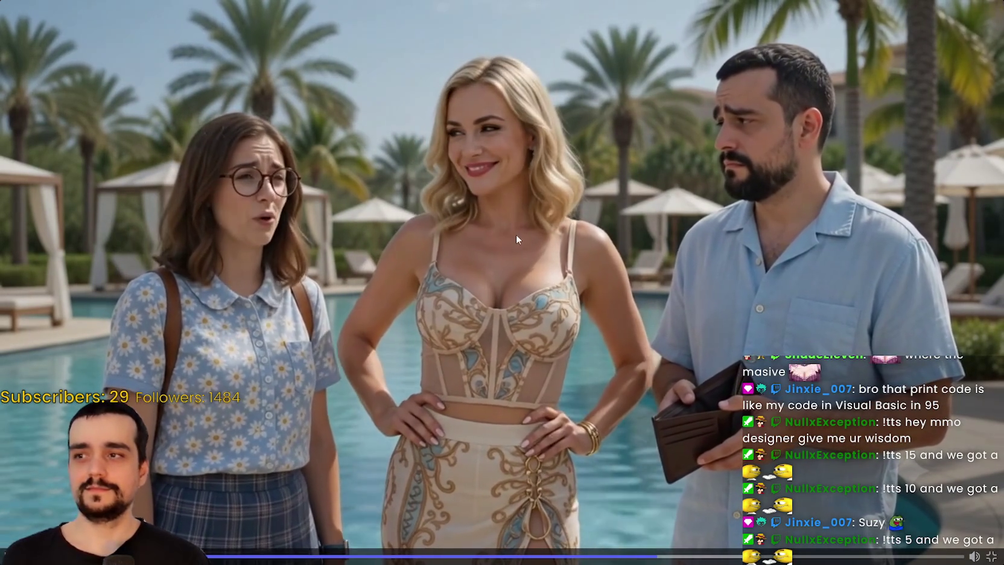
key("Escape")
key("Escape")
key("alt+Tab")
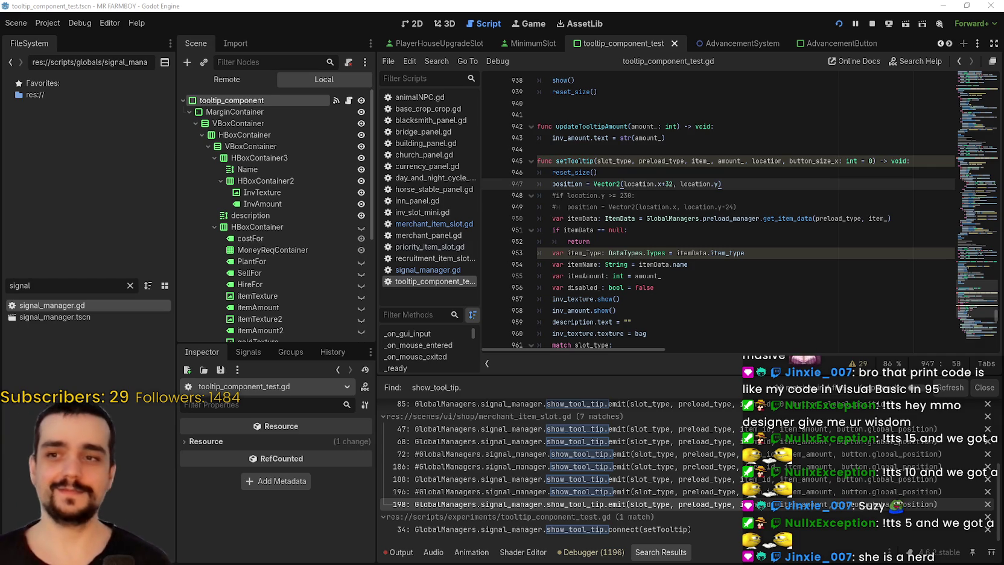
- Move down through setTooltip to the tooltip position line at 1031
left_click(703, 243)
scroll(724, 224, "down", 4)
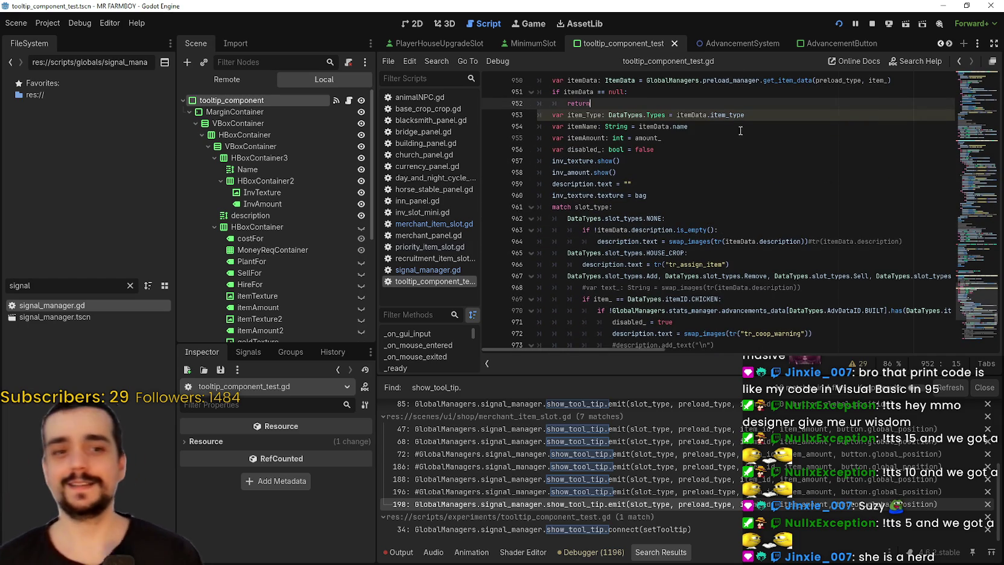
scroll(703, 221, "up", 4)
left_click(704, 221)
scroll(706, 211, "down", 10)
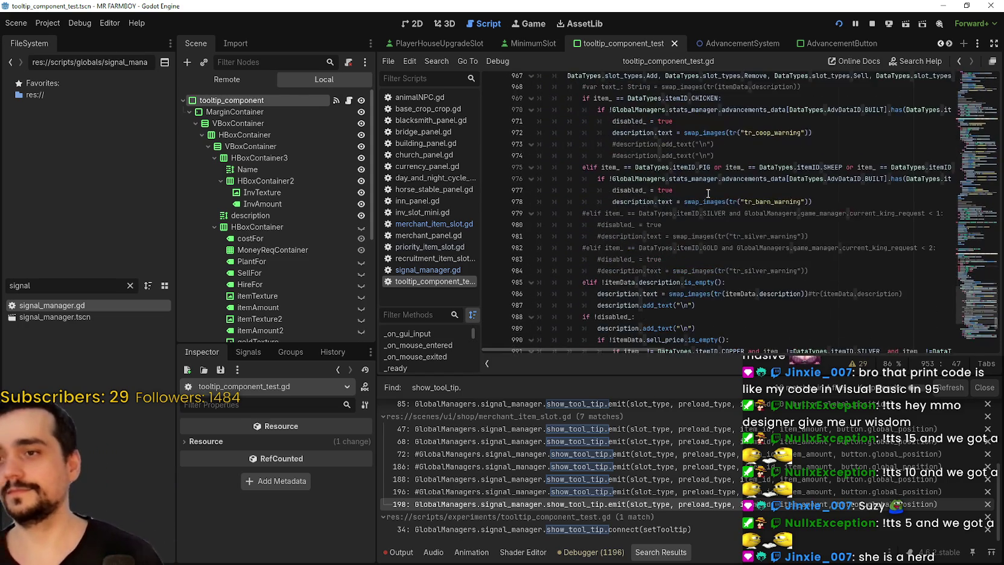
scroll(708, 193, "down", 3)
scroll(719, 231, "down", 8)
scroll(719, 232, "down", 8)
- Add print(button_size_x) after line 1031, save the script, and run the game
left_click(800, 159)
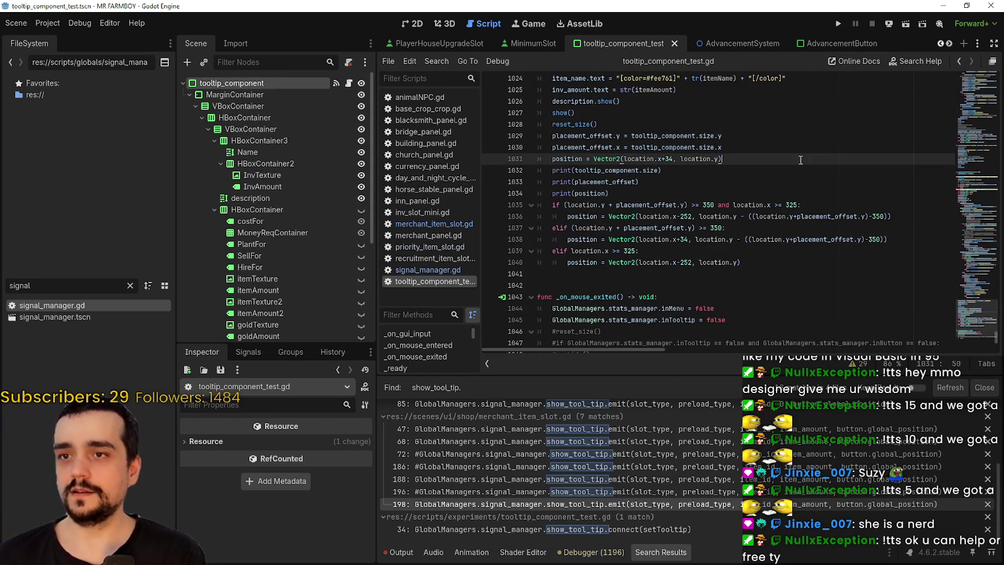
key("Return")
type("print(")
type("tto")
key("Return")
key("ctrl+s")
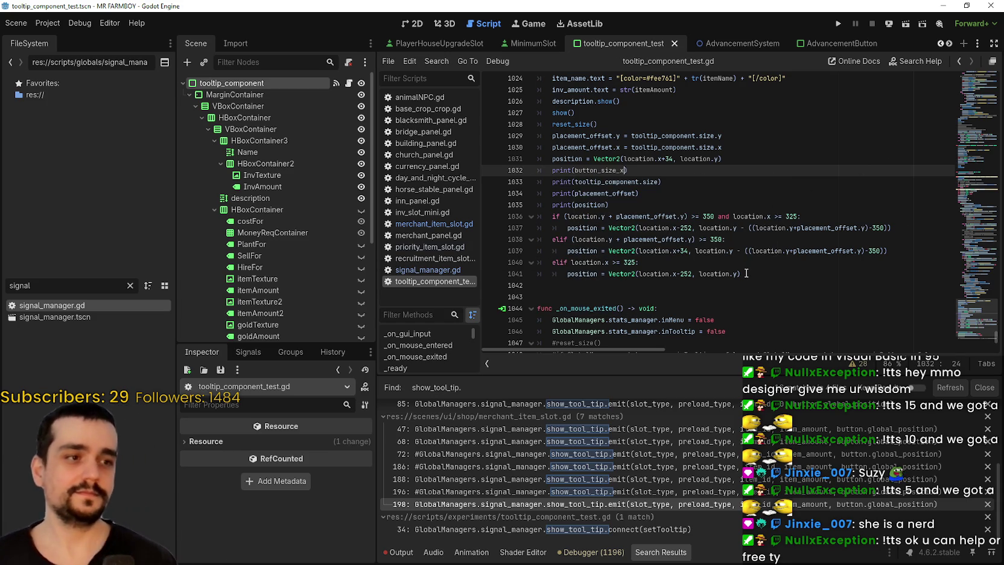
left_click(839, 22)
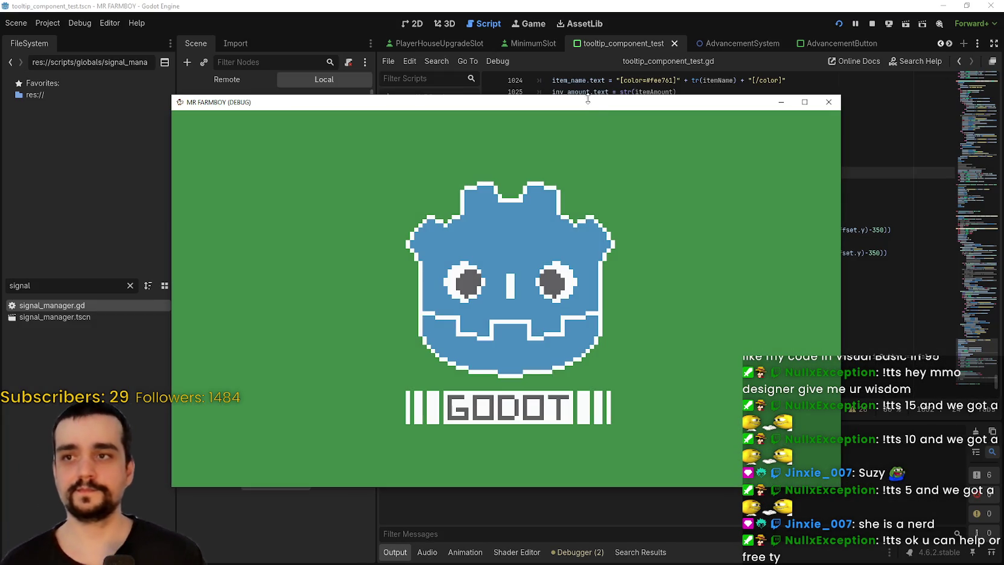
- Move the game window aside and load the Save 1 (Normal) world
left_click_drag(591, 100, 649, 29)
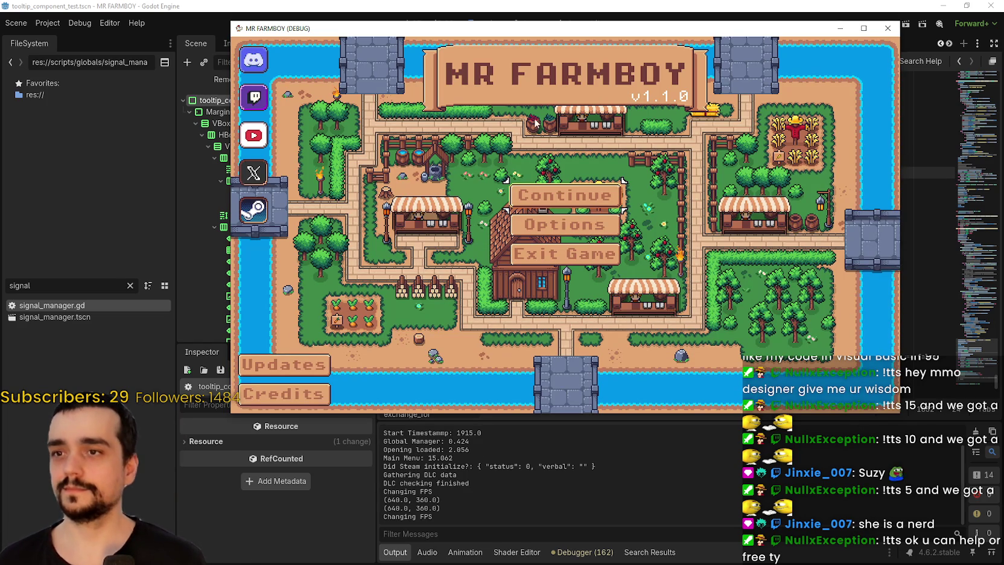
left_click(565, 186)
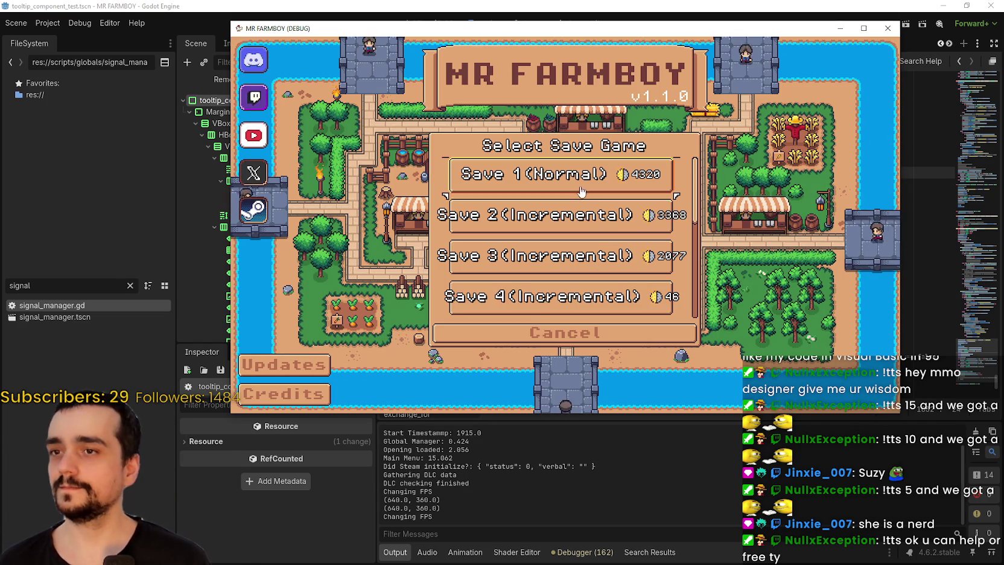
left_click(561, 174)
left_click(528, 181)
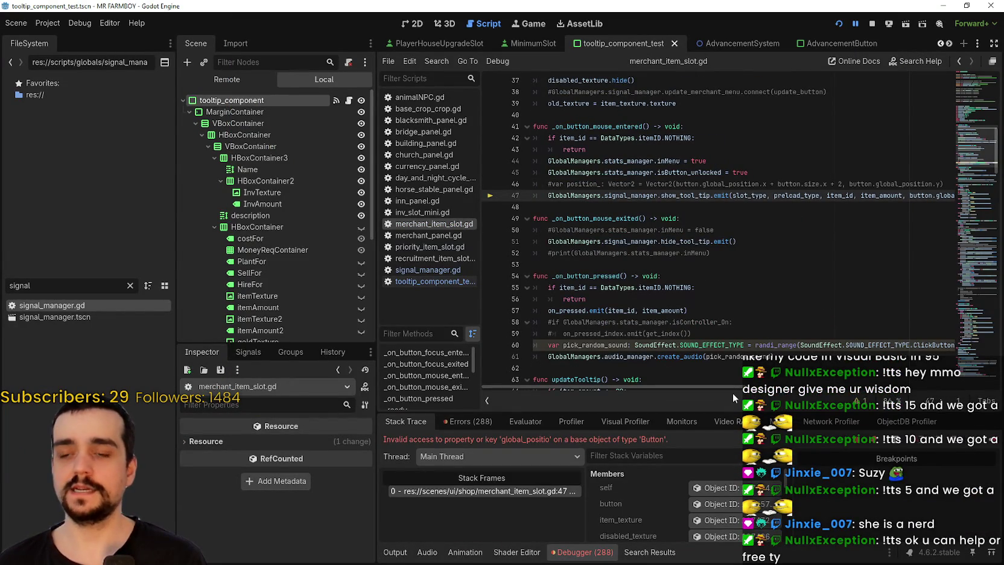
- Correct line 47 of merchant_item_slot.gd to button.global_position, save, and resume the run with F12
left_click_drag(740, 387, 847, 394)
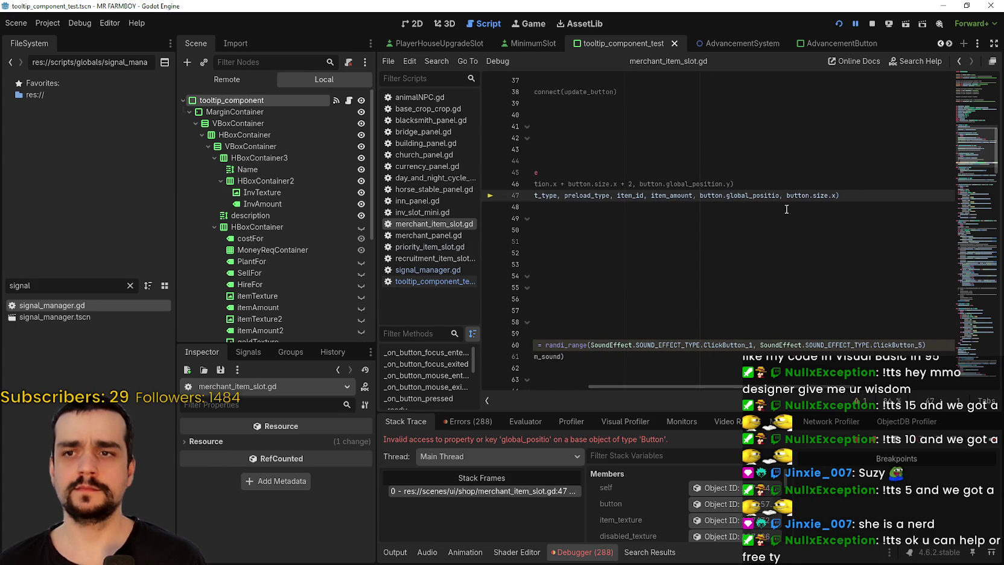
type("global_position")
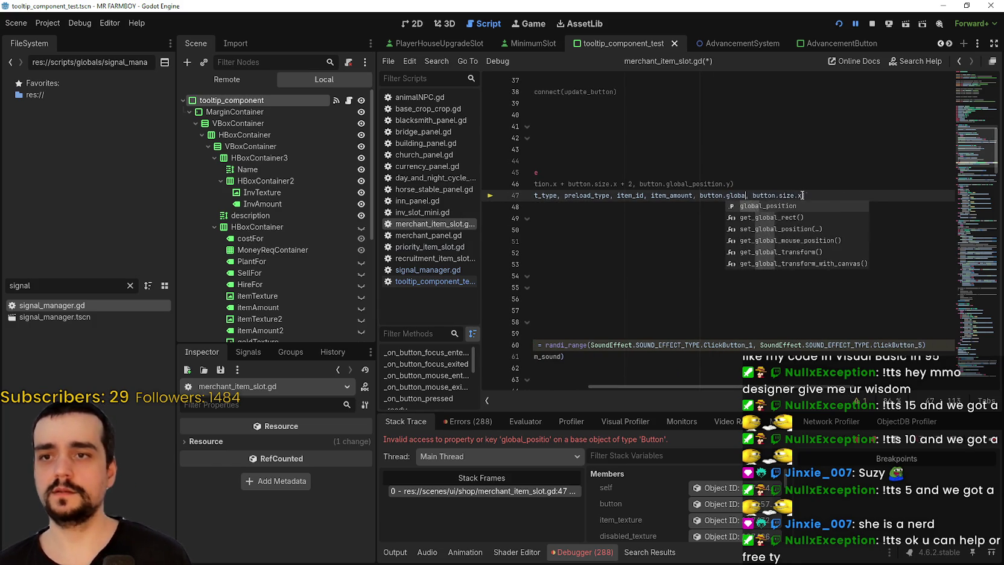
key("ctrl+s")
left_click(766, 179)
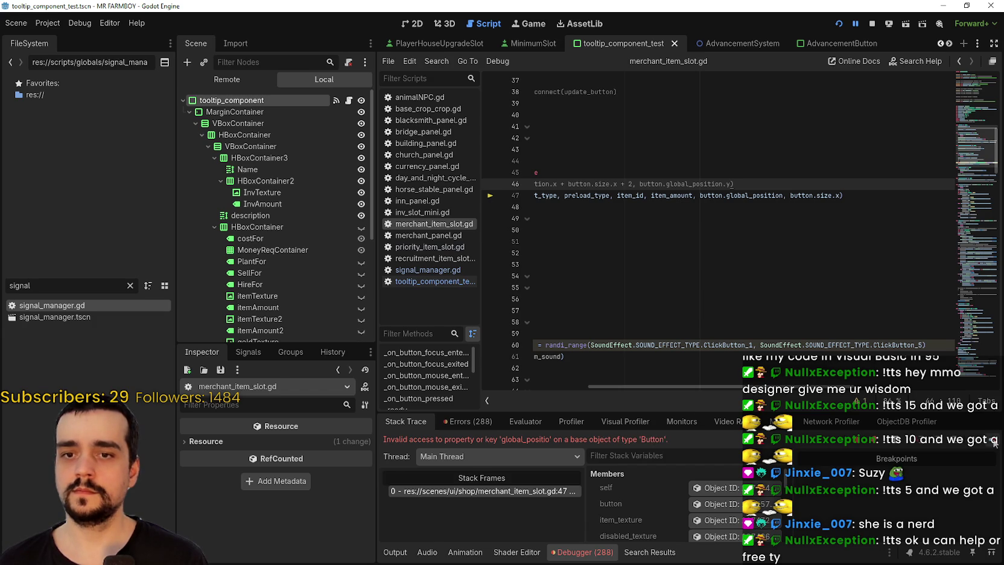
key("F12")
mouse_move(654, 205)
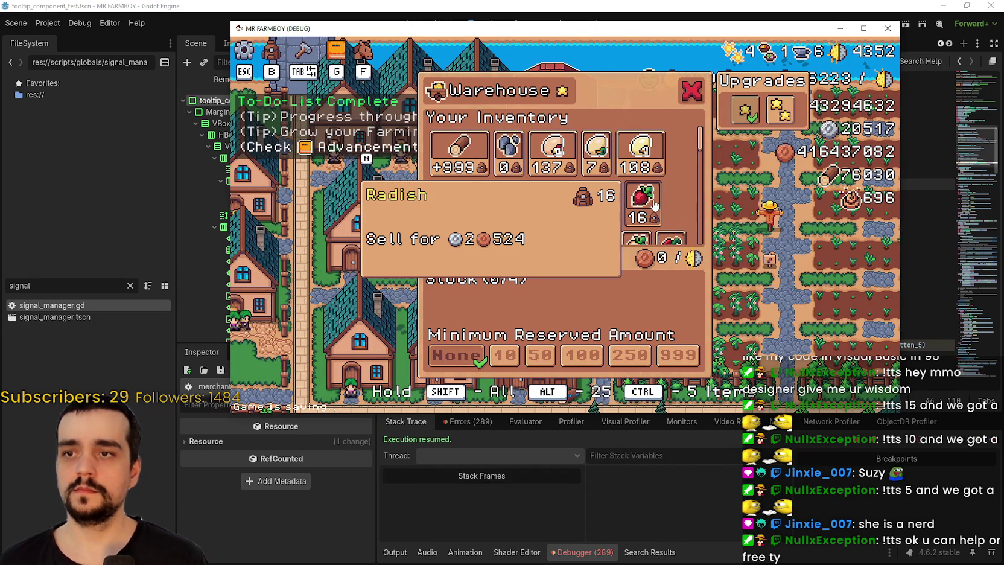
- Check item tooltips in the Warehouse and House panels, then reopen the Warehouse
mouse_move(565, 207)
scroll(566, 207, "down", 1)
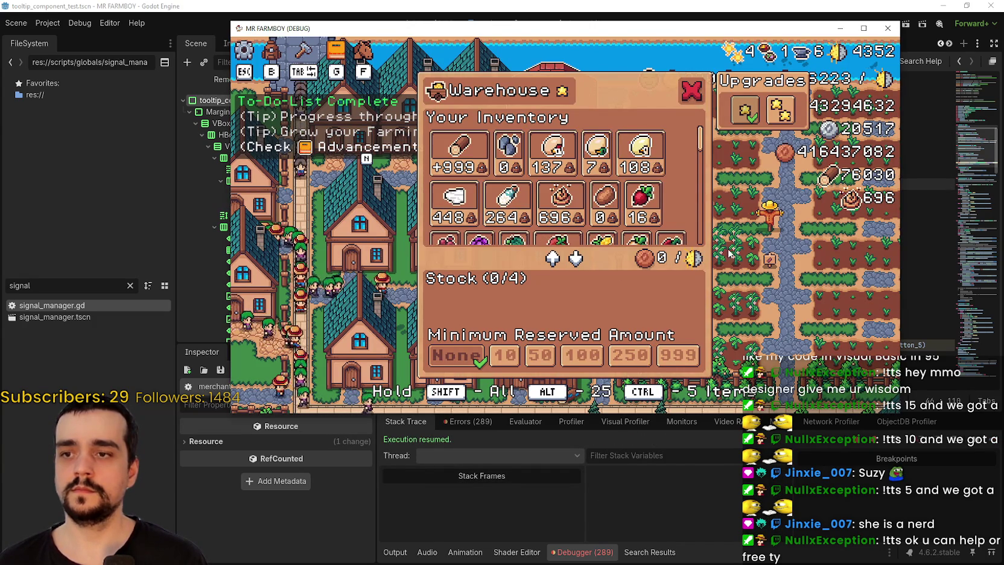
scroll(701, 172, "down", 4)
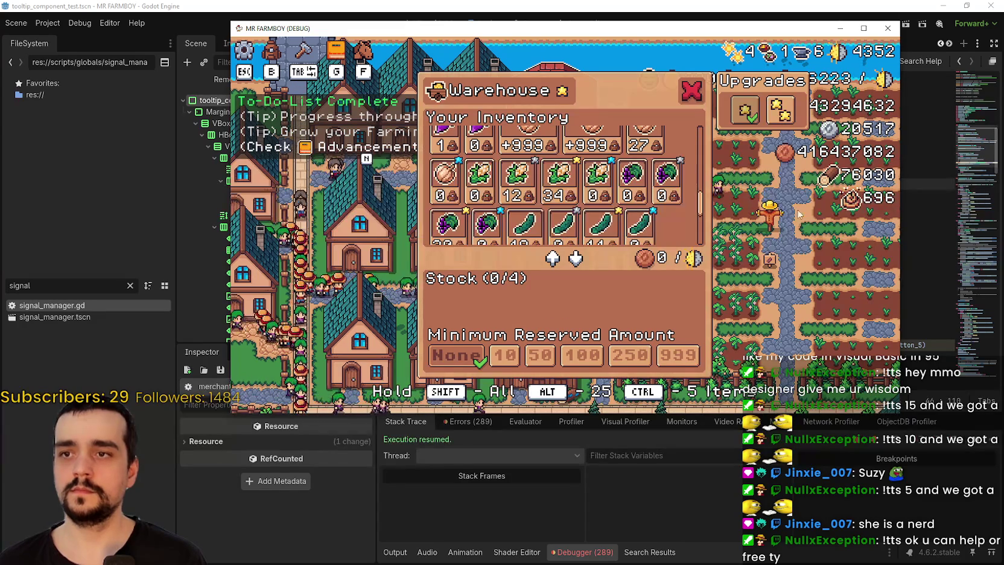
left_click(692, 90)
left_click(647, 143)
mouse_move(647, 143)
mouse_move(603, 276)
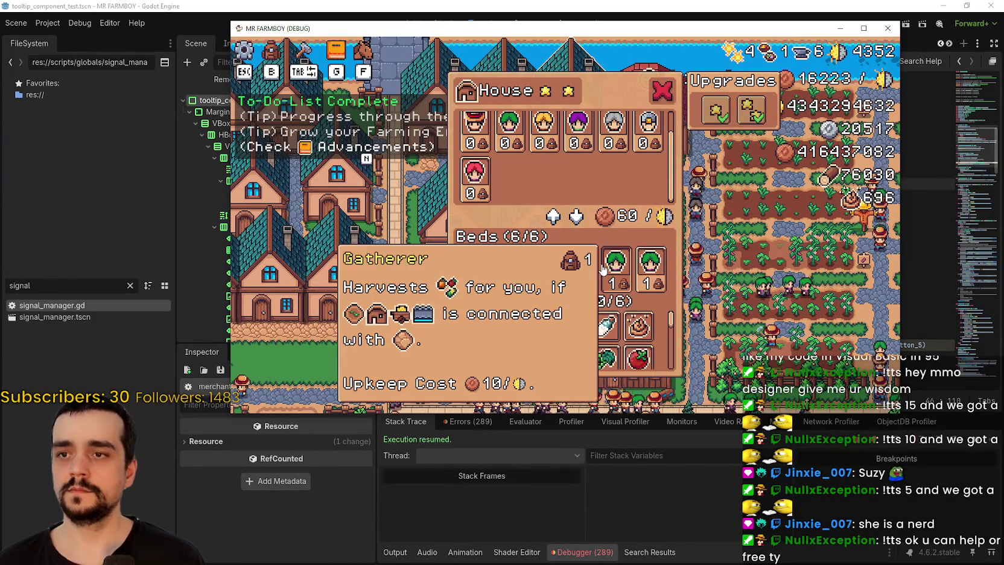
mouse_move(478, 277)
left_click(662, 90)
left_click(634, 235)
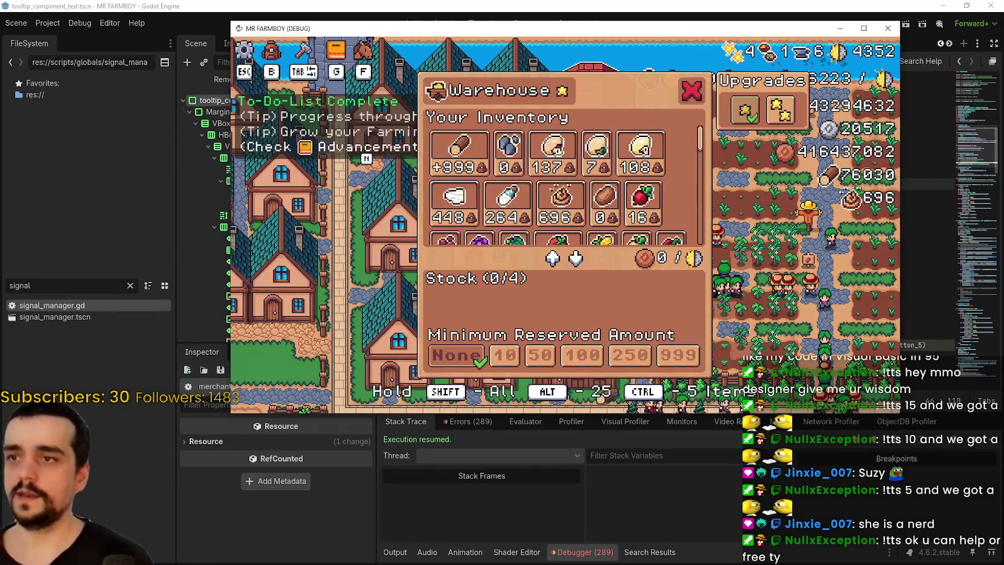
- Show the Output log of button_size_x prints and return to the Godot editor
left_click(387, 548)
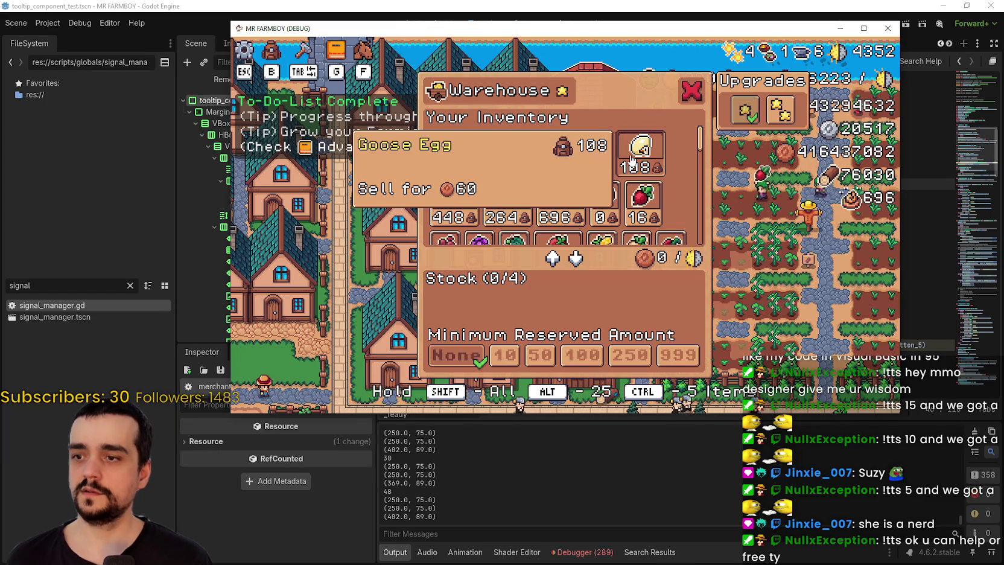
mouse_move(554, 147)
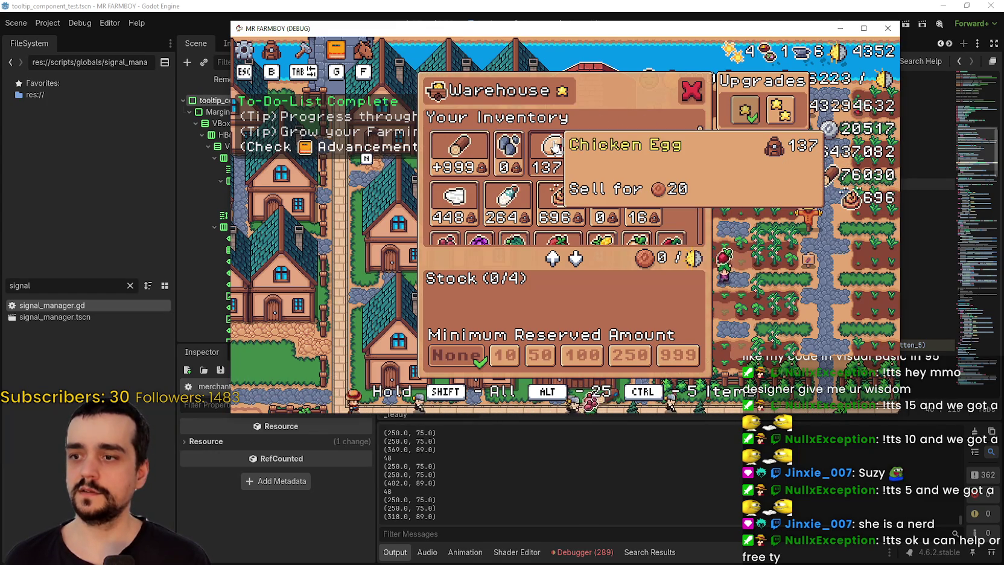
left_click(647, 5)
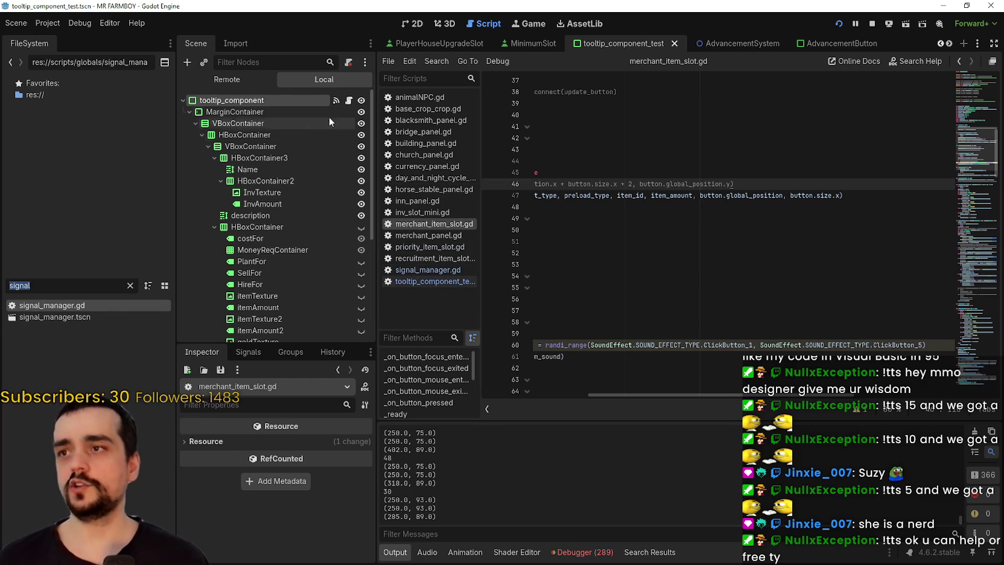
- In tooltip_component_test.gd, change line 1031's +34 x offset to +button_size_x+2
left_click(350, 100)
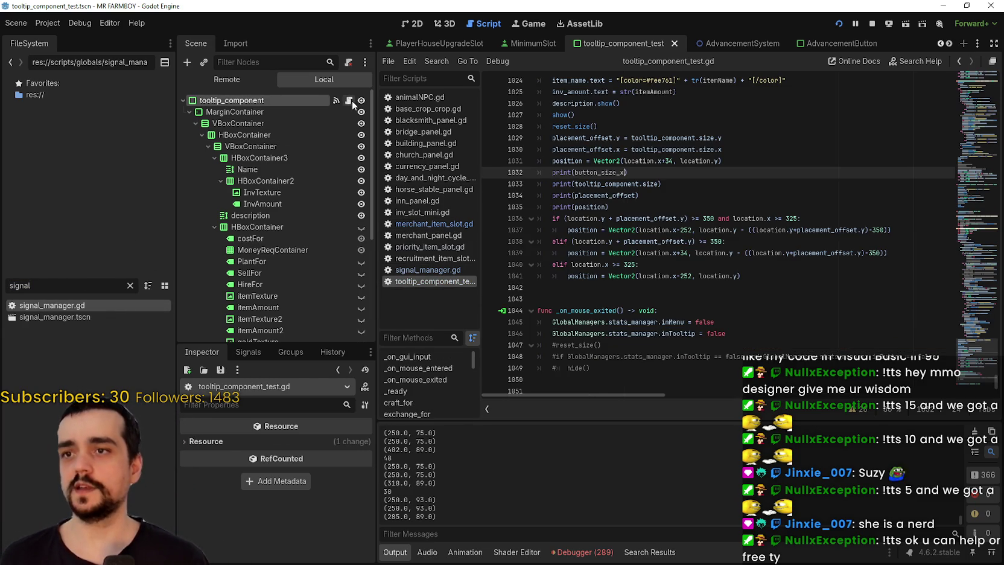
left_click(682, 276)
left_click(591, 173)
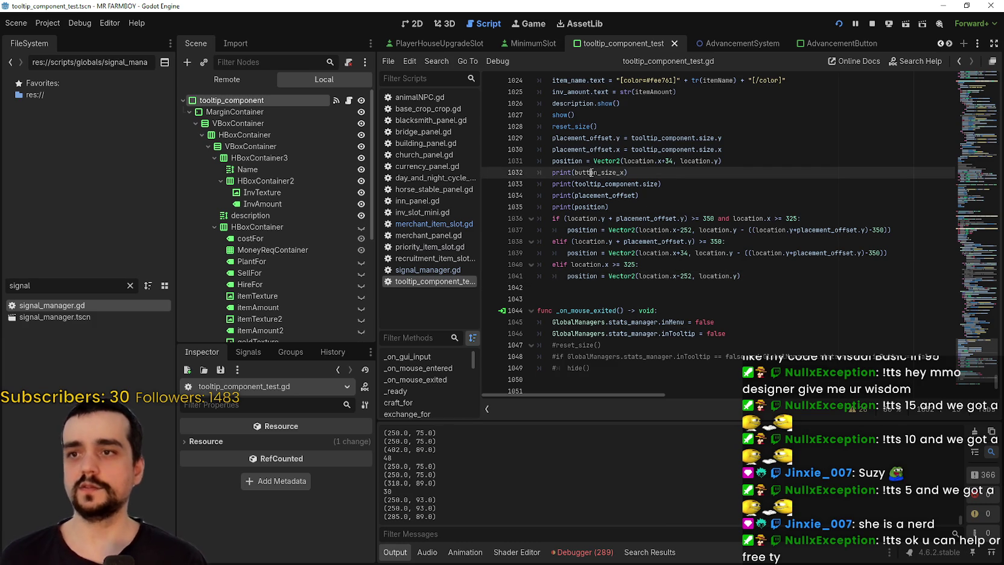
double_click(687, 276)
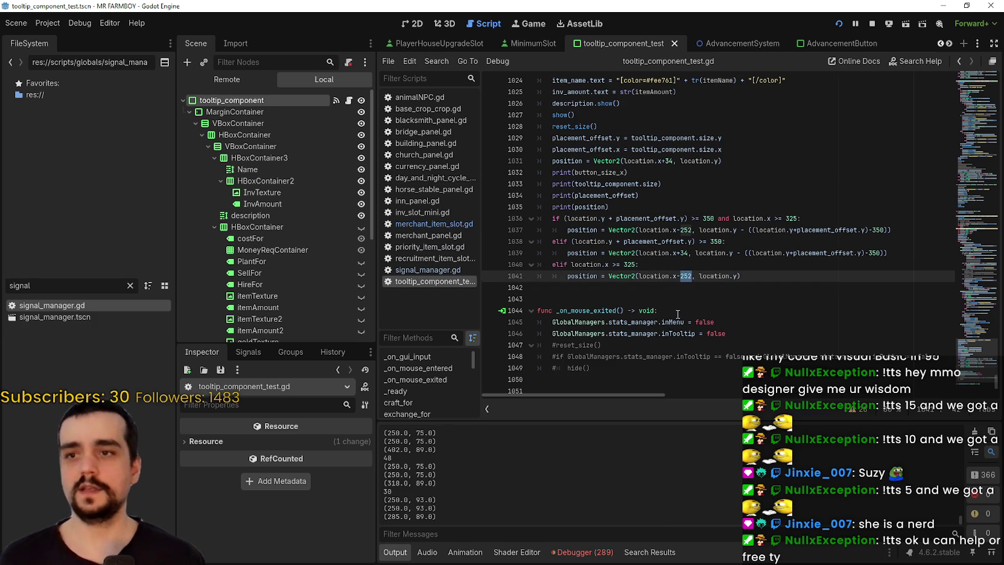
double_click(683, 253)
scroll(697, 275, "up", 1)
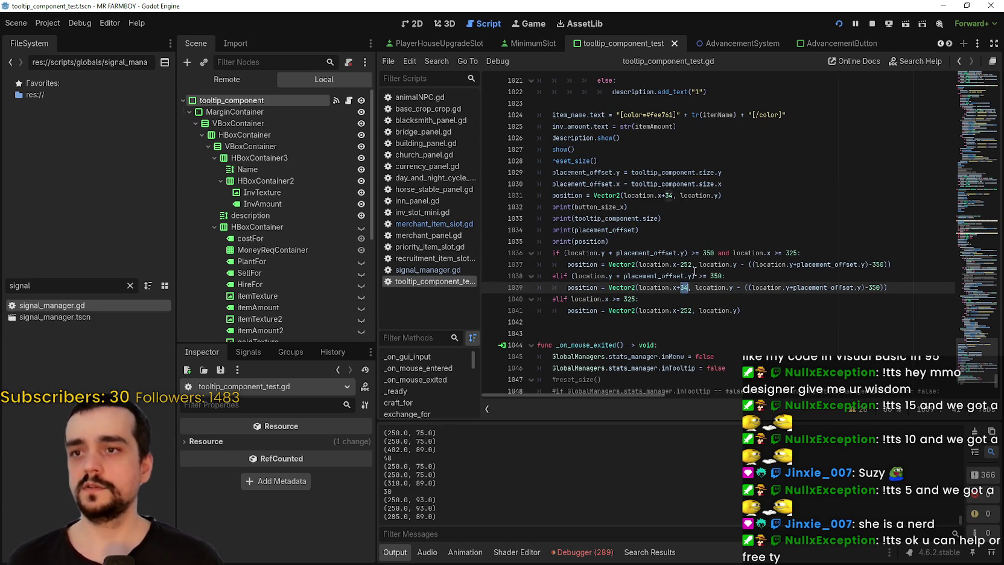
double_click(669, 195)
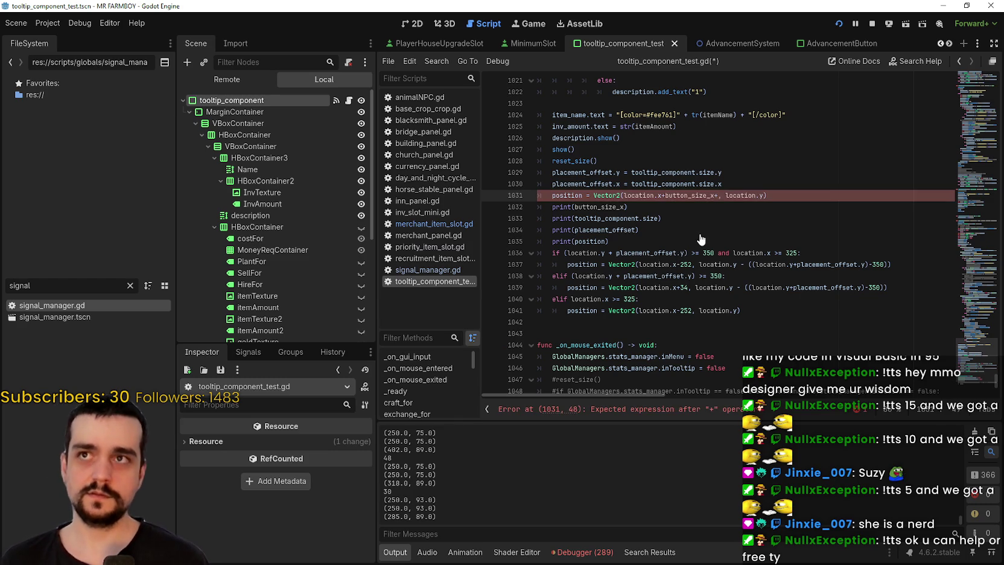
type("button_size.x+2")
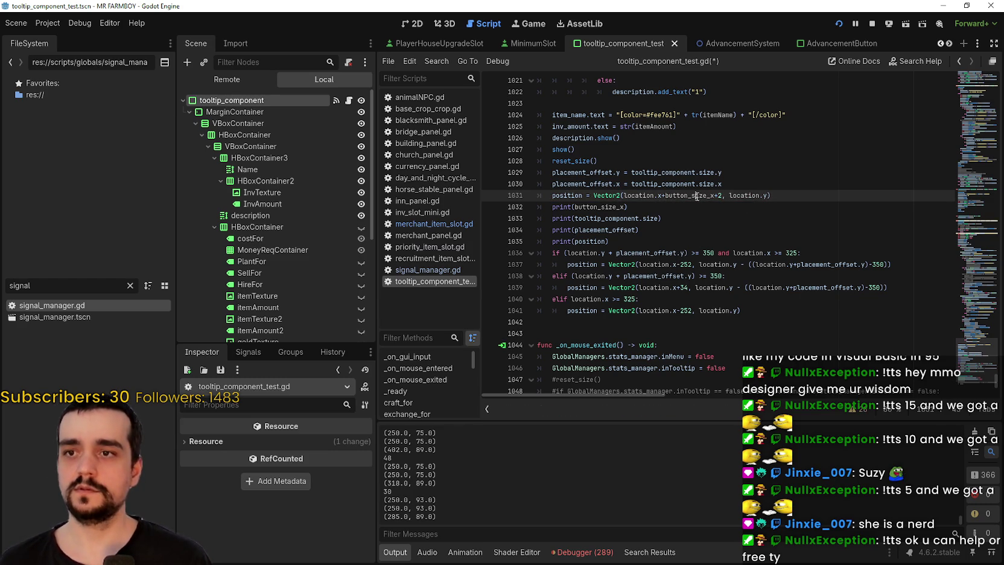
left_click(707, 223)
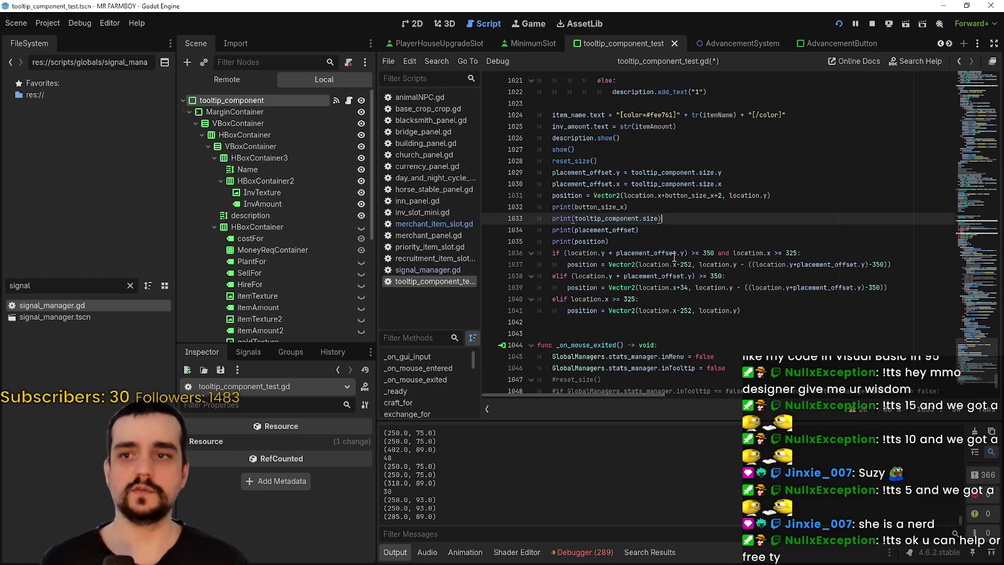
- Change line 1039's +34 offset to +button_size_x+2 as well, save, and return to the game
double_click(684, 287)
type("button_size_x+2")
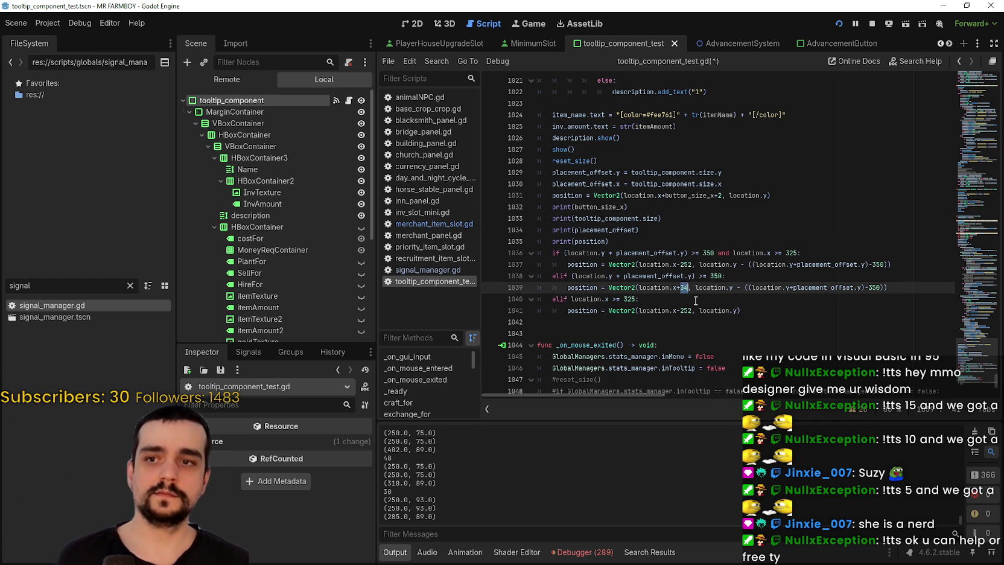
left_click(664, 265)
left_click(632, 311)
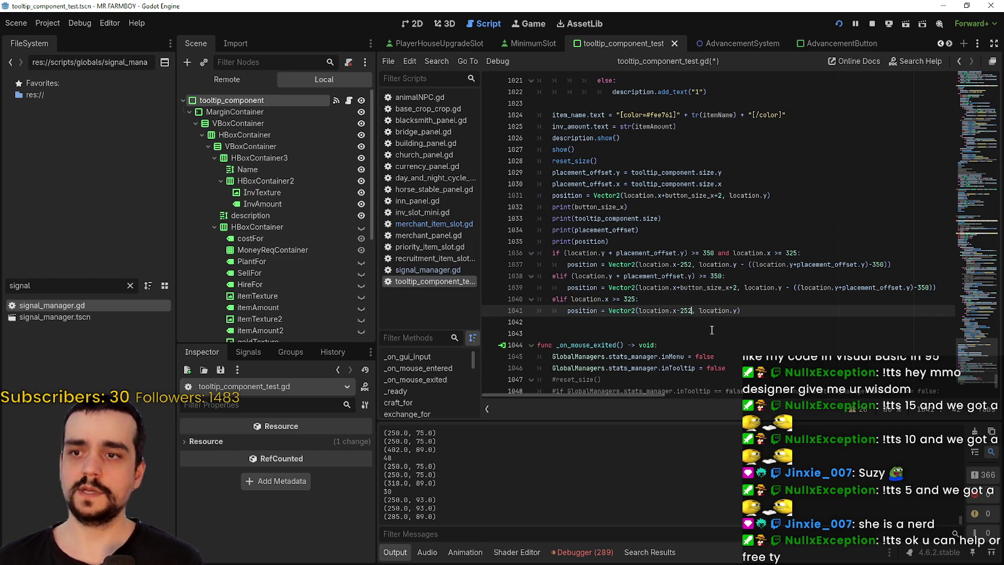
key("ctrl+s")
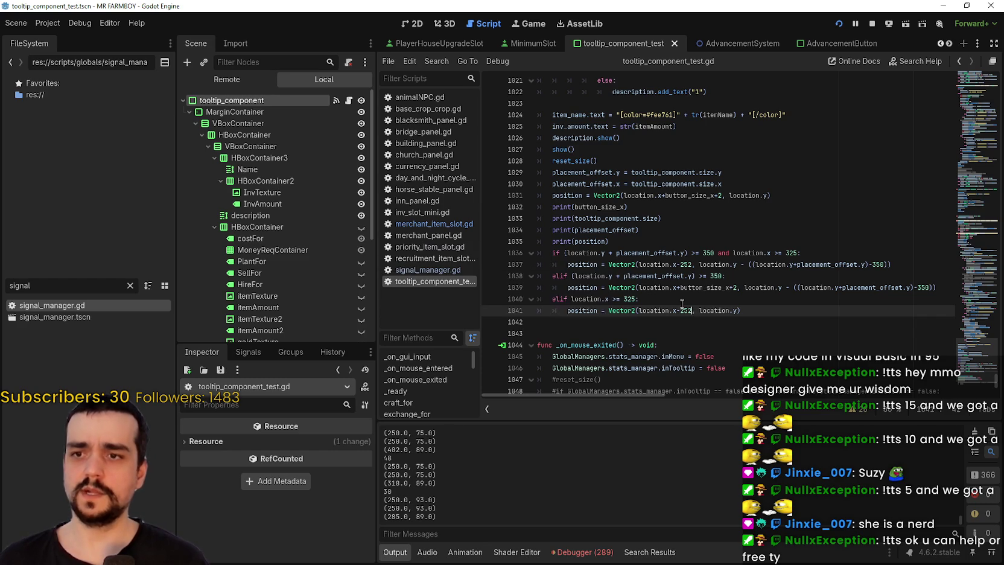
left_click(814, 295)
key("alt+Tab")
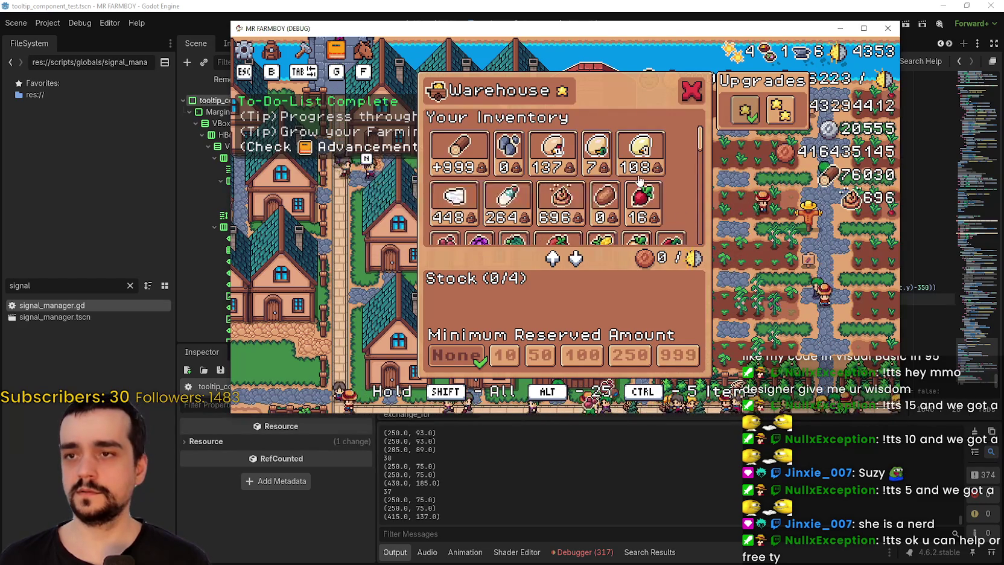
- Scroll through the Warehouse items checking their tooltips, ending on Green Radish
mouse_move(600, 211)
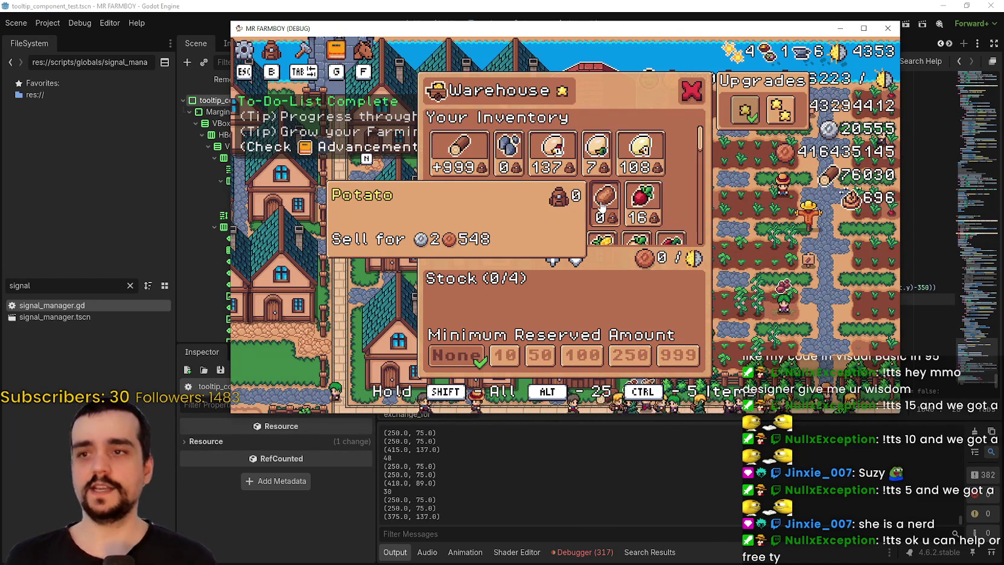
scroll(610, 215, "down", 2)
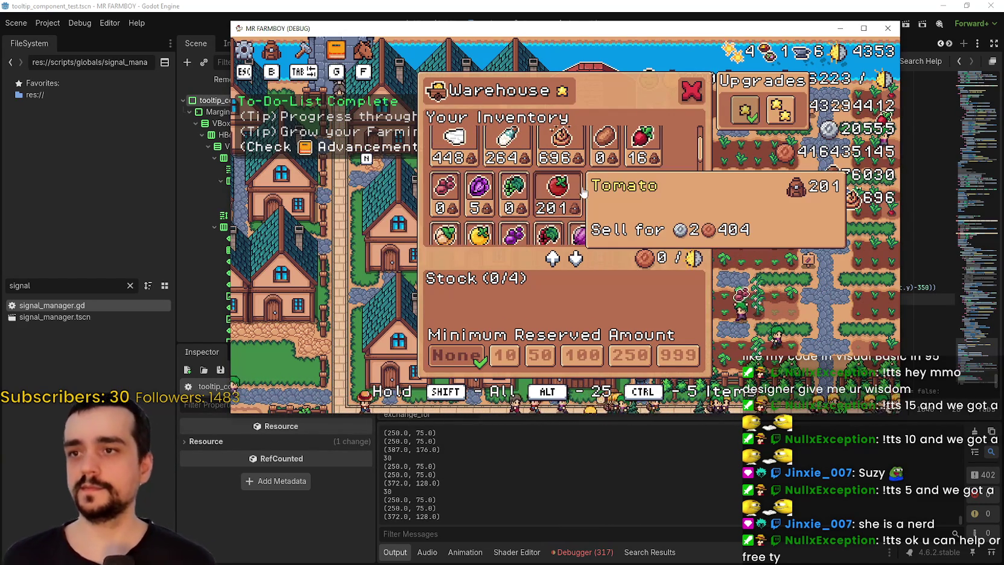
mouse_move(505, 190)
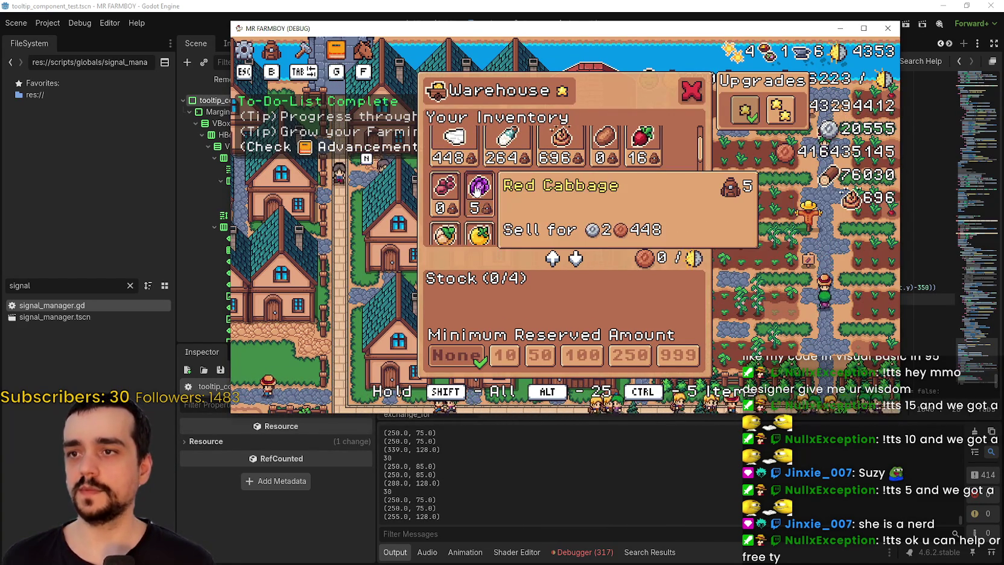
scroll(492, 220, "down", 1)
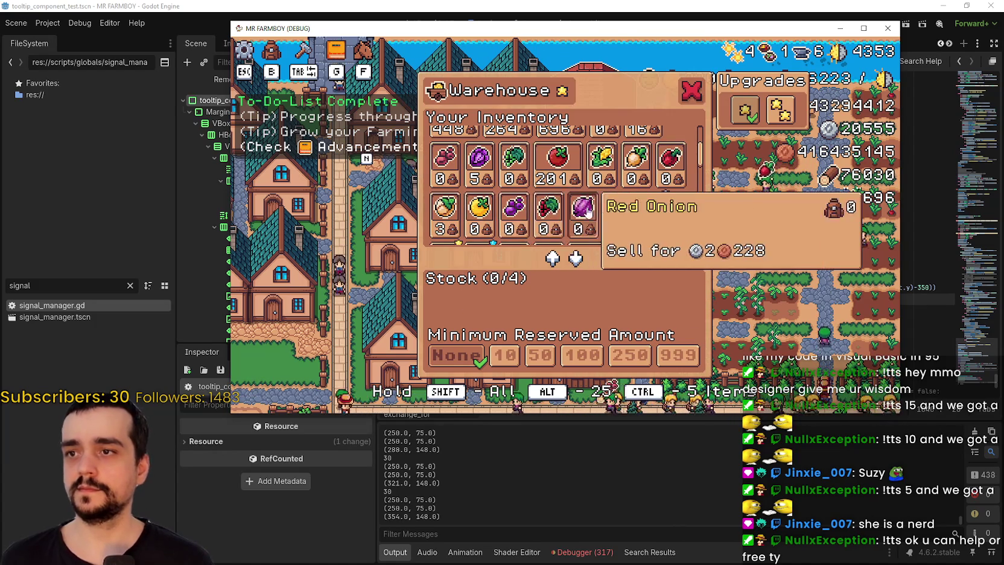
scroll(615, 194, "up", 3)
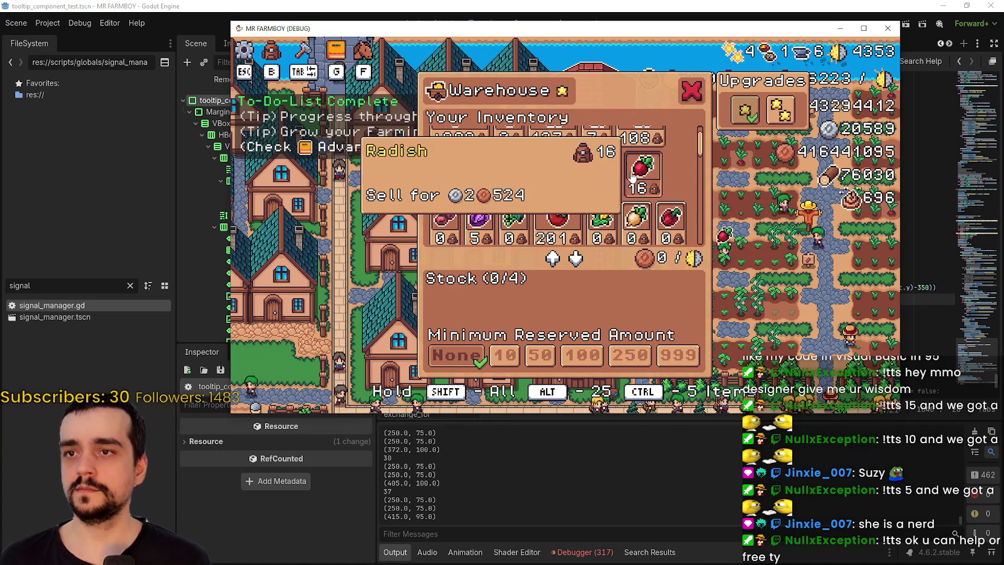
mouse_move(641, 172)
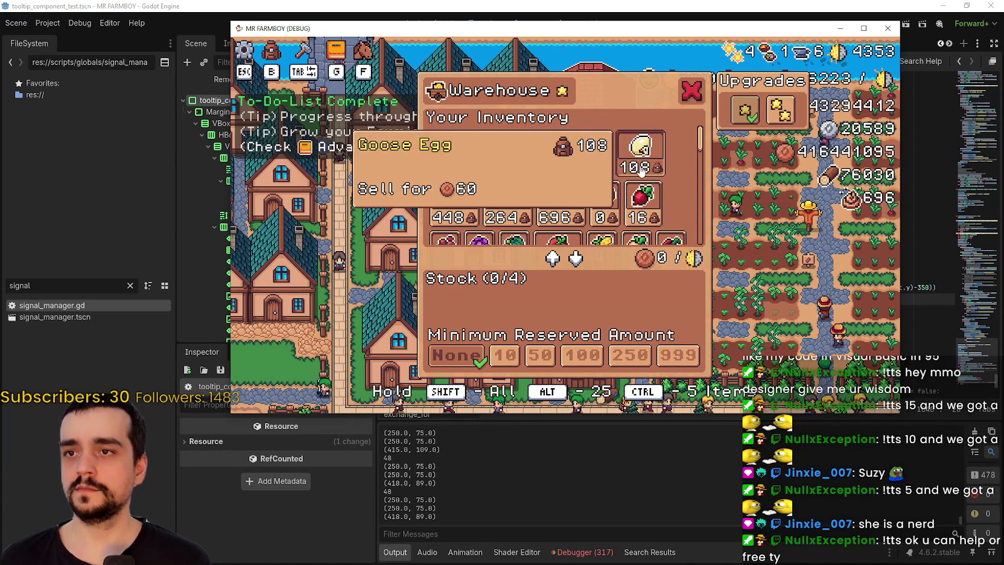
scroll(459, 175, "down", 1)
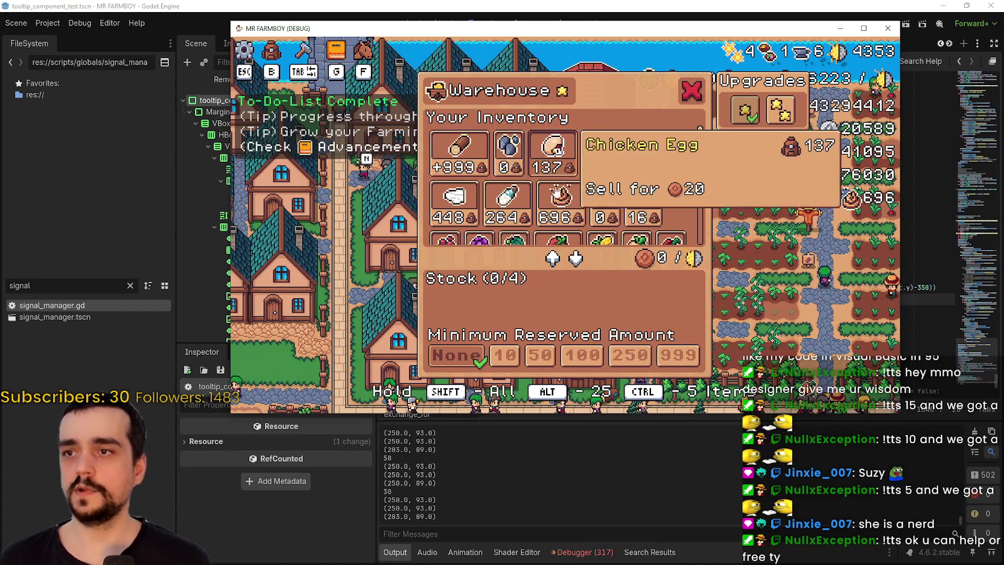
scroll(543, 175, "down", 2)
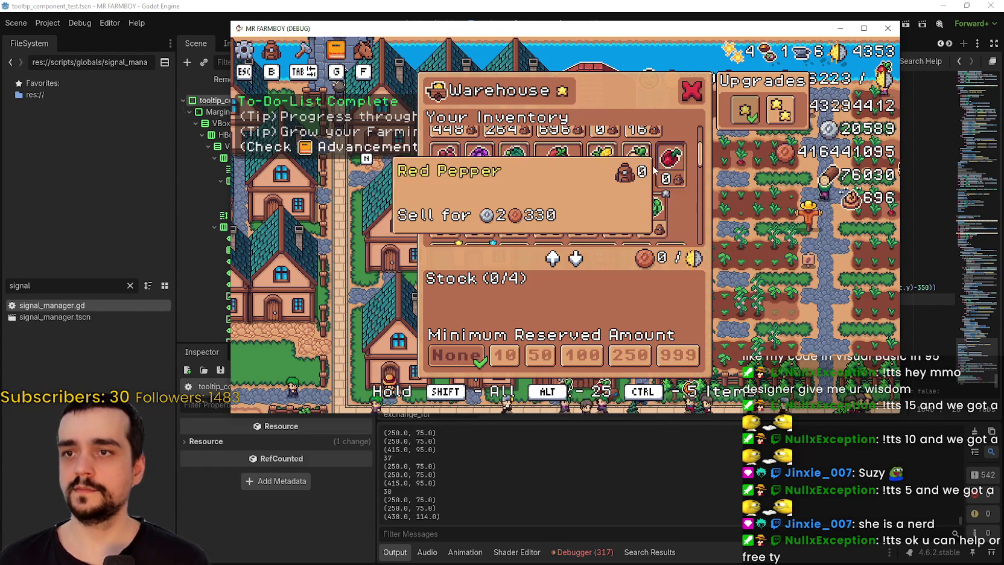
scroll(630, 175, "down", 1)
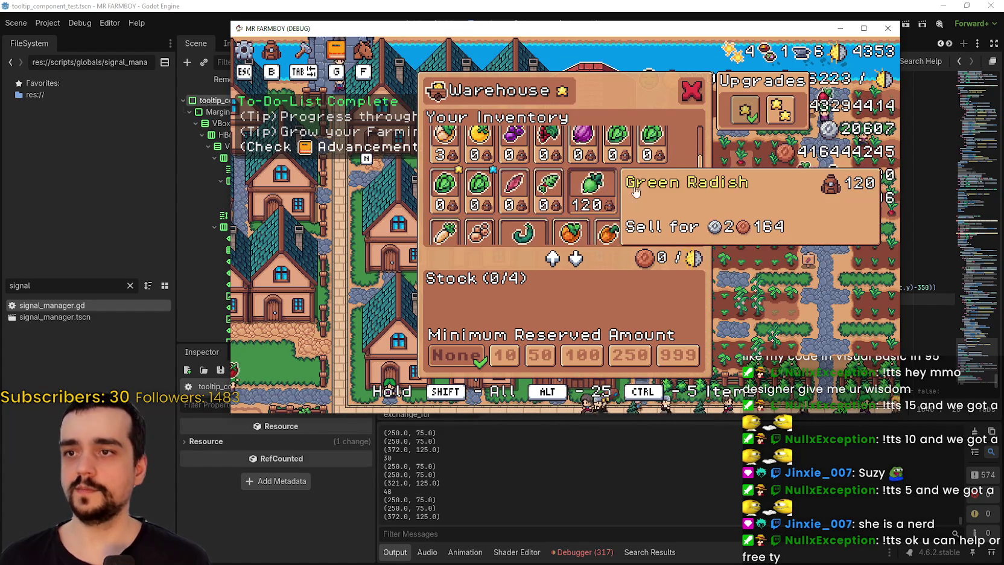
- Close the Warehouse and pan the map down to the crop fields and right toward the river
key("Escape")
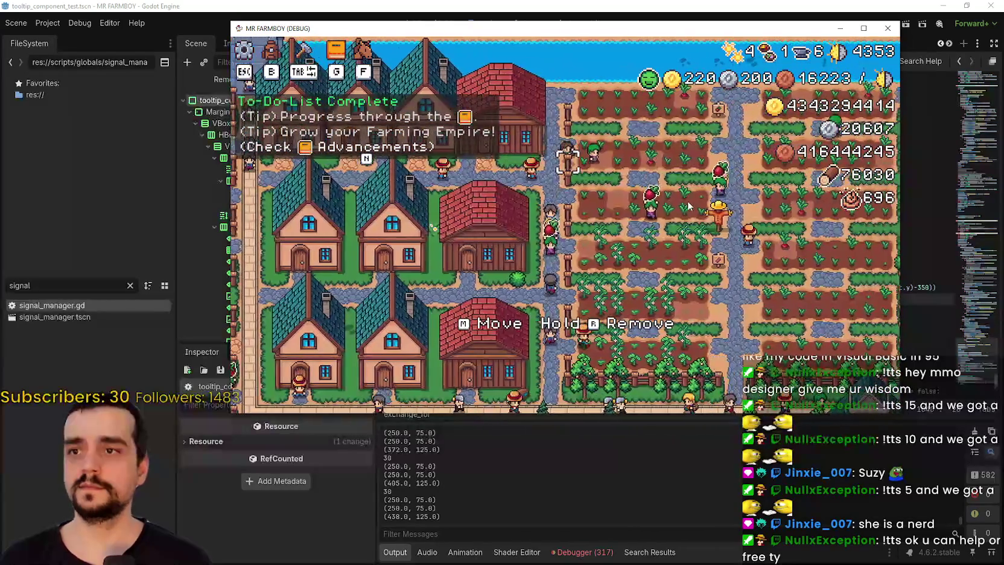
key("d")
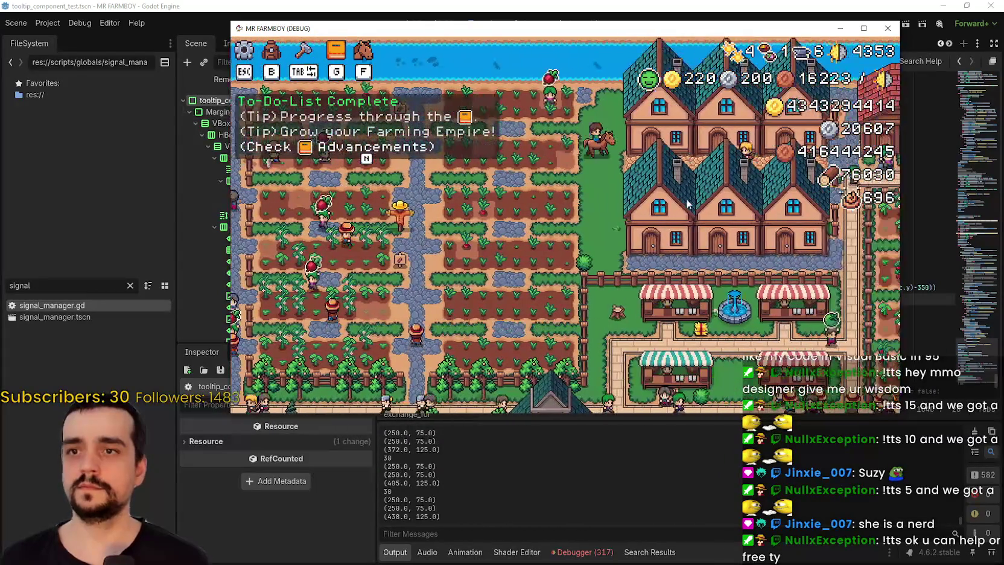
key("s")
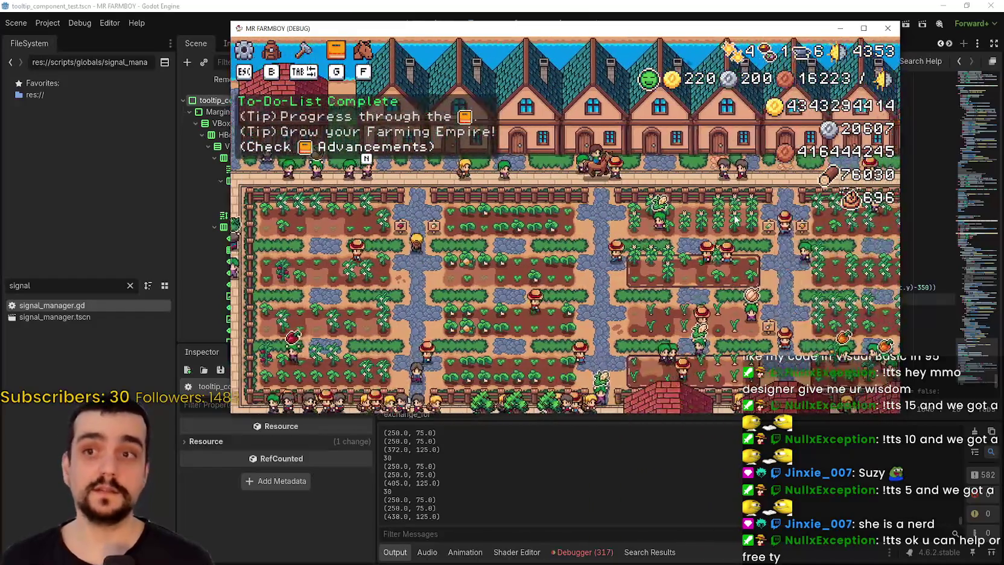
key("d")
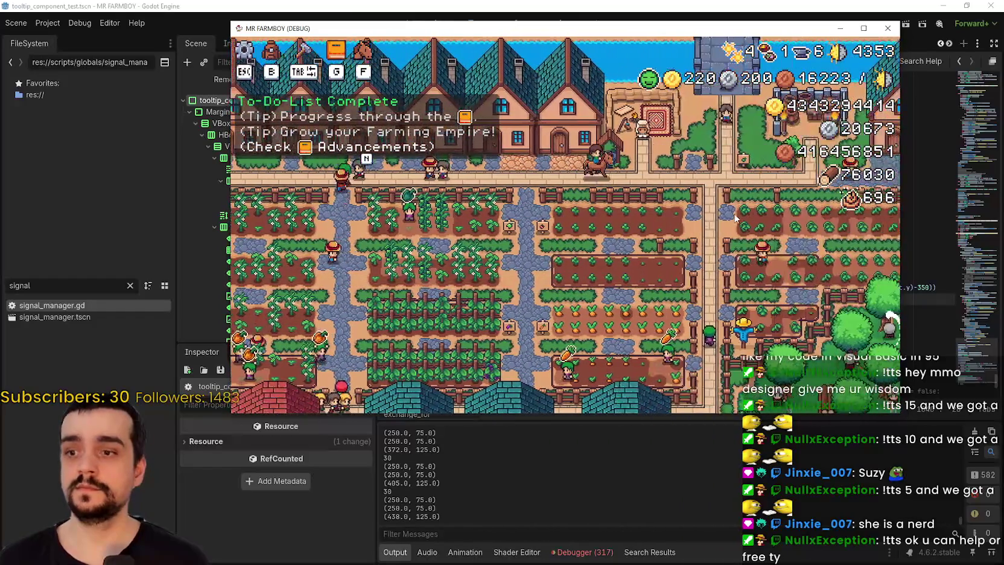
left_click(556, 126)
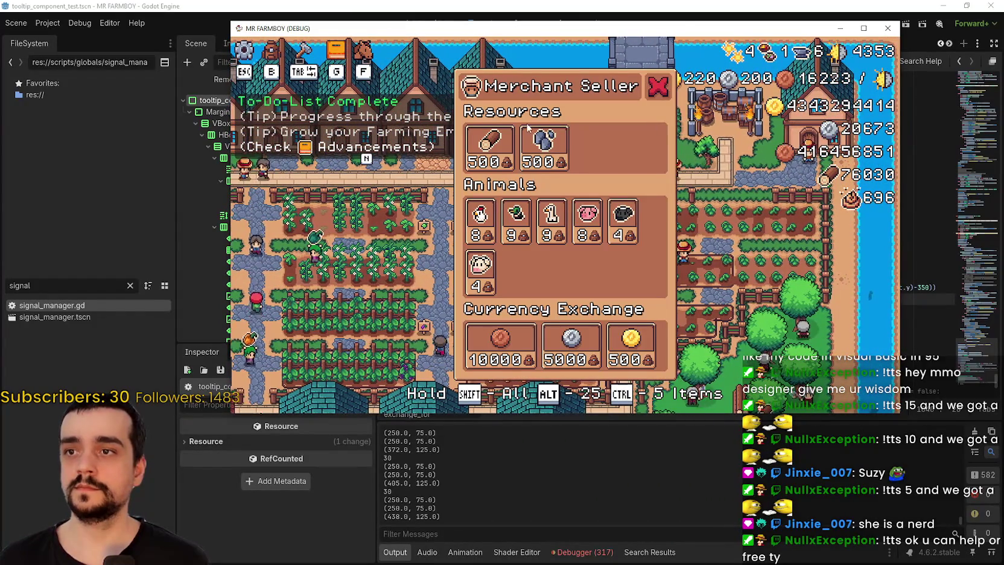
mouse_move(542, 139)
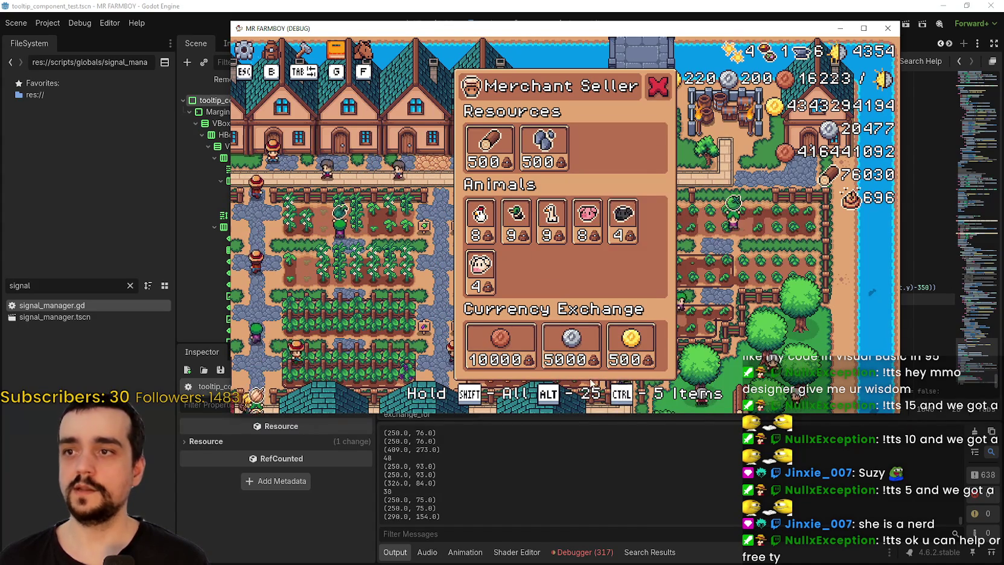
left_click(864, 29)
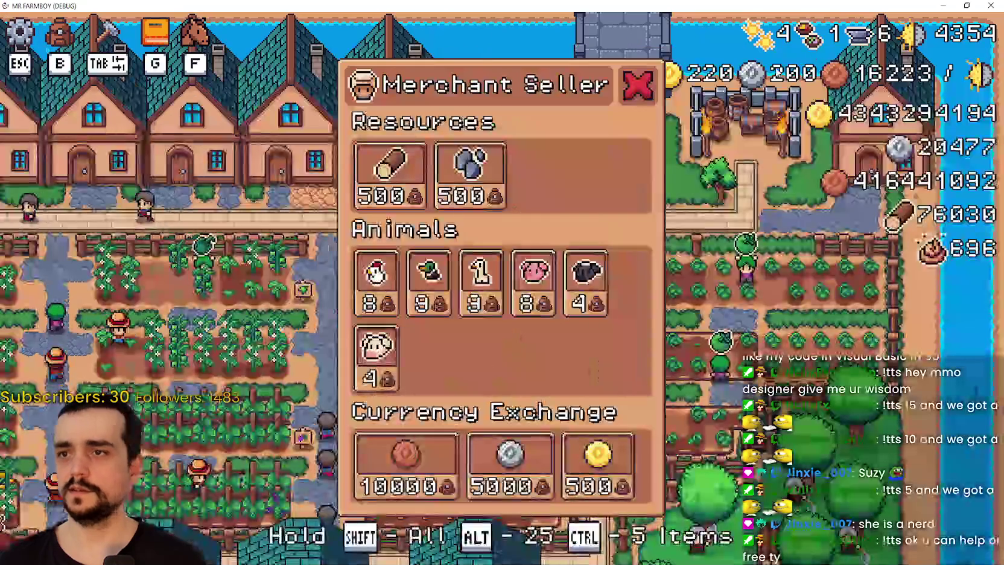
left_click(639, 84)
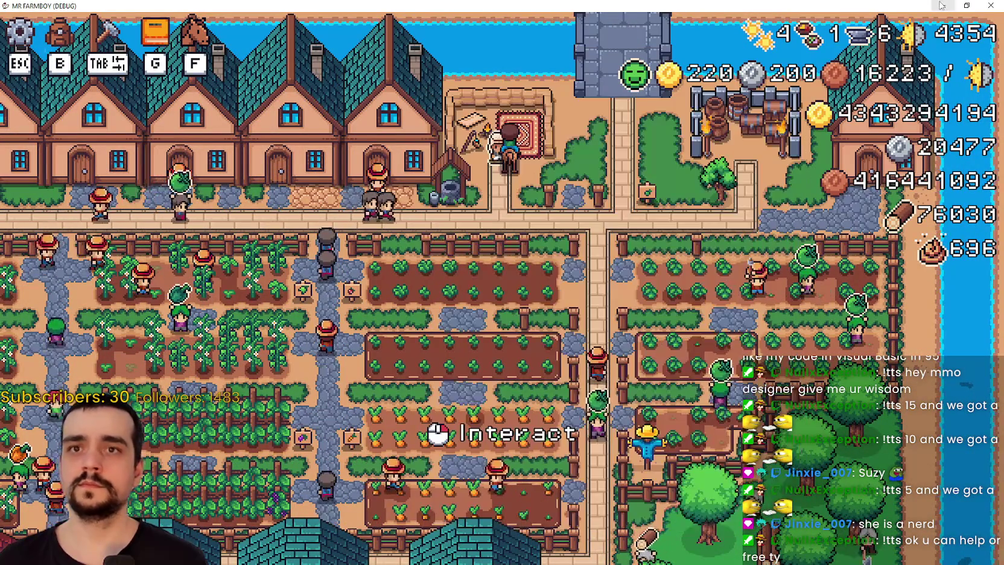
key("super+Down")
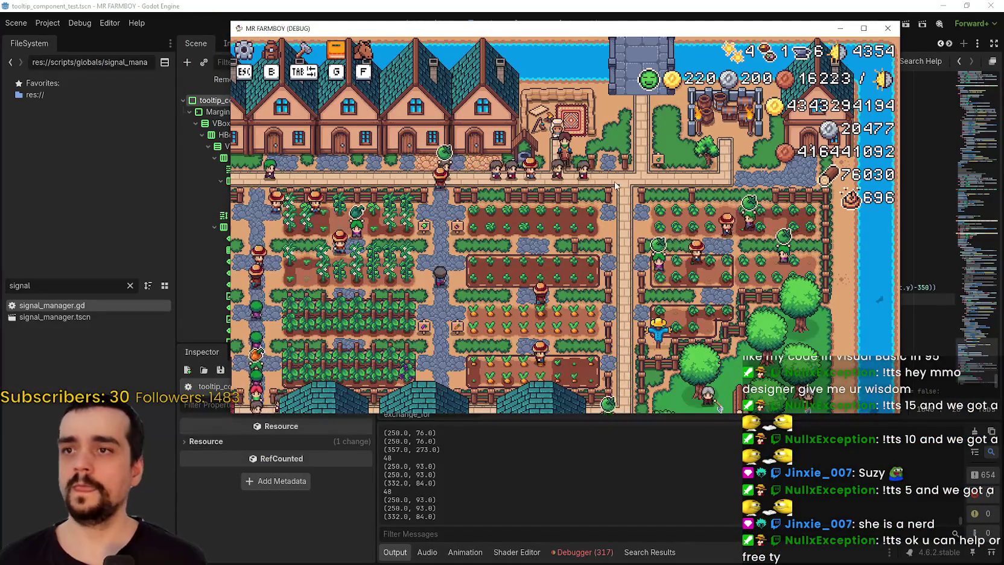
left_click(606, 197)
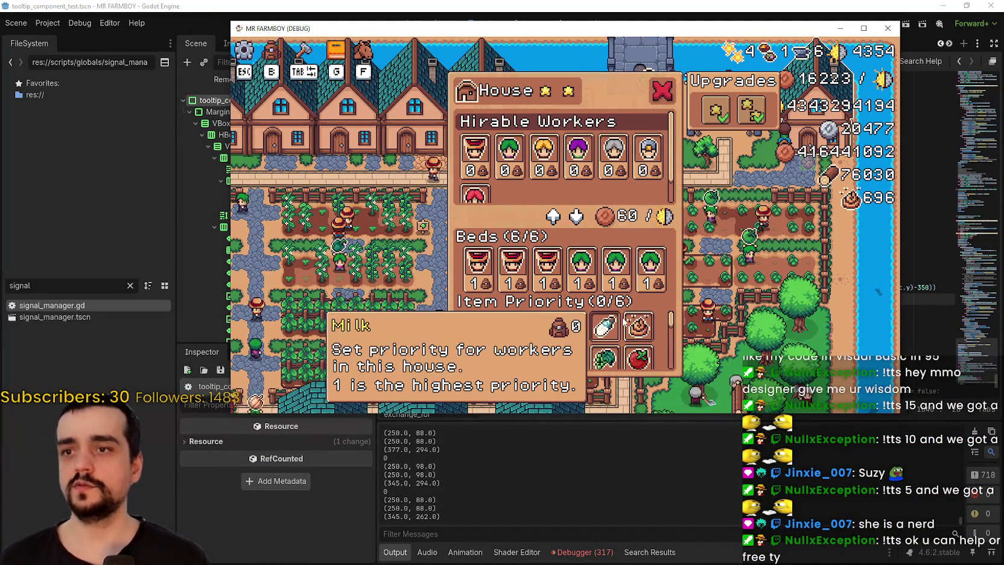
left_click(662, 90)
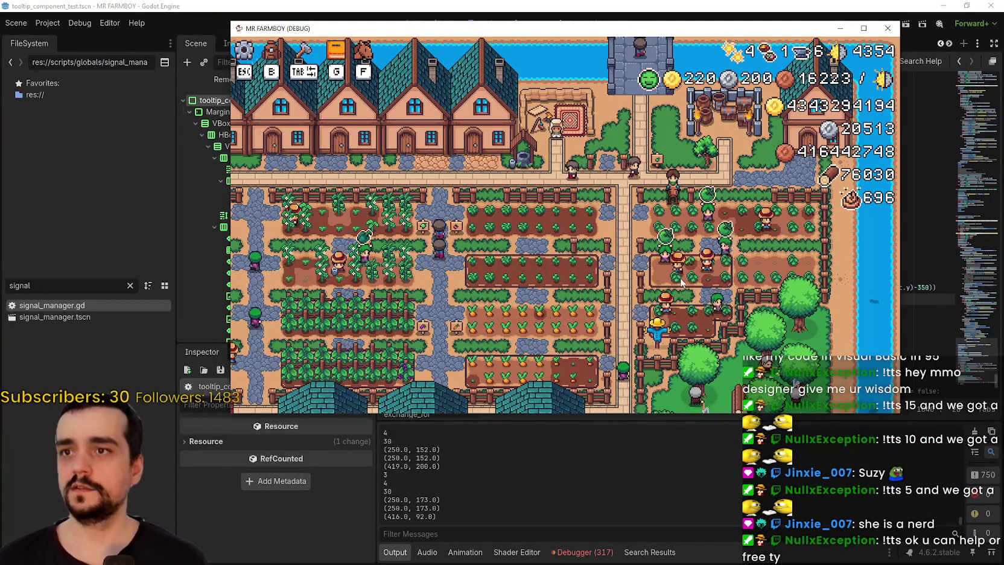
- Open the Advancements panel with G and check its item tooltips
key("g")
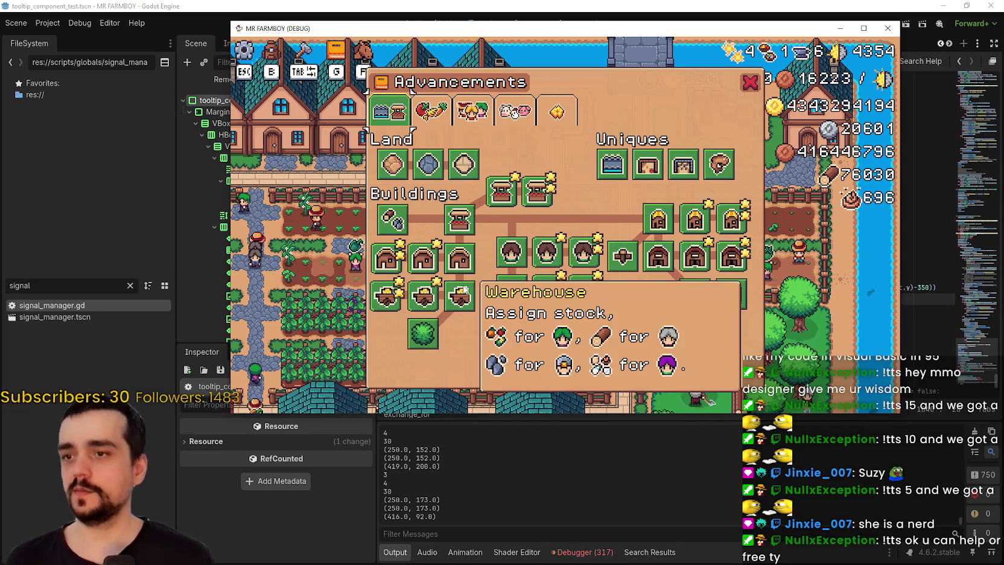
mouse_move(581, 359)
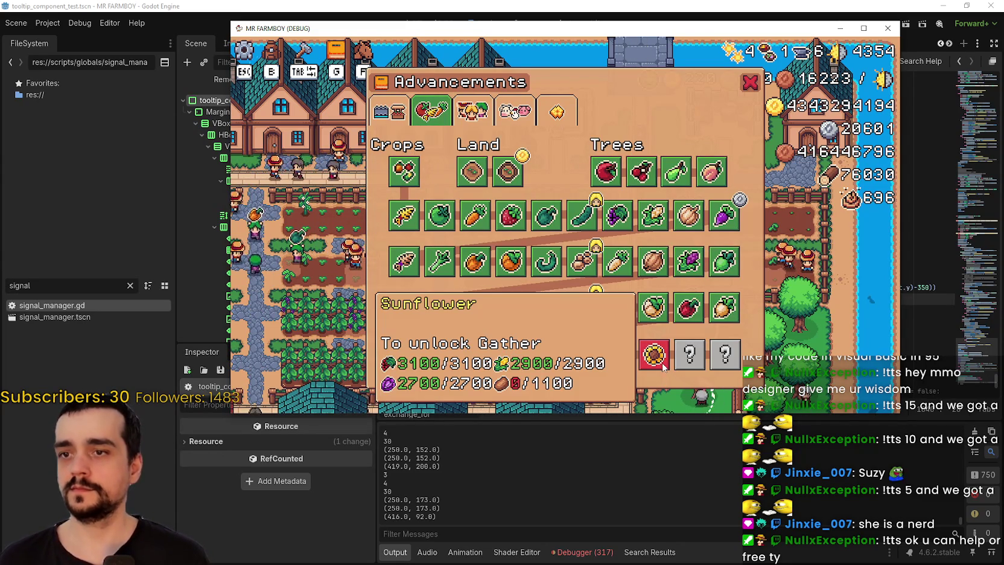
mouse_move(722, 309)
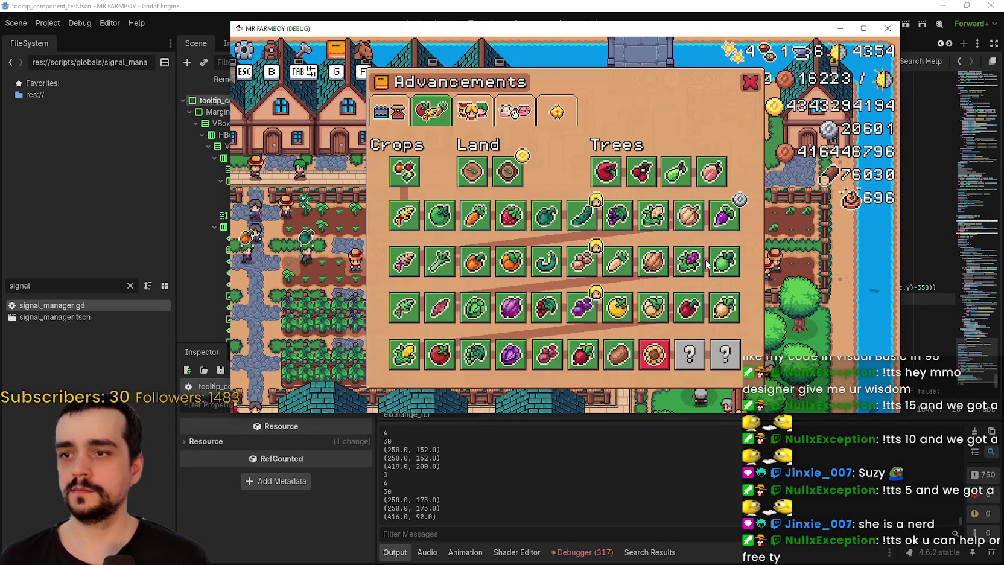
mouse_move(680, 264)
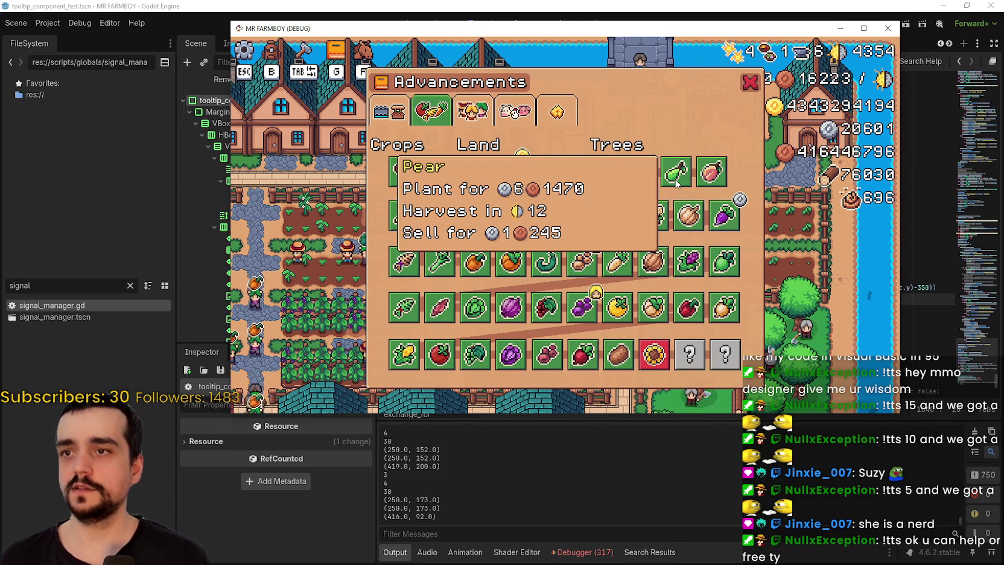
- Check tooltips on the Workers and Animals pages, then close Advancements to the pause menu
left_click(483, 106)
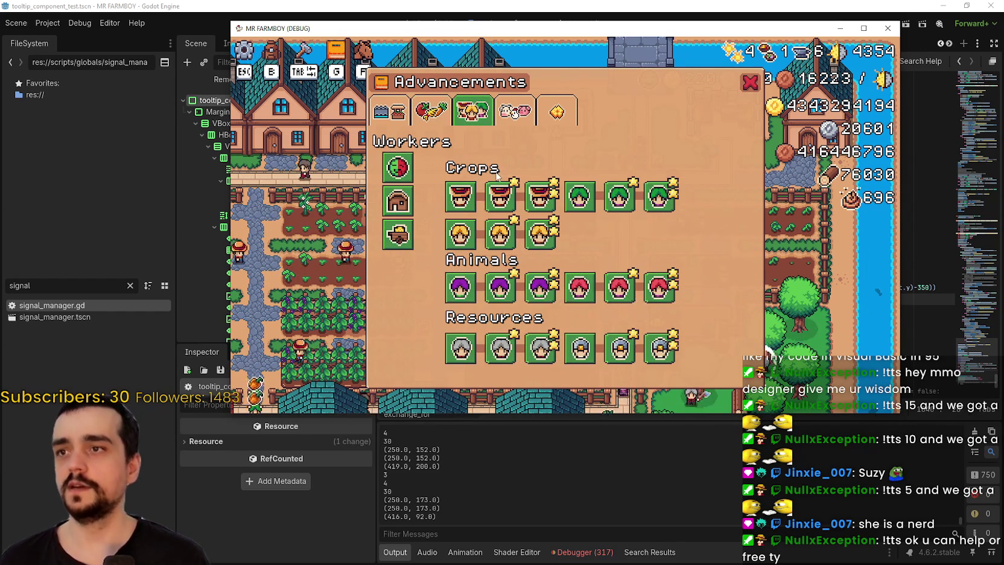
mouse_move(619, 201)
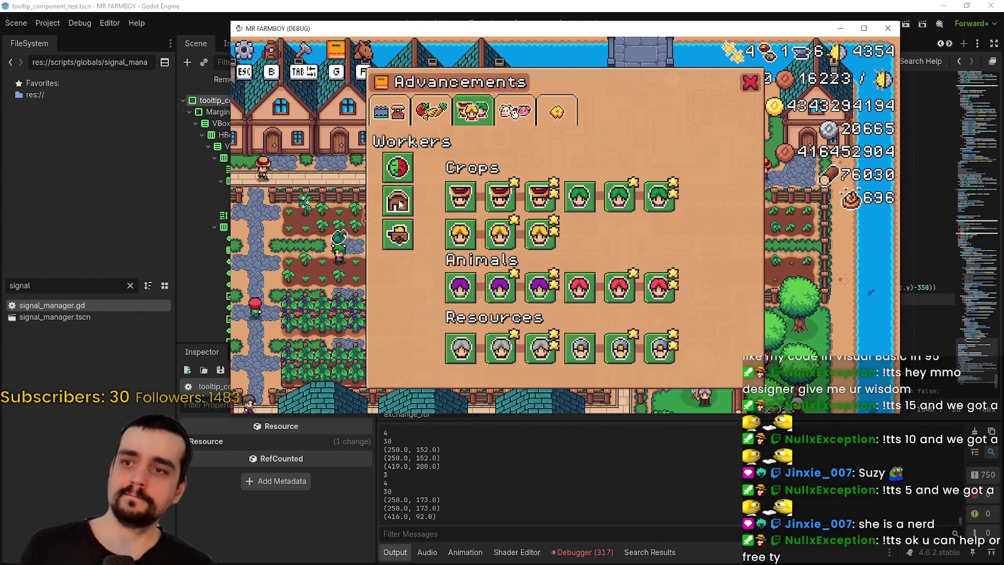
left_click(515, 111)
mouse_move(561, 216)
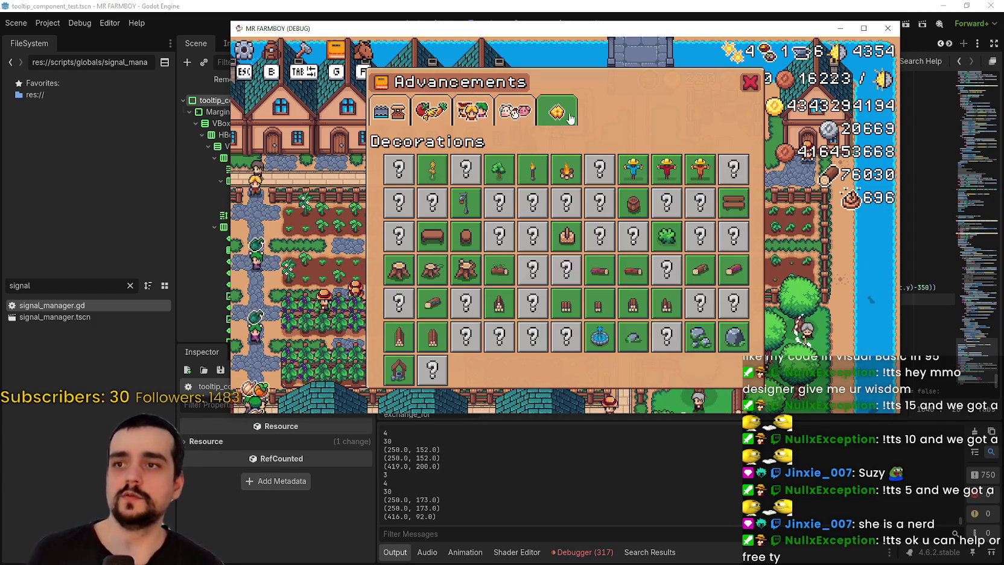
key("Escape")
key("Escape")
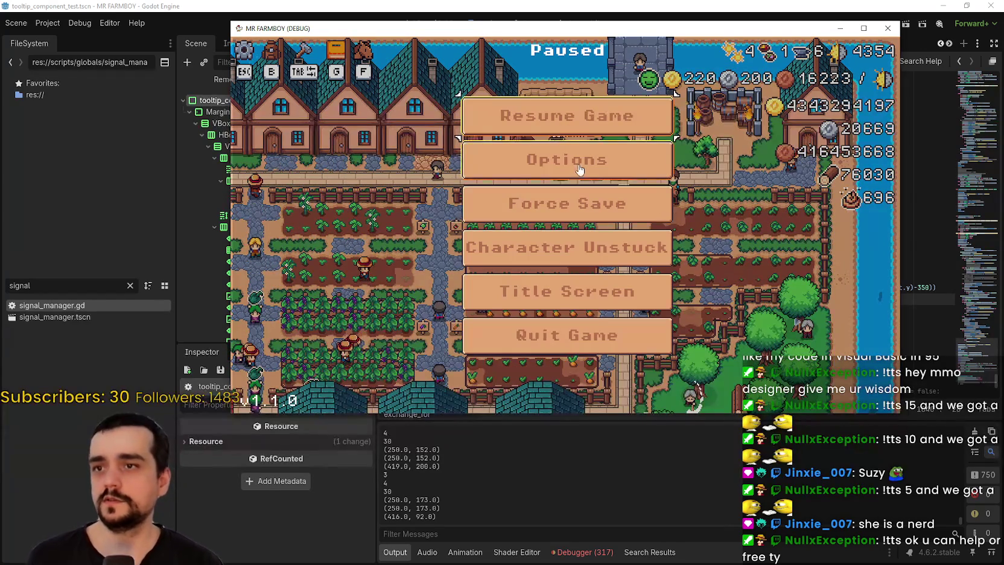
- Browse the Audio, Input, Accessibility, Video and Game options, then resume play and toggle Advancements
left_click(576, 159)
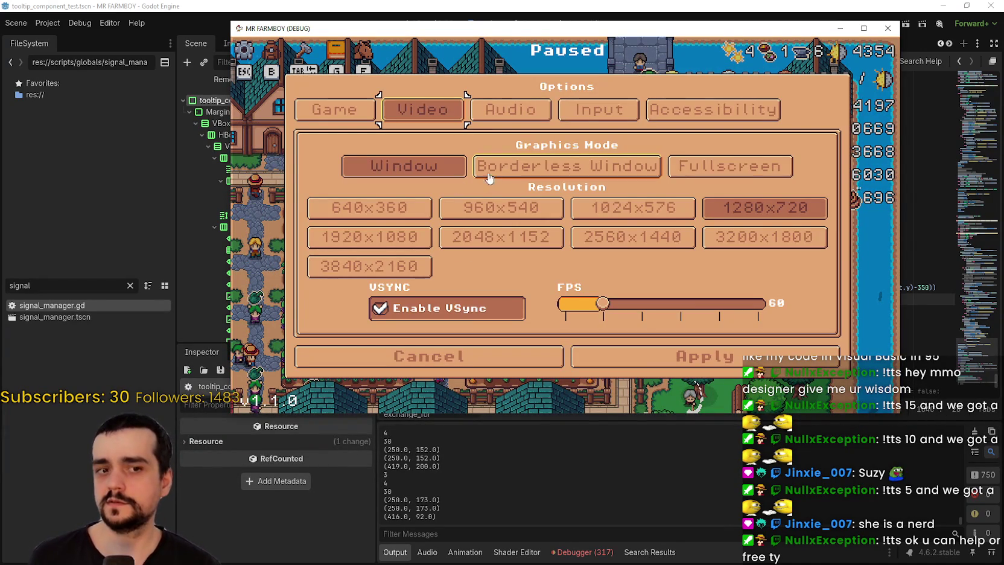
left_click(531, 125)
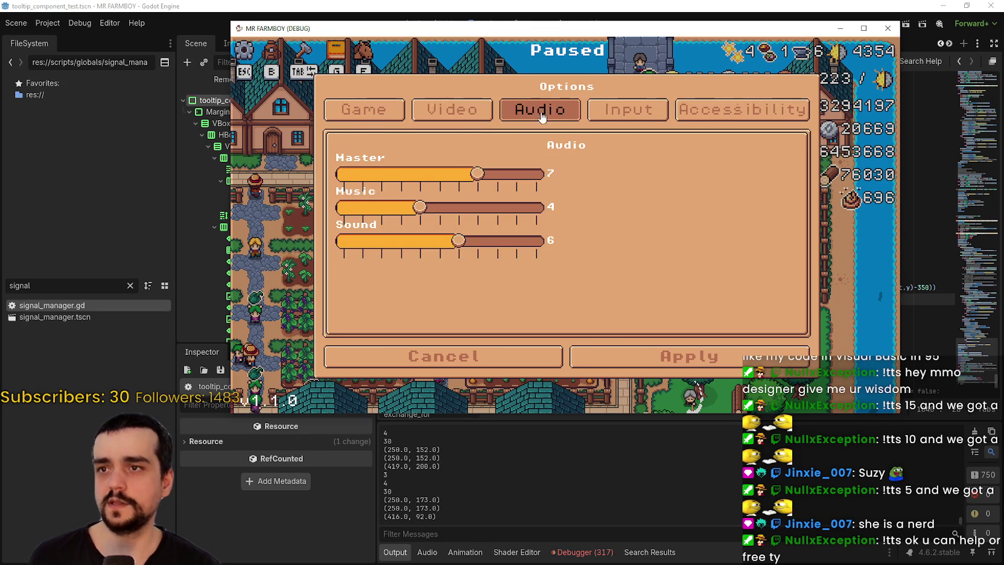
left_click(578, 118)
left_click(669, 114)
left_click(486, 113)
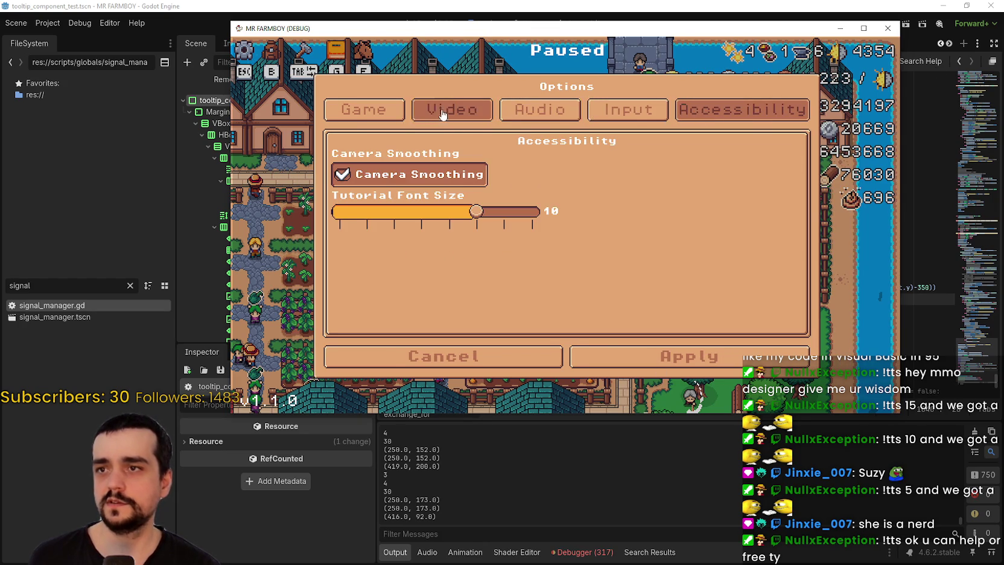
left_click(362, 113)
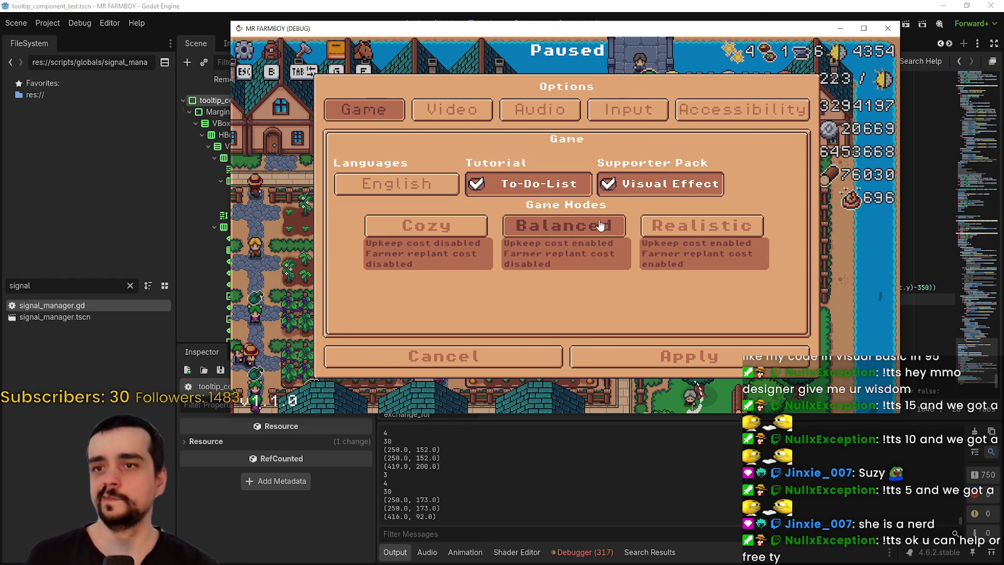
key("Escape")
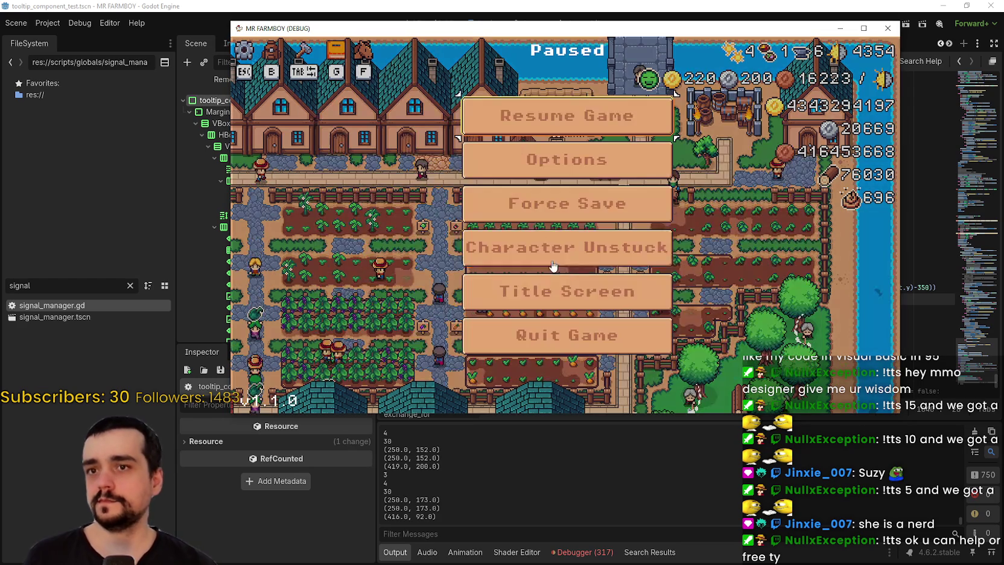
left_click(564, 264)
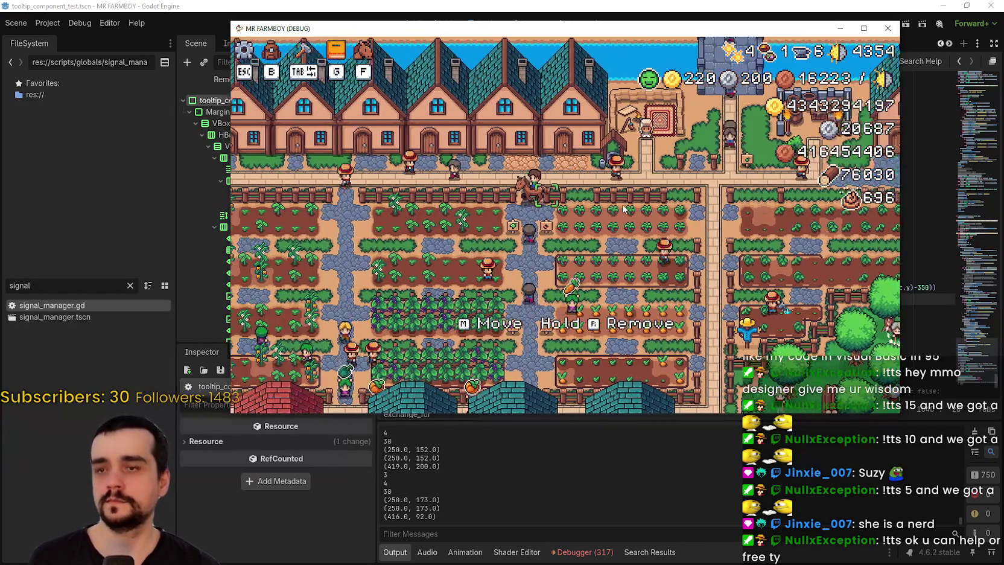
key("g")
key("g")
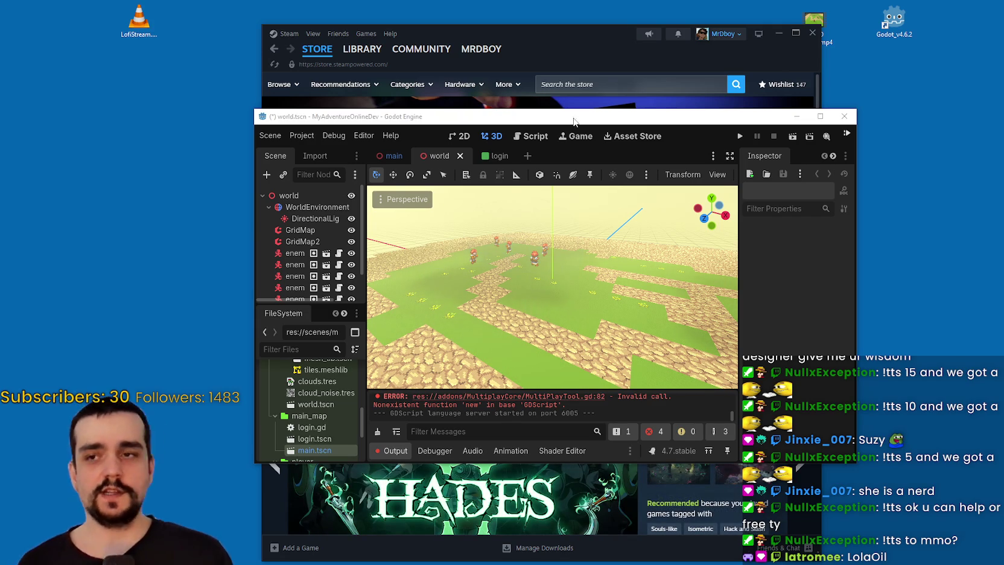
- Maximize the MyAdventureOnlineDev editor window and open the Project menu
left_click(820, 115)
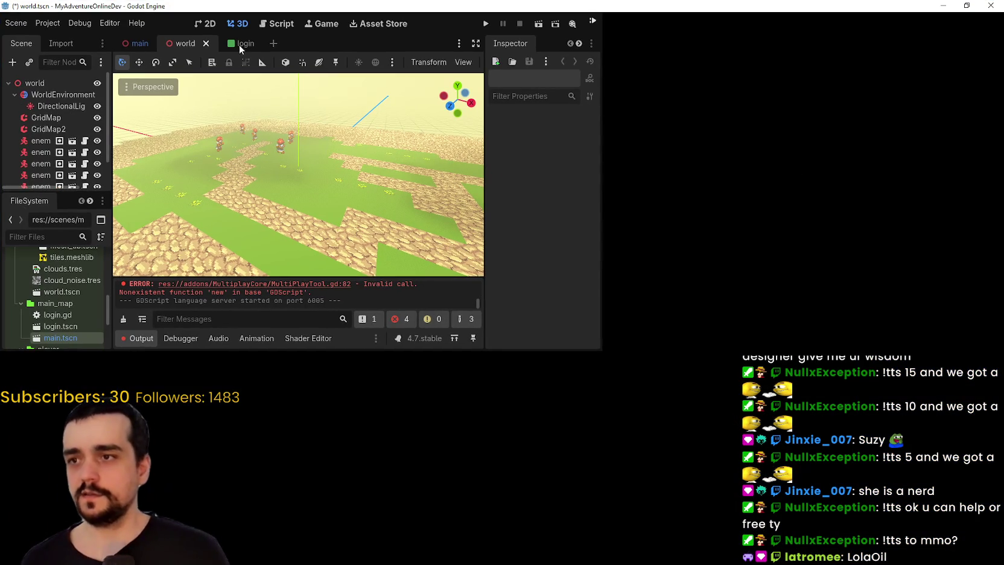
left_click(110, 23)
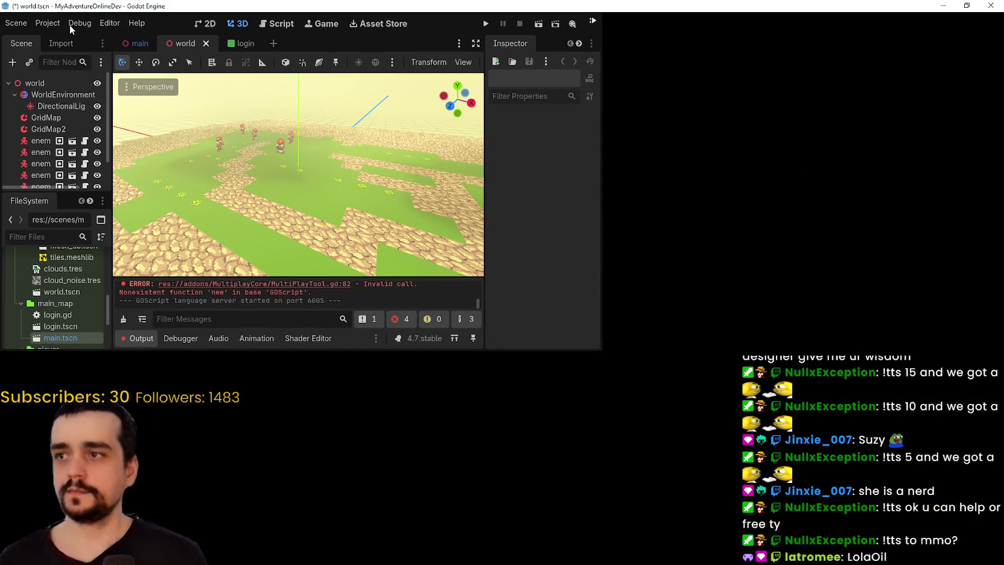